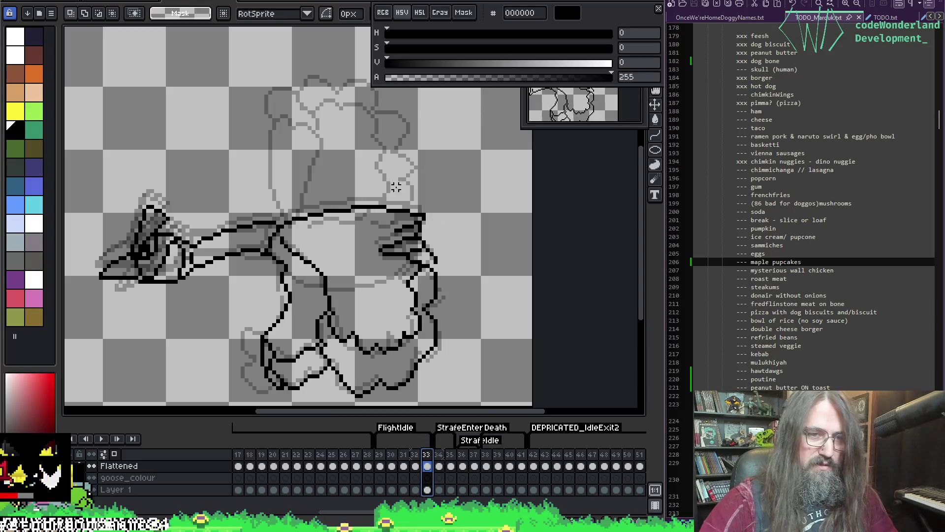
Nudge the selected goose head, neck and body up two pixels, commit, and play the animation
mouse_move(476, 132)
mouse_down()
mouse_move(444, 164)
mouse_move(131, 327)
mouse_move(81, 294)
mouse_up()
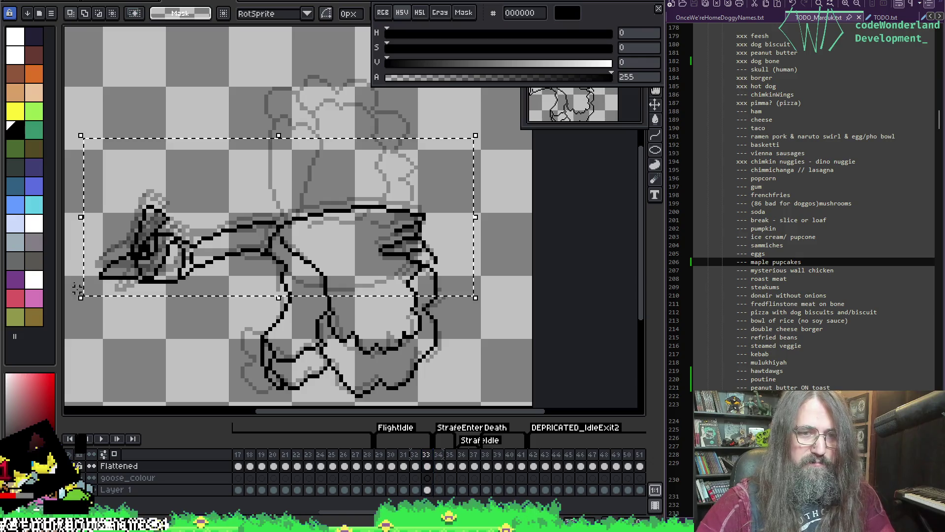
key(Up)
key(Up)
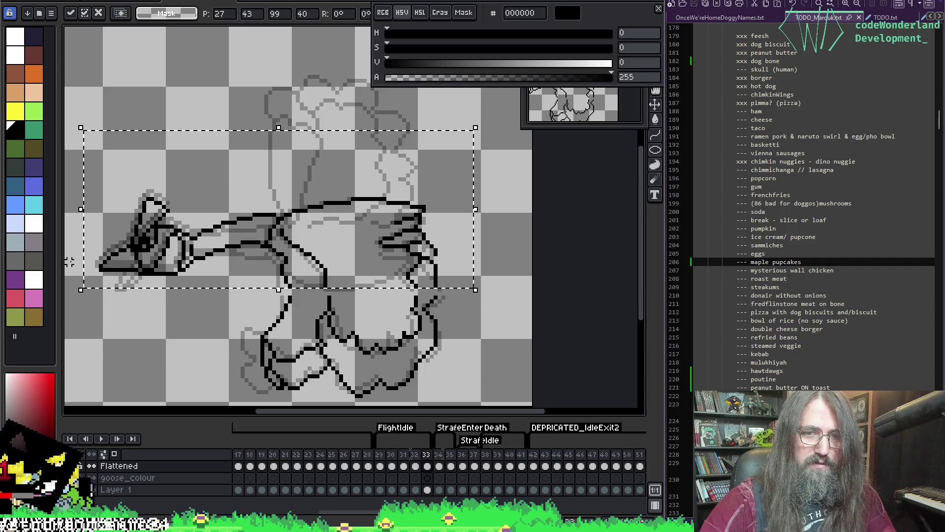
key(Up)
key(Return)
key(Return)
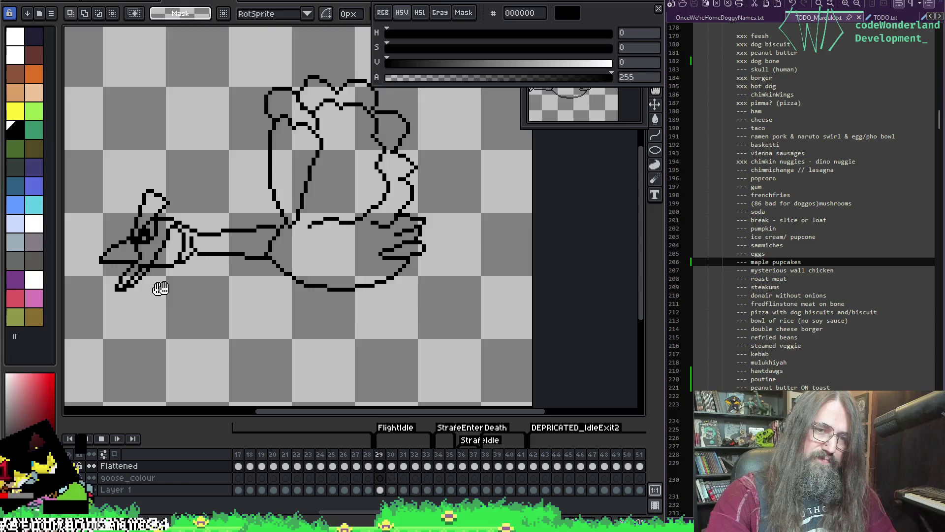
Stop the flight animation on frame 31
scroll(321, 288, down, 1)
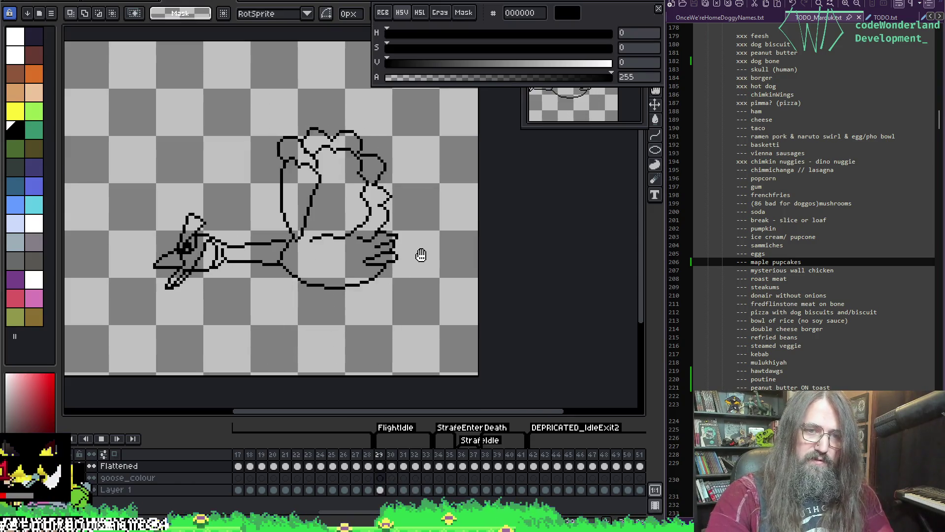
key(Return)
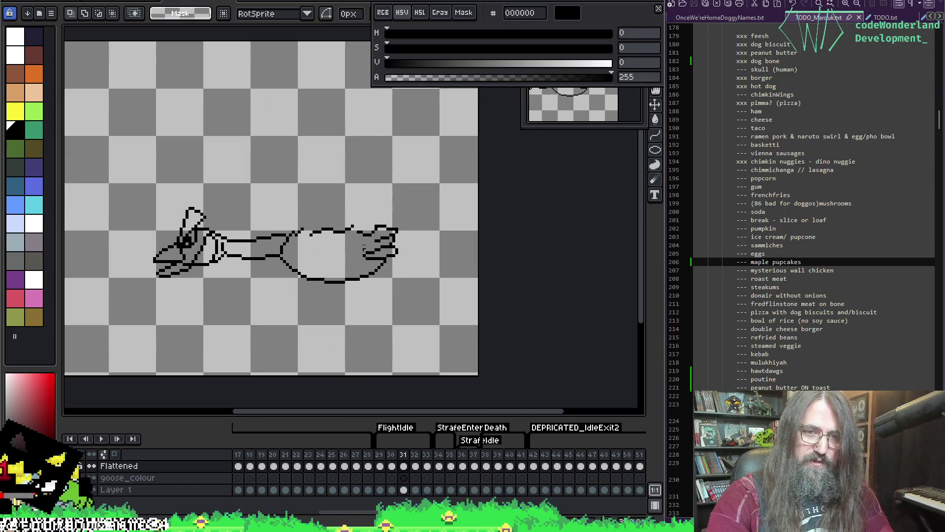
scroll(317, 224, up, 1)
scroll(316, 224, down, 1)
scroll(379, 219, up, 1)
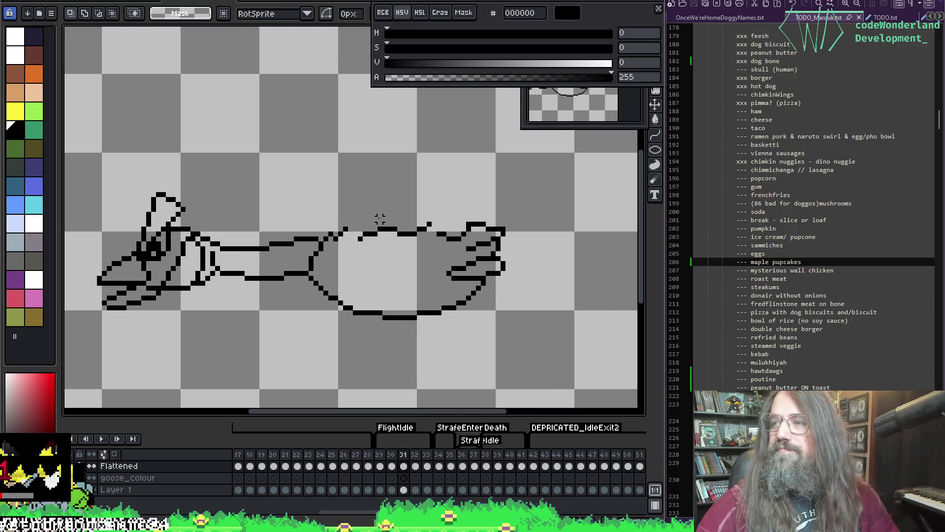
Sample black from the goose outline, test and undo a stroke, then turn on onion skinning
key(b)
key(alt)
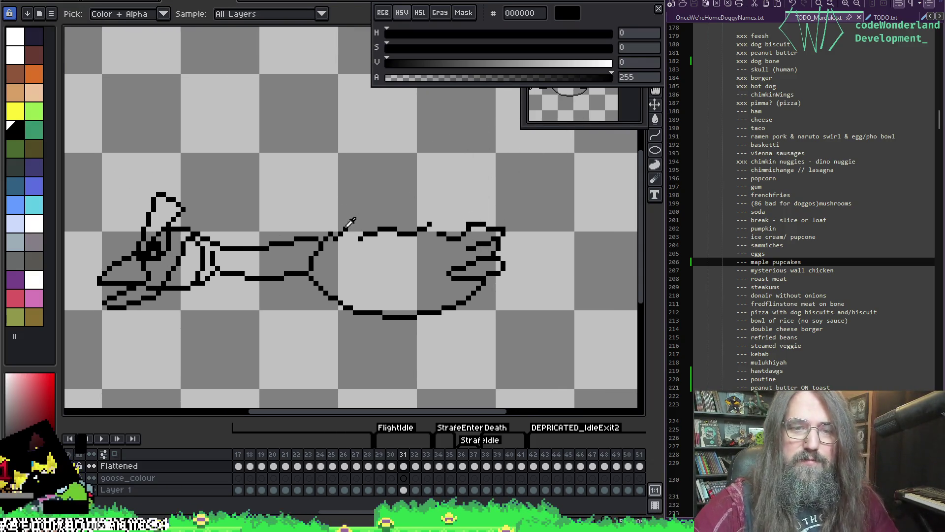
scroll(363, 185, down, 1)
scroll(363, 186, up, 1)
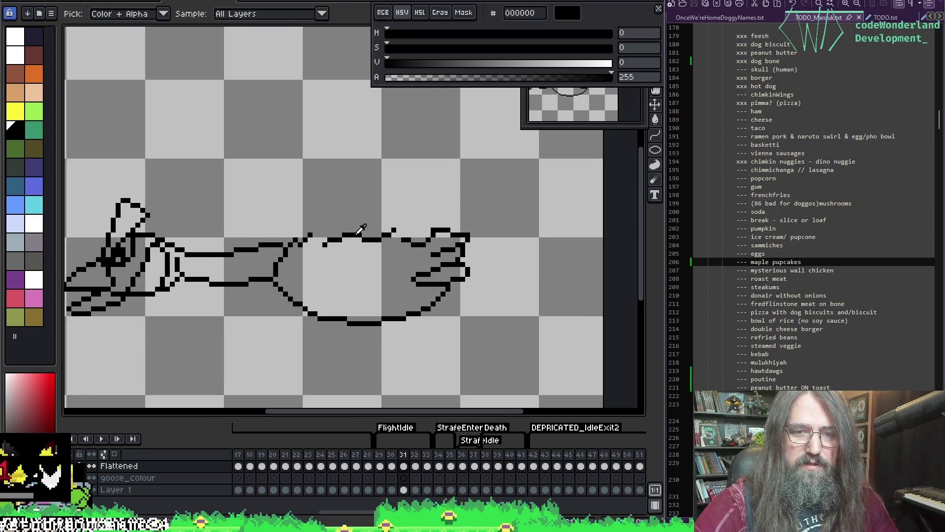
click(403, 142)
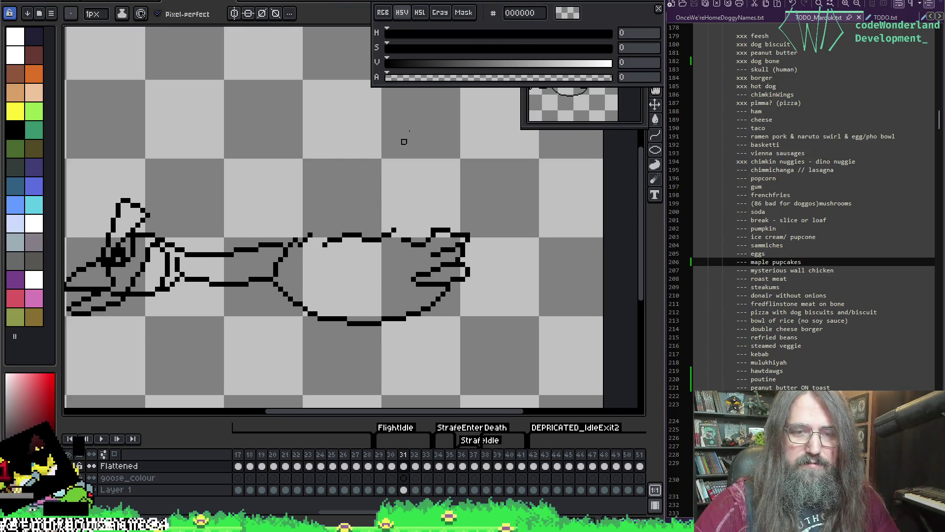
alt+click(355, 232)
mouse_move(328, 238)
mouse_down()
mouse_move(331, 178)
mouse_move(385, 181)
mouse_move(329, 220)
mouse_up()
key(ctrl+z)
key(o)
scroll(379, 177, down, 1)
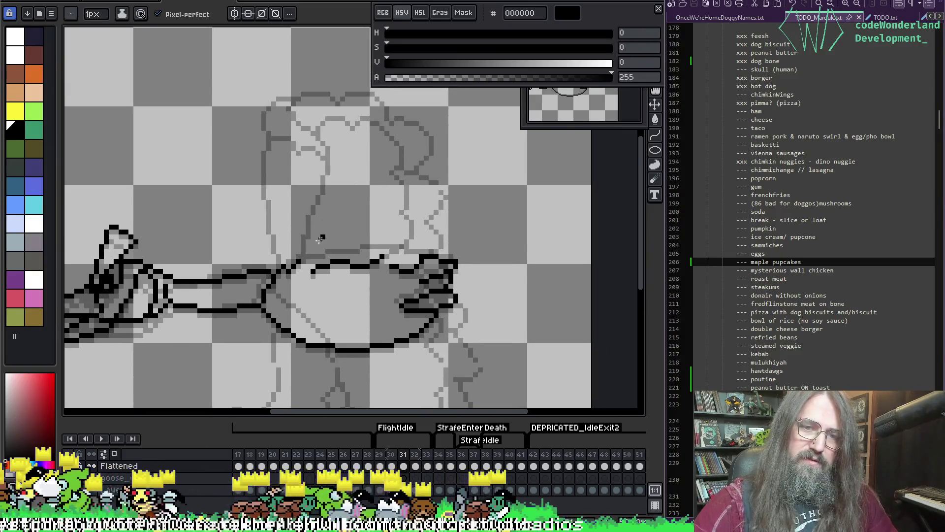
Draw a diagonal black line across the goose's body toward the tail, redrawing until it fits
mouse_move(298, 260)
mouse_down()
mouse_move(303, 194)
mouse_move(392, 153)
mouse_move(350, 249)
mouse_up()
key(ctrl+z)
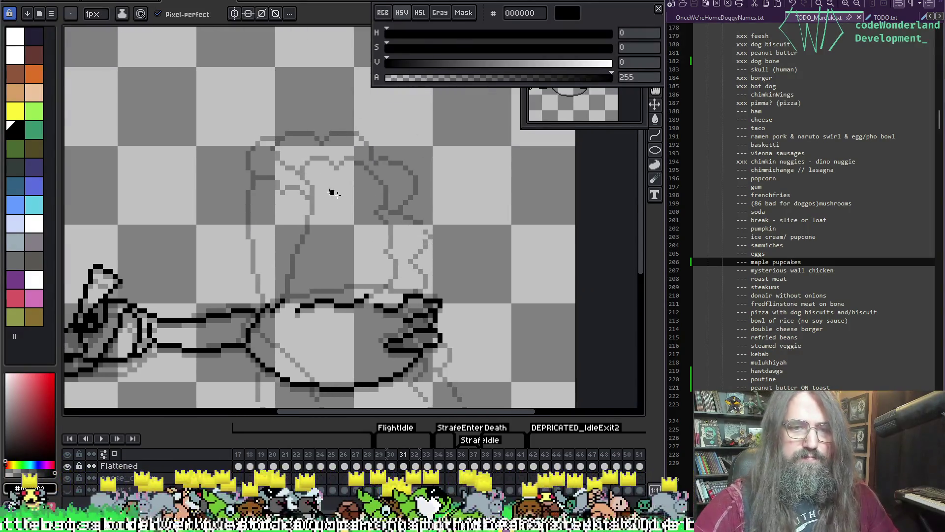
drag(332, 190, 322, 116)
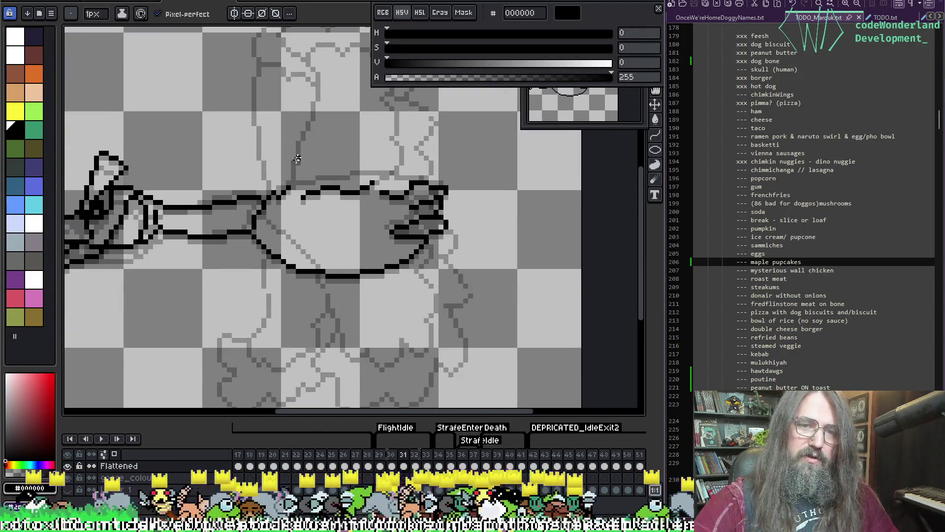
mouse_move(311, 172)
mouse_down()
mouse_move(391, 221)
mouse_move(421, 151)
mouse_move(304, 197)
mouse_up()
key(ctrl+z)
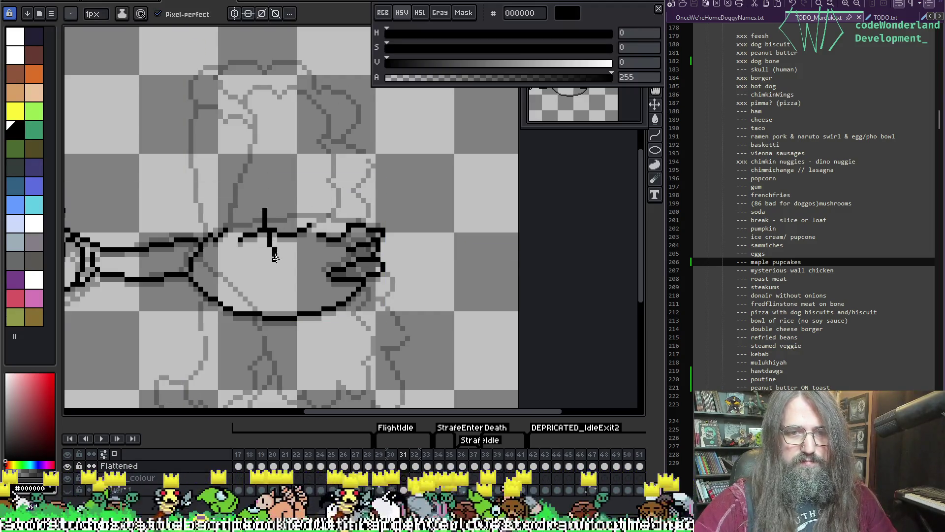
mouse_move(275, 256)
mouse_down()
mouse_move(354, 275)
mouse_move(407, 223)
mouse_up()
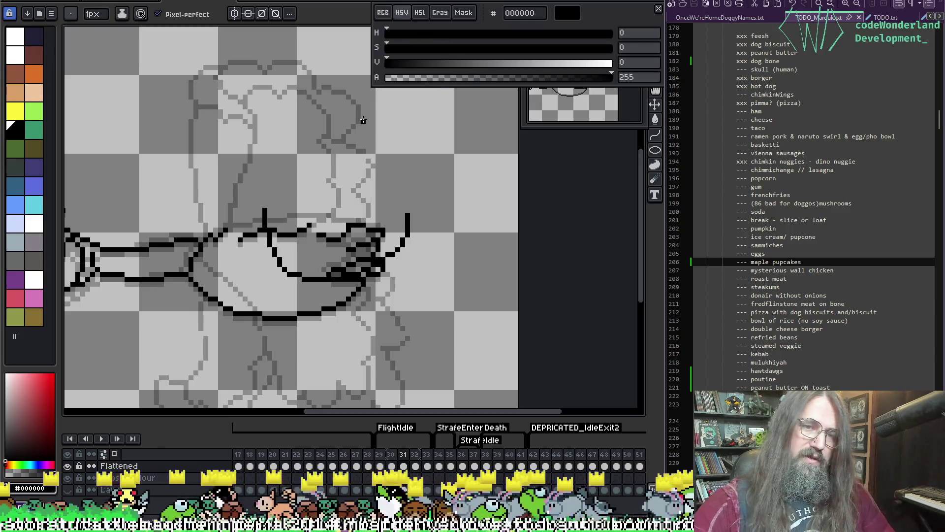
key(ctrl+z)
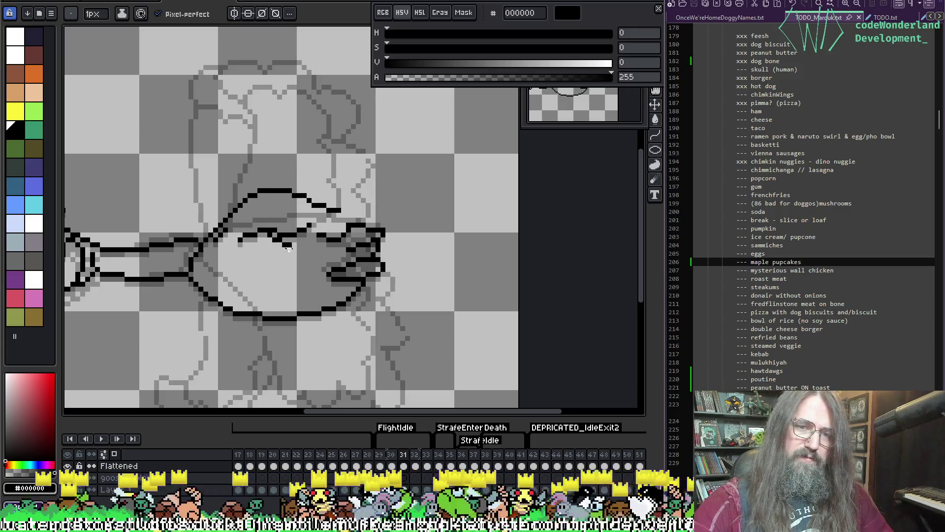
drag(288, 248, 361, 279)
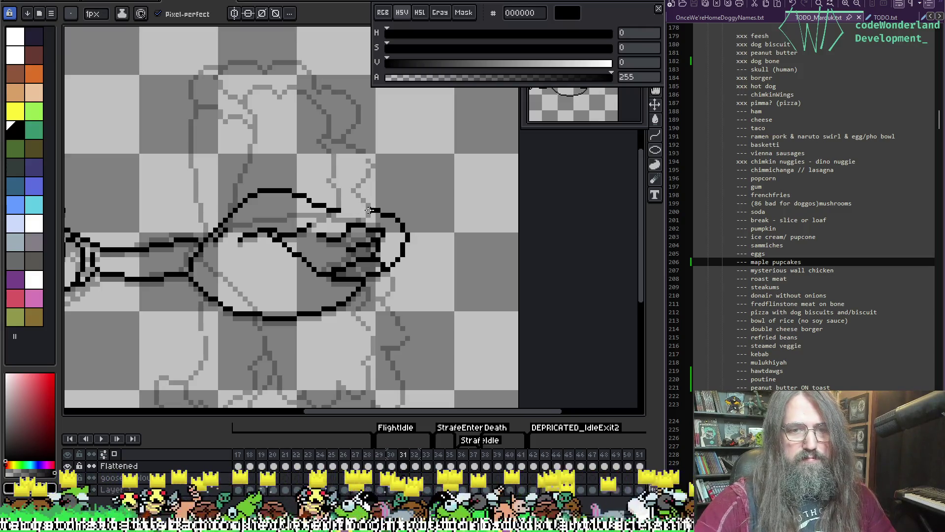
Shrink the eraser to 4px and sample black from the goose outline
key(e)
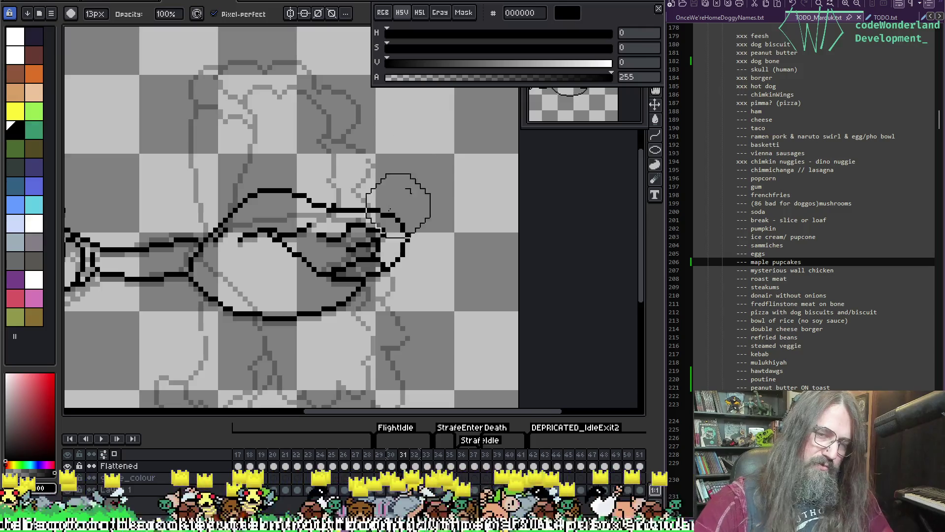
key(minus)
key(minus)
key(minus)
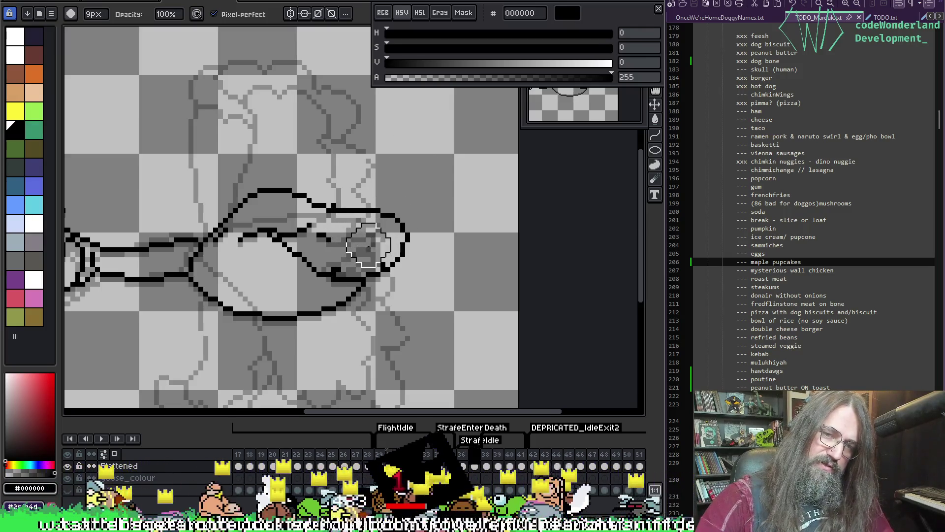
key(minus)
key(minus)
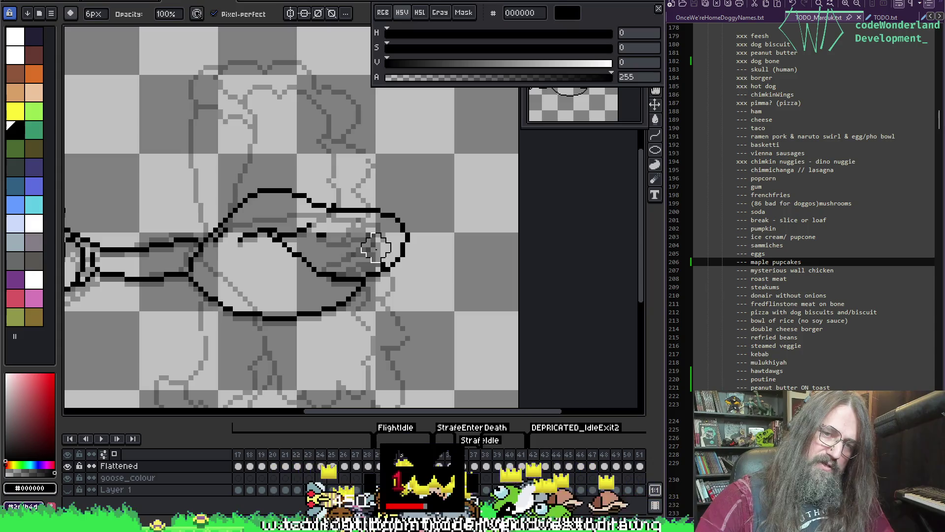
key(minus)
key(minus)
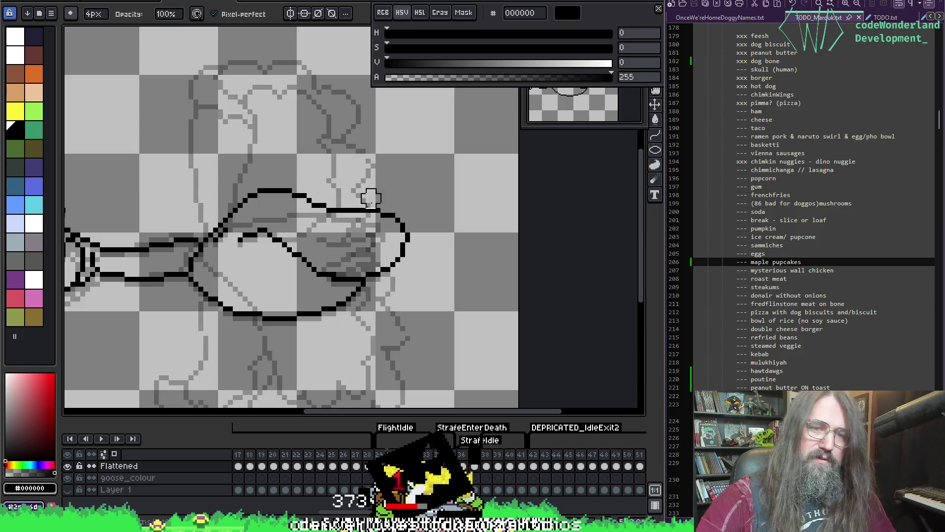
key(i)
key(e)
key(b)
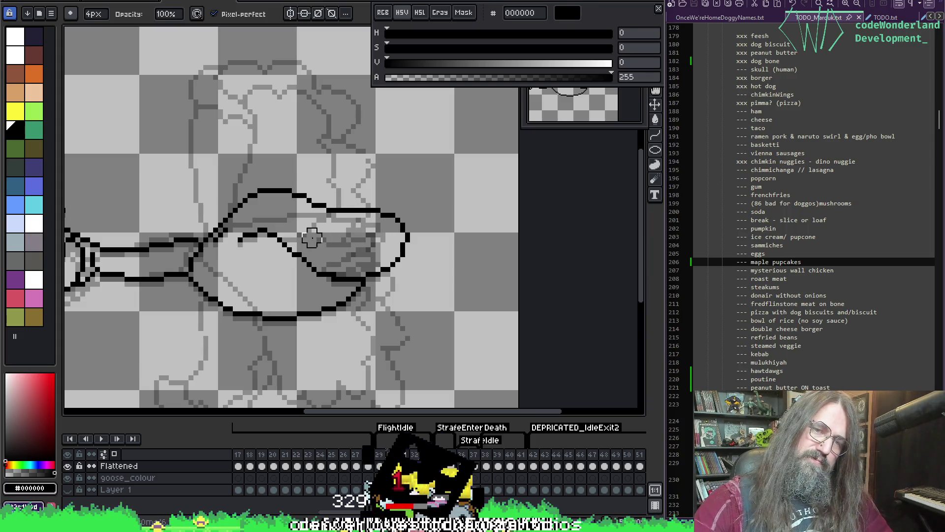
key(i)
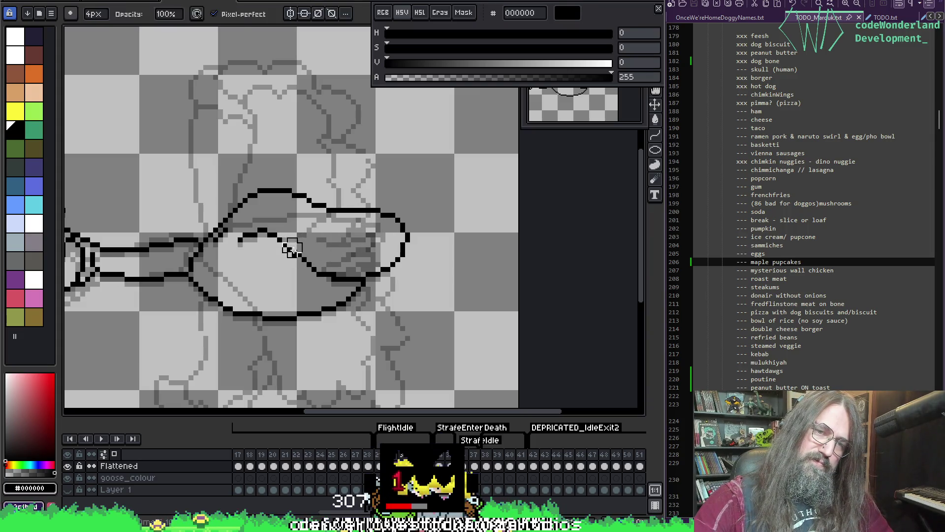
key(b)
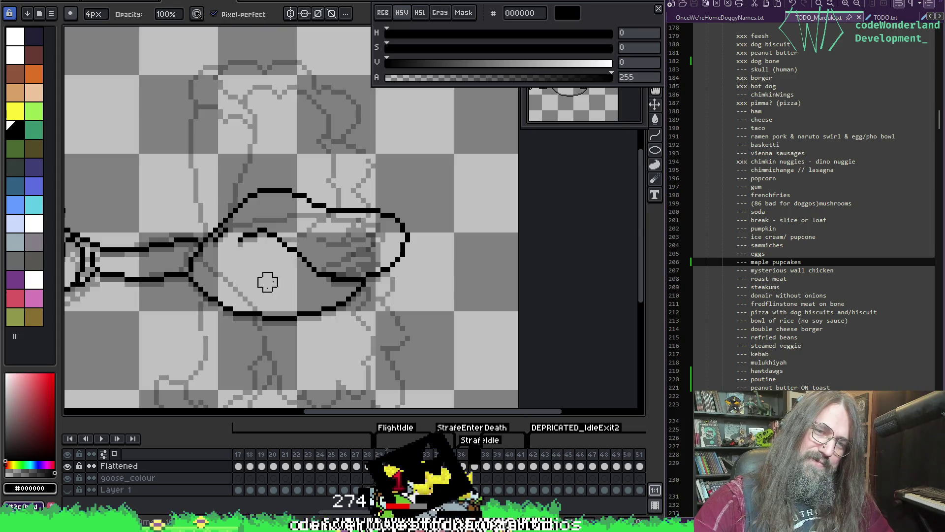
key(i)
click(290, 243)
click(289, 244)
key(b)
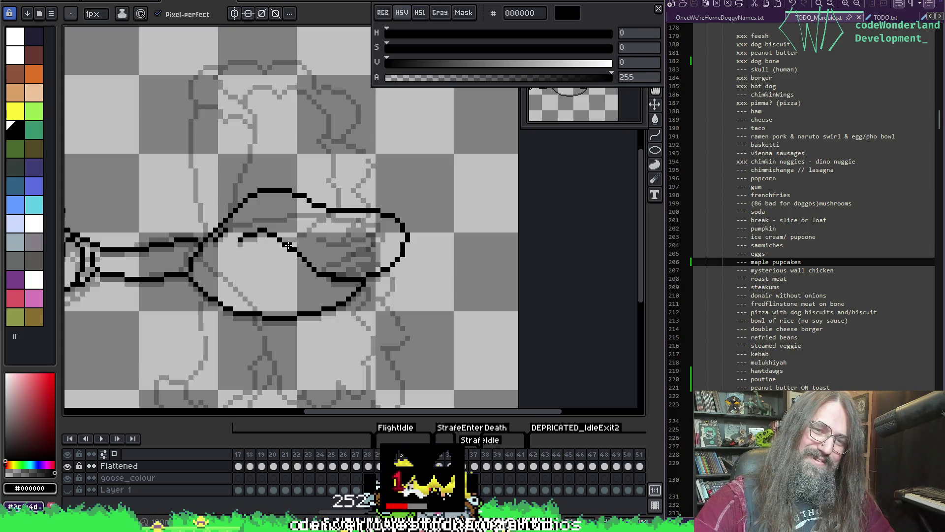
key(b)
Frame the whole goose and trim the lines near the tail, undoing the stray strokes
key(alt)
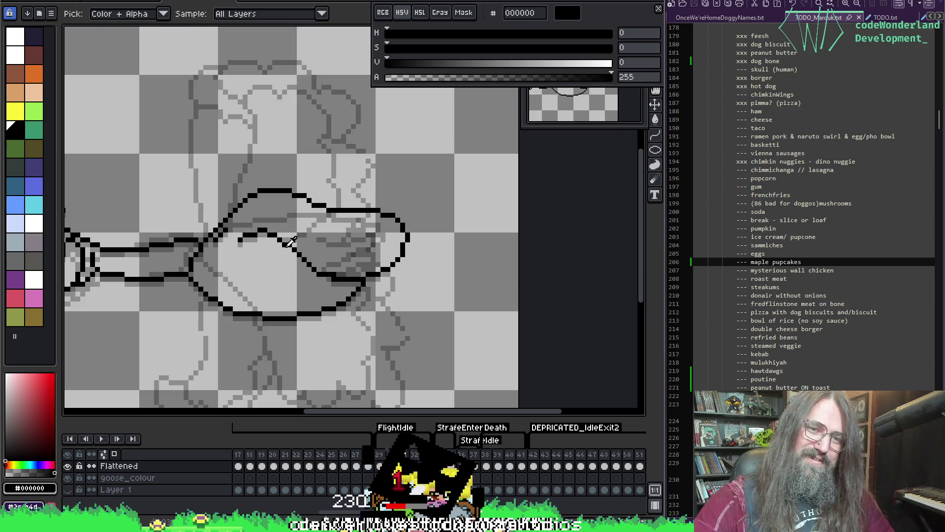
key(space)
mouse_move(424, 226)
mouse_down()
mouse_move(537, 209)
mouse_move(480, 212)
mouse_up()
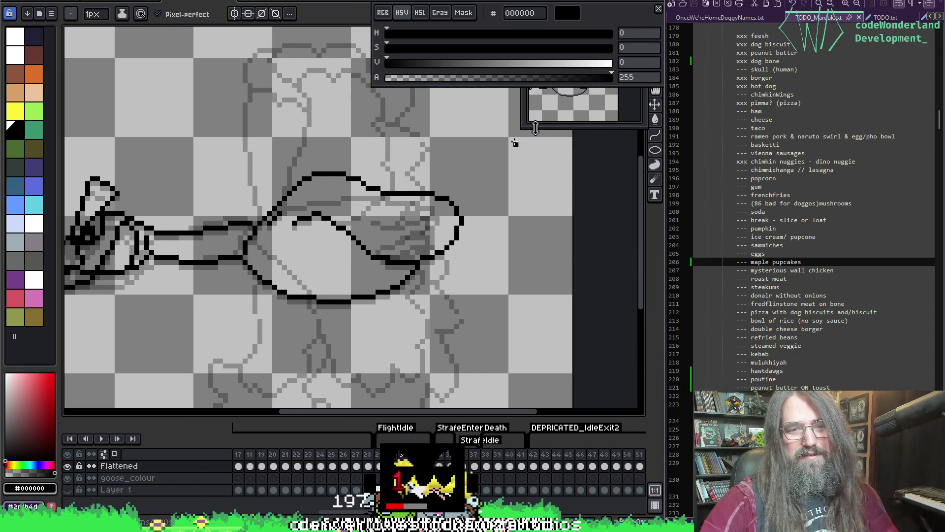
drag(461, 178, 439, 170)
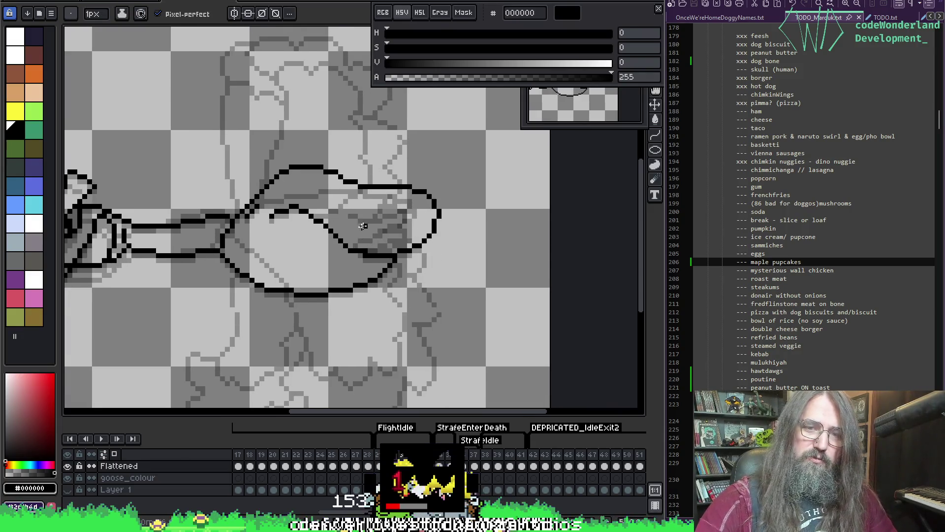
key(e)
drag(361, 251, 411, 254)
key(ctrl+z)
key(b)
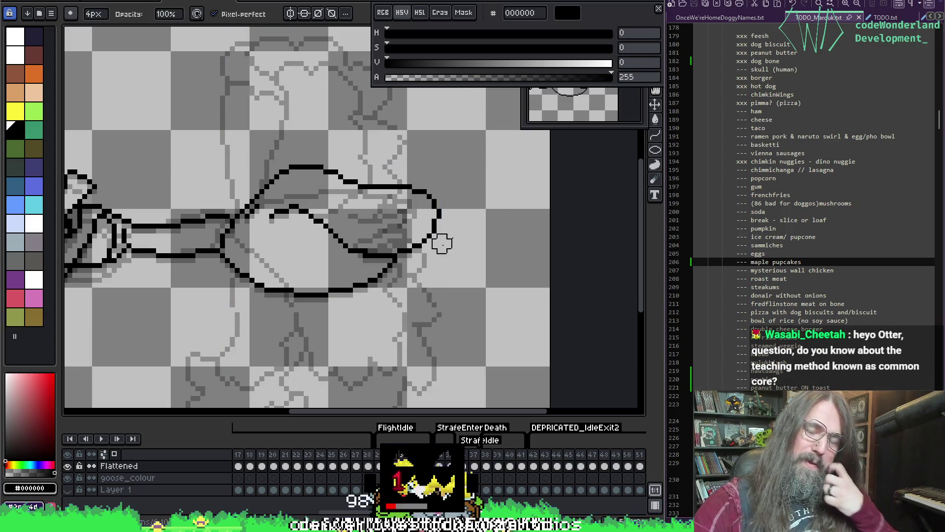
drag(433, 219, 441, 210)
key(ctrl+z)
Draw a new mouth line along the bill and erase the grey shading beside it
key(ctrl+z)
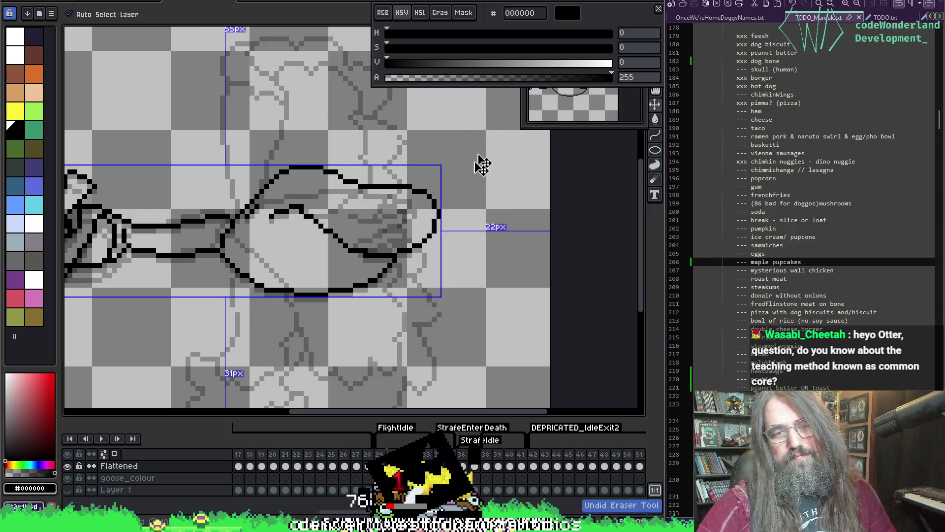
key(ctrl+z)
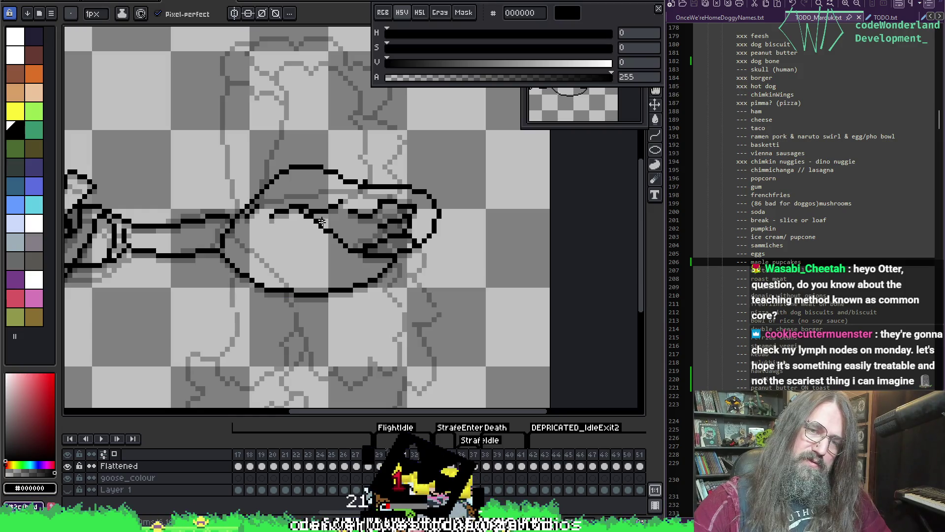
mouse_move(316, 221)
mouse_down()
mouse_move(340, 236)
mouse_move(418, 233)
mouse_move(448, 188)
mouse_up()
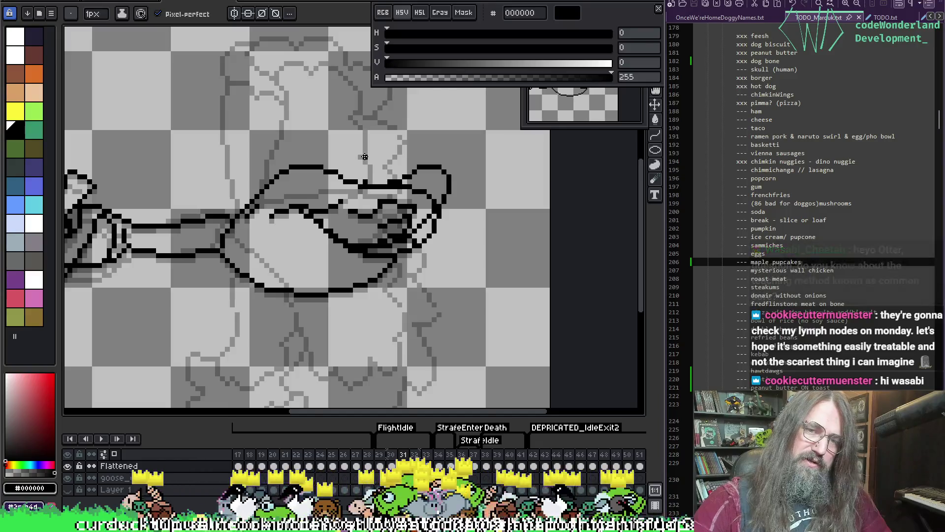
key(e)
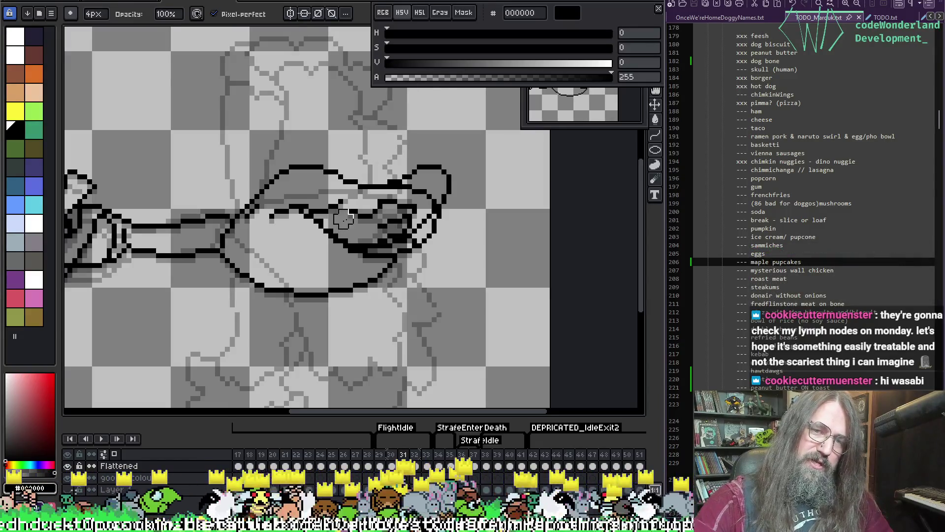
mouse_move(411, 223)
mouse_down()
mouse_move(426, 194)
mouse_move(401, 197)
mouse_up()
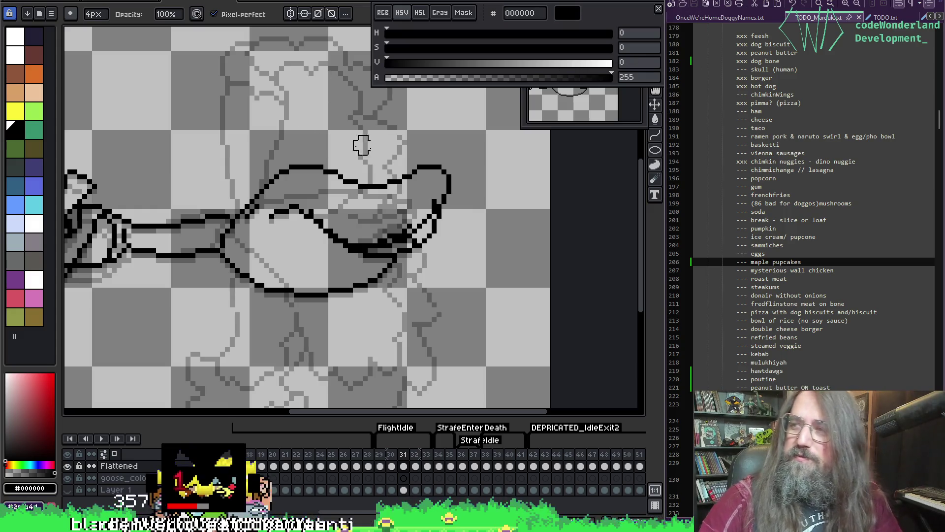
Undo the last erase, reframe the goose, and get the black brush ready
key(i)
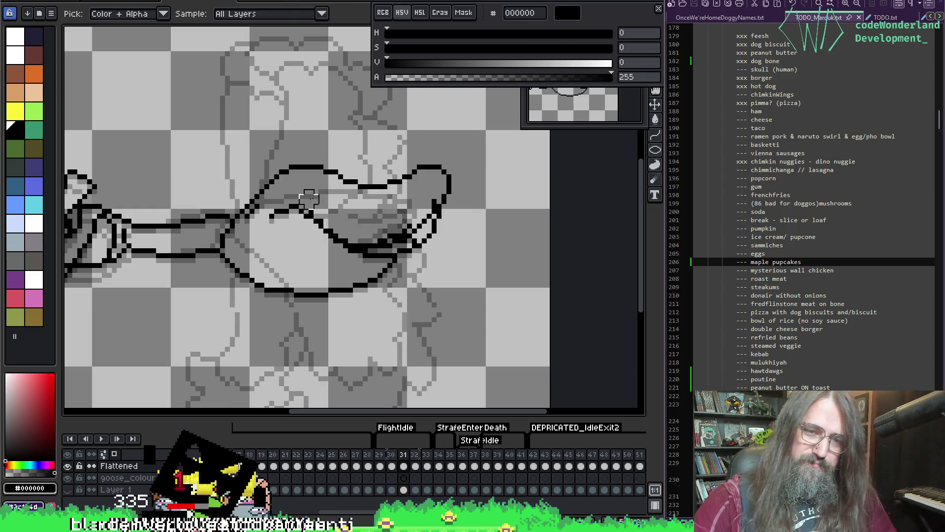
key(b)
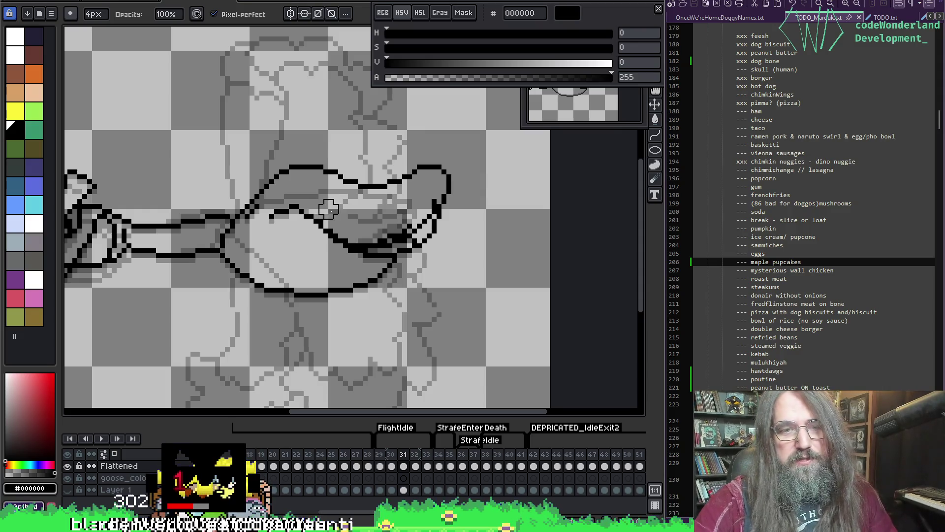
key(ctrl+z)
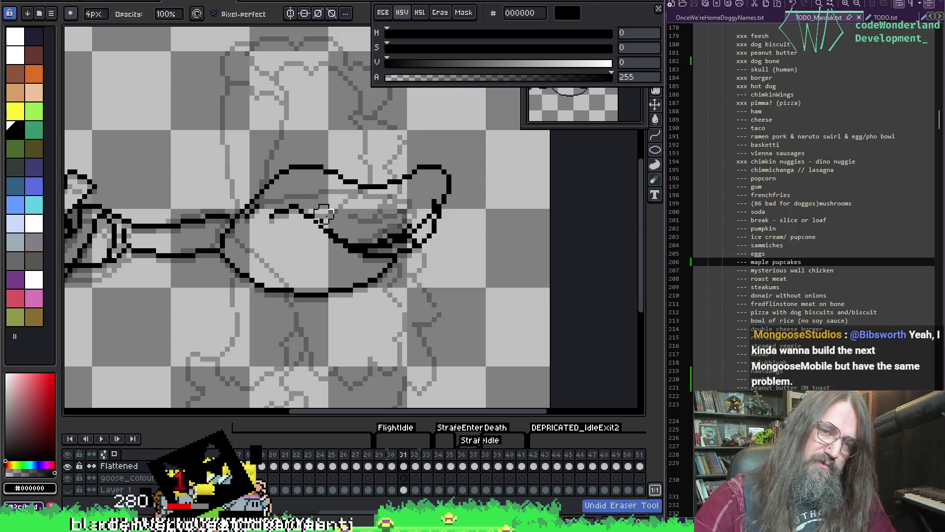
key(i)
key(b)
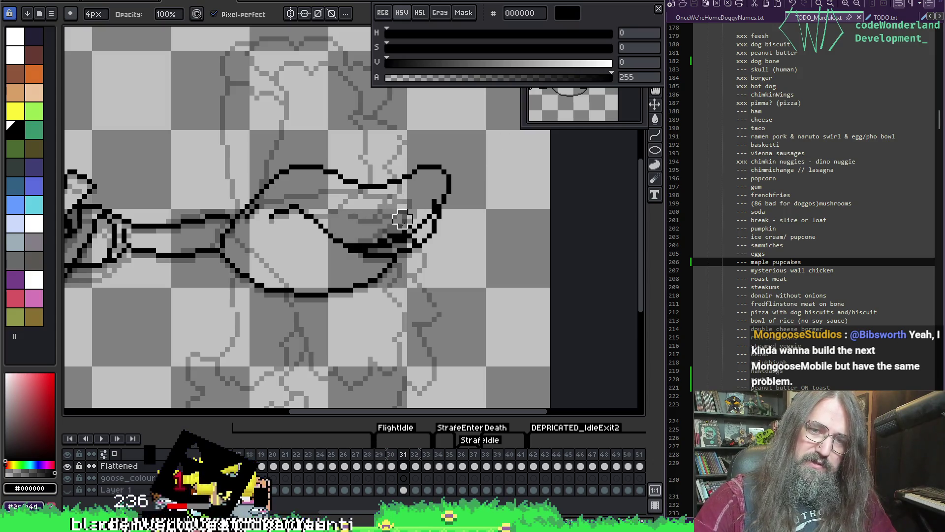
key(i)
key(b)
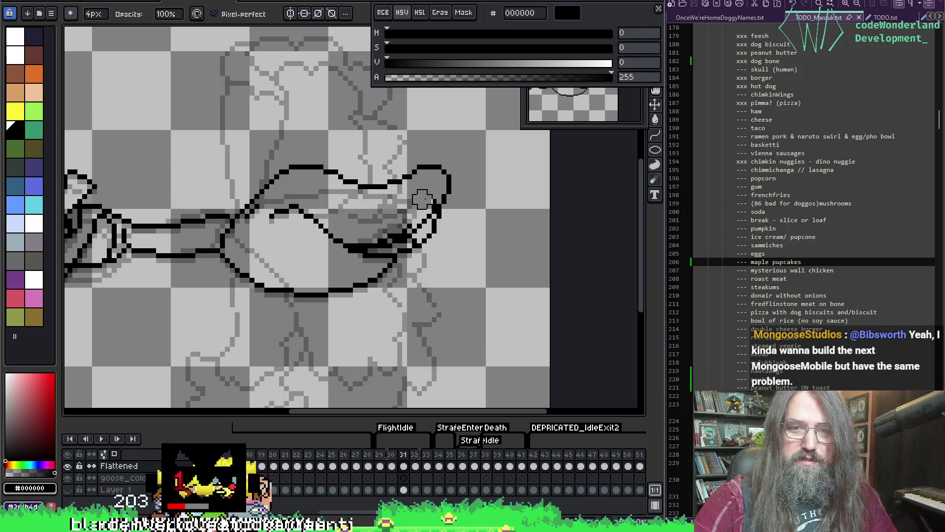
key(i)
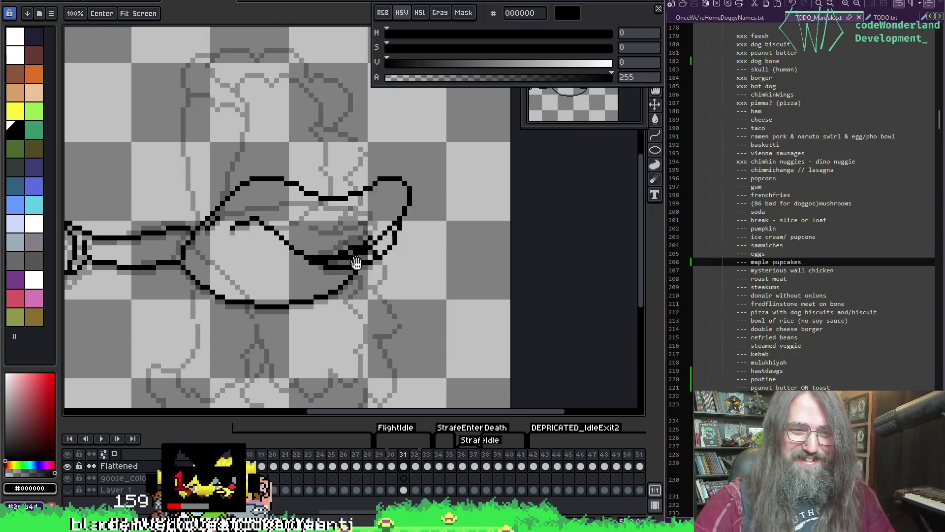
mouse_move(179, 212)
mouse_down()
mouse_move(622, 172)
mouse_move(320, 232)
mouse_move(455, 179)
mouse_up()
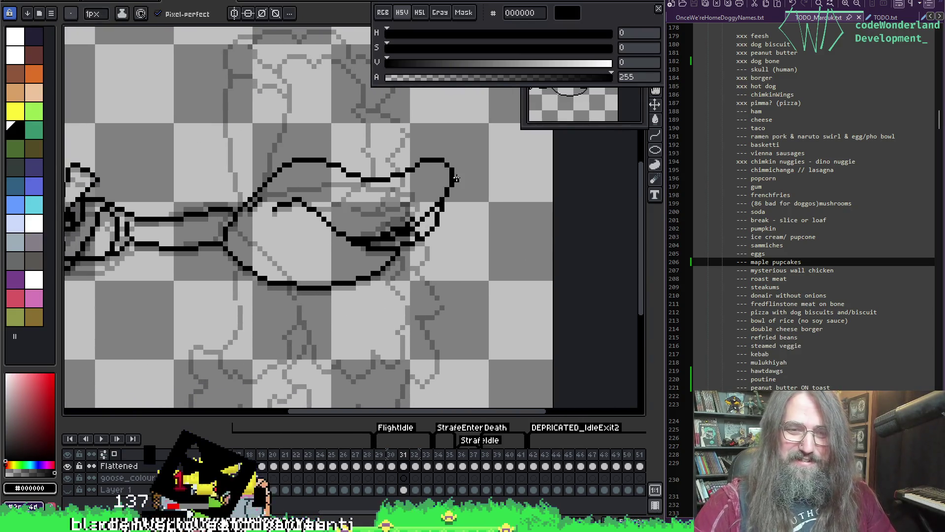
key(e)
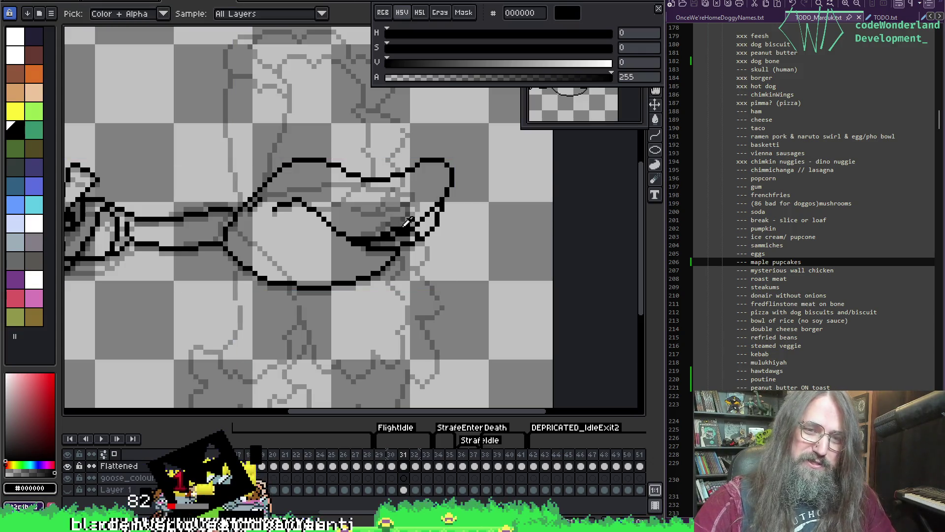
key(ctrl+b)
key(Escape)
key(i)
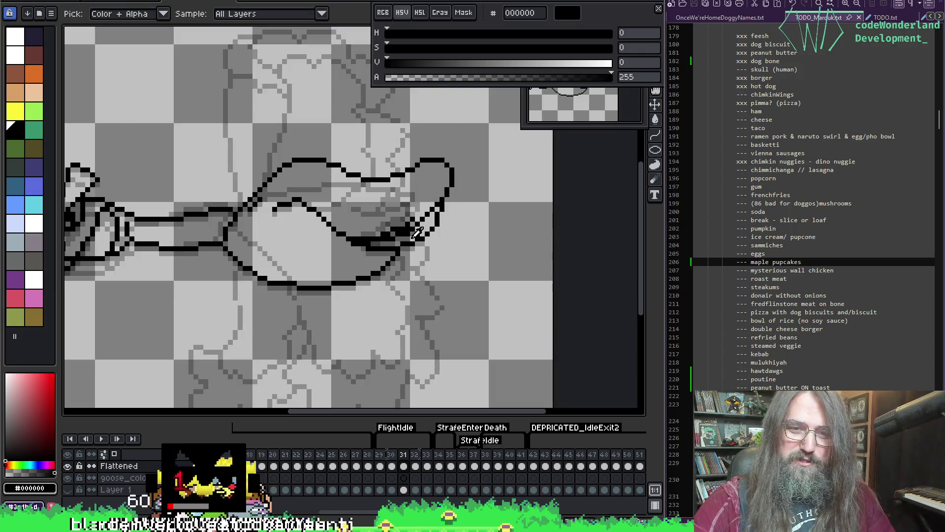
key(b)
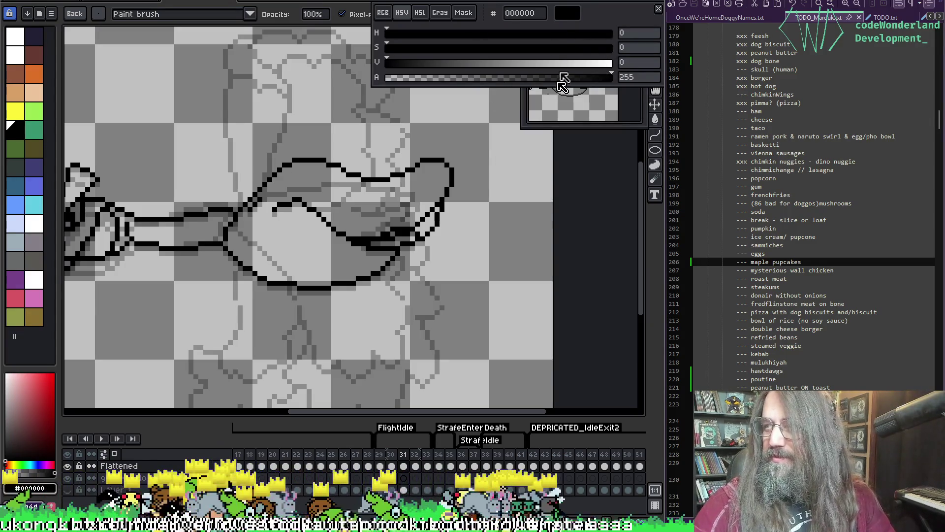
key(i)
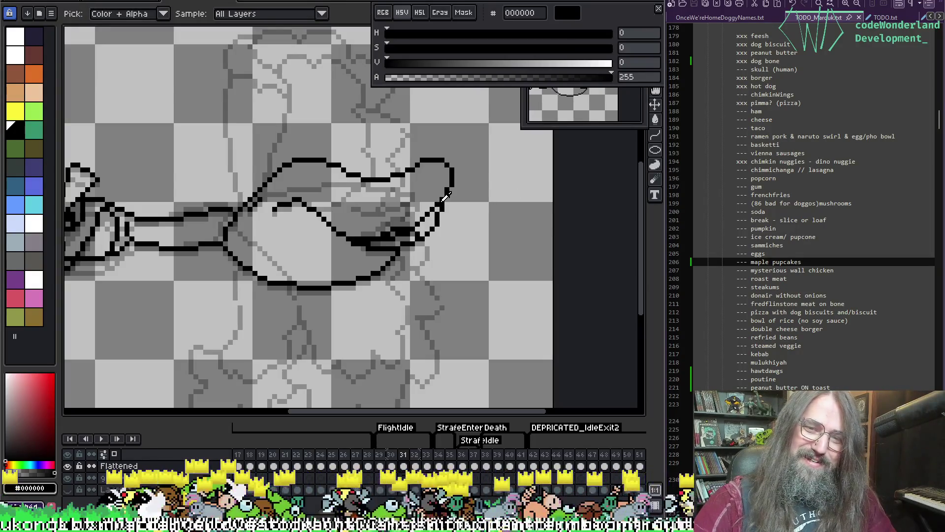
key(b)
Centre on the head and neck, enable pixel-perfect drawing, and compare with the neighbouring frame
drag(260, 222, 281, 247)
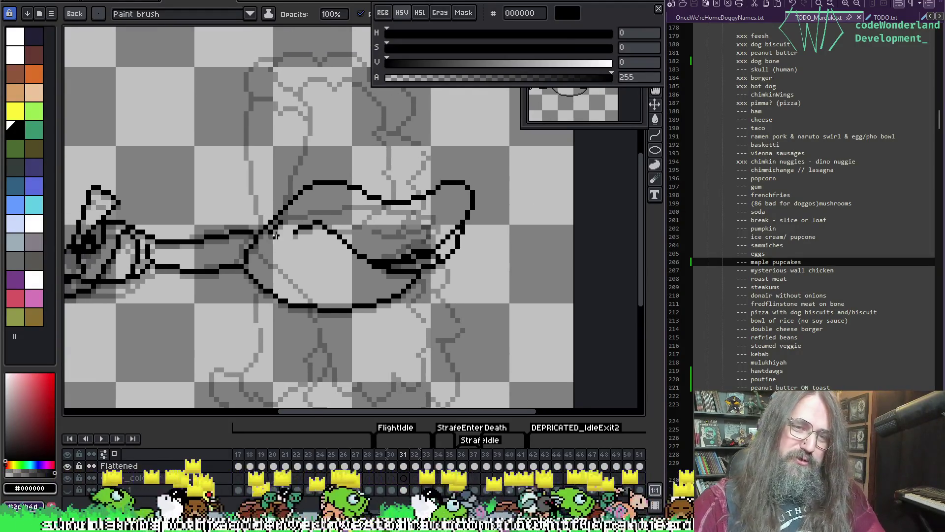
key(p)
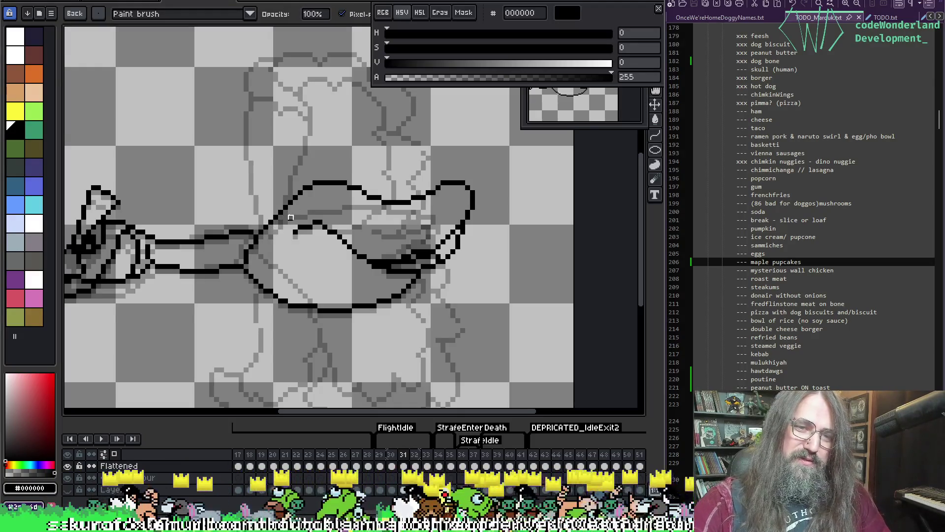
key(i)
key(b)
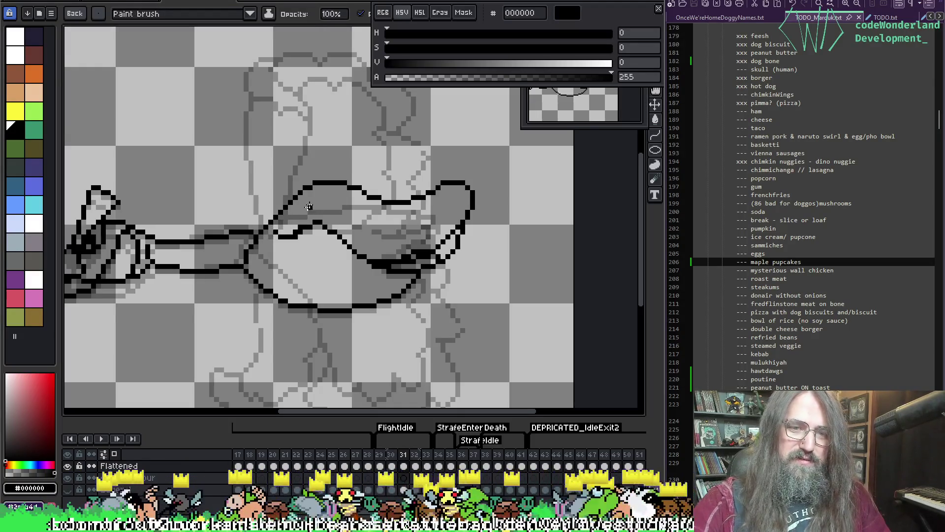
key(p)
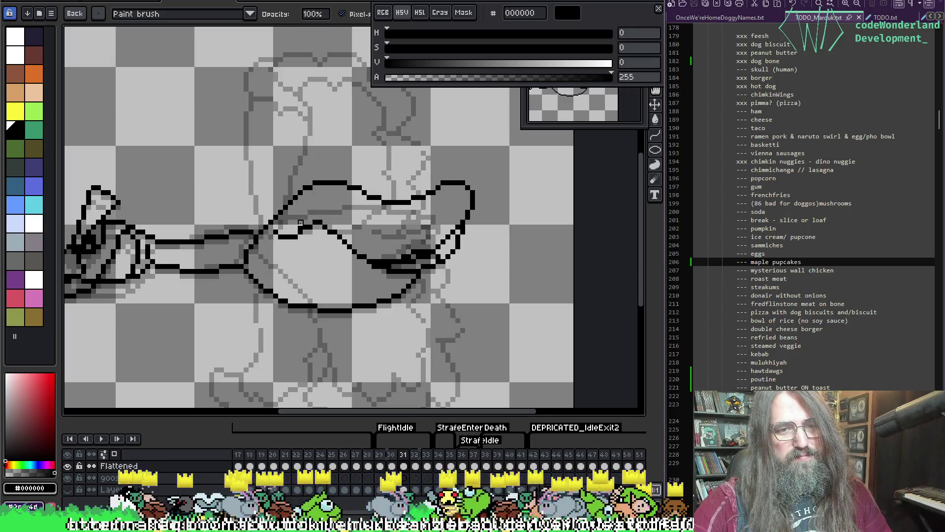
key(i)
key(b)
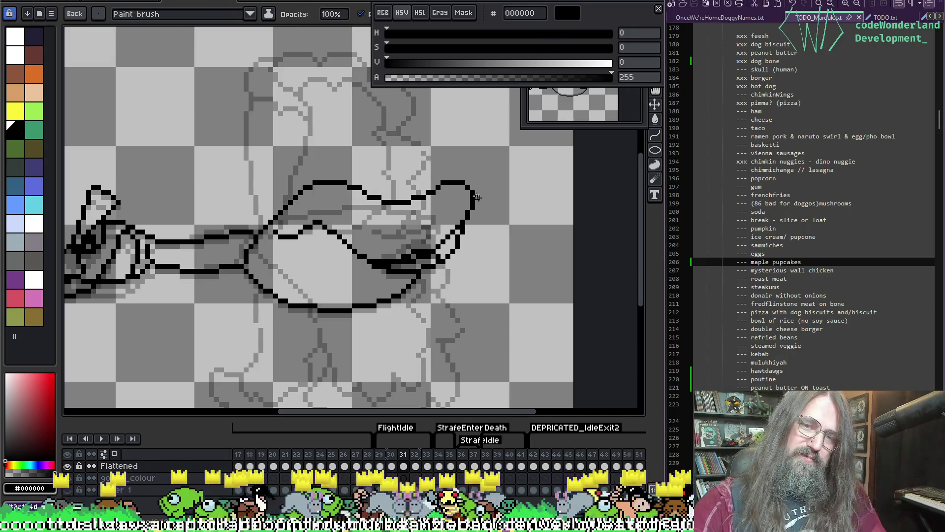
drag(507, 172, 480, 177)
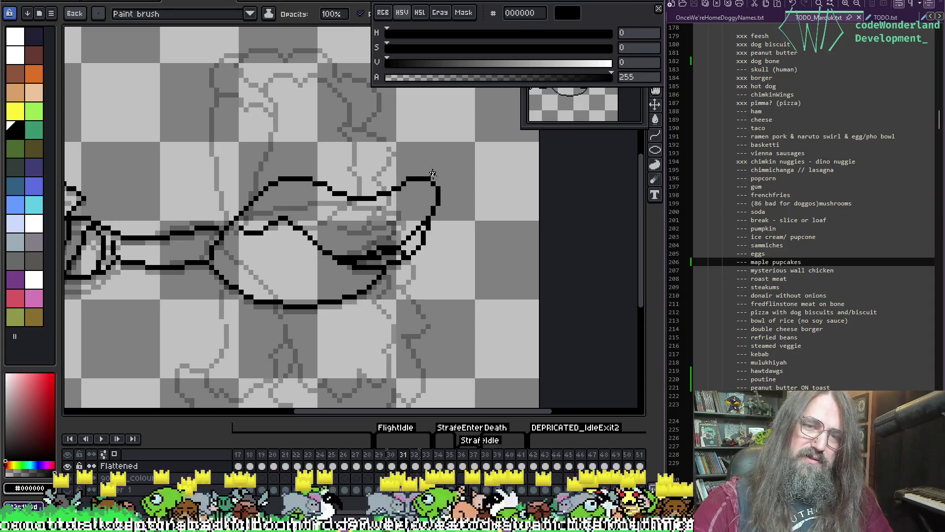
key(Left)
key(Right)
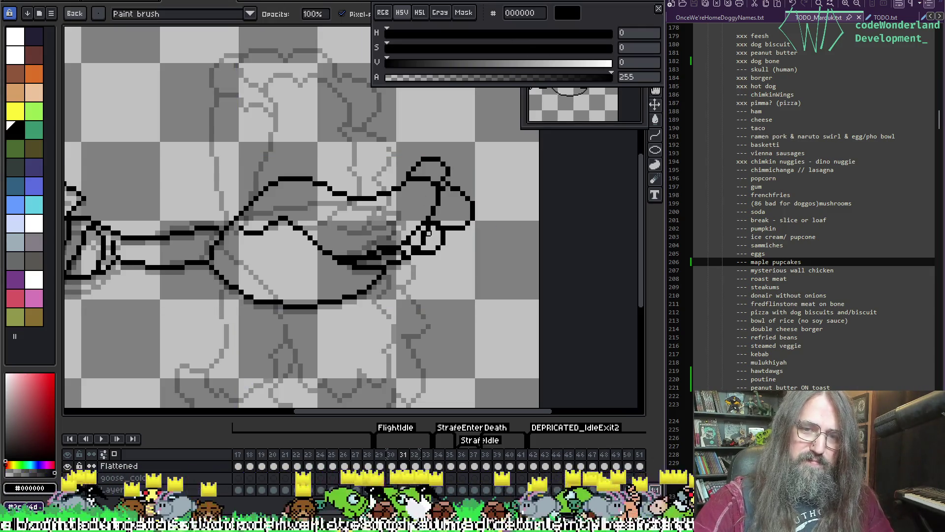
Erase stray pixels under the head and try loop strokes inside the body, undoing them
click(425, 241)
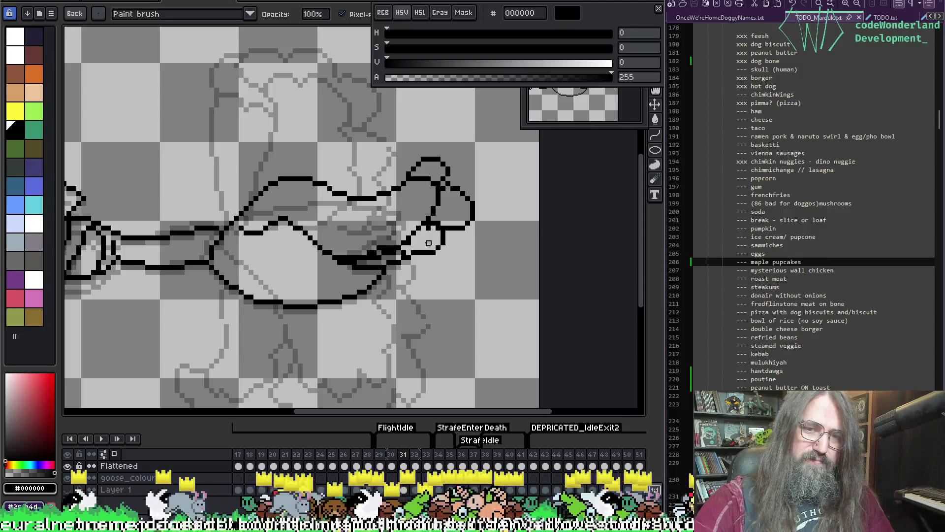
key(b)
mouse_move(394, 266)
mouse_down()
mouse_move(320, 278)
mouse_move(313, 254)
mouse_move(285, 231)
mouse_up()
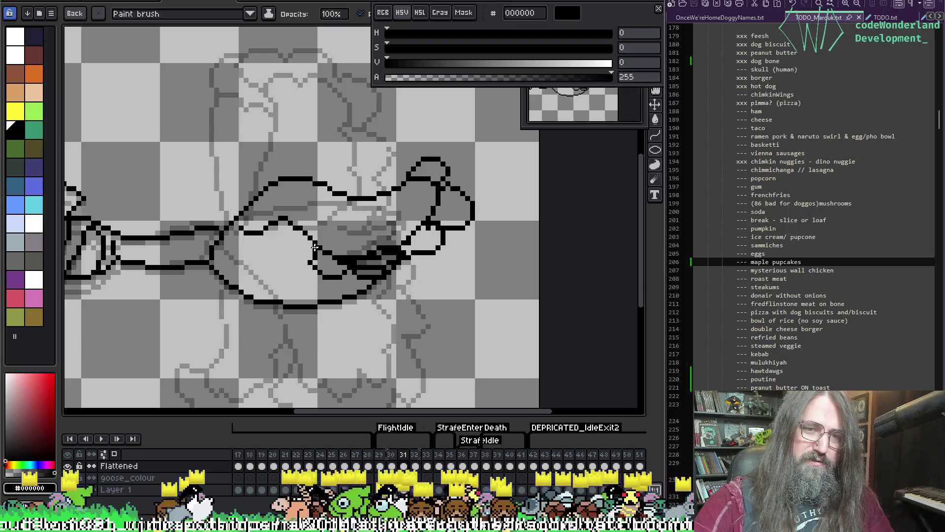
key(ctrl+z)
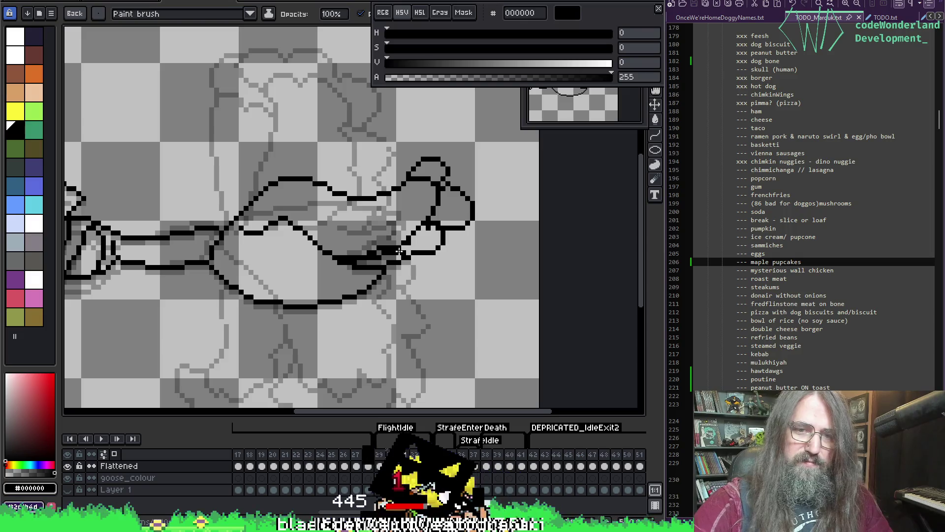
mouse_move(399, 251)
mouse_down()
mouse_move(392, 276)
mouse_move(352, 282)
mouse_move(345, 262)
mouse_move(311, 274)
mouse_move(306, 242)
mouse_move(279, 242)
mouse_move(284, 224)
mouse_up()
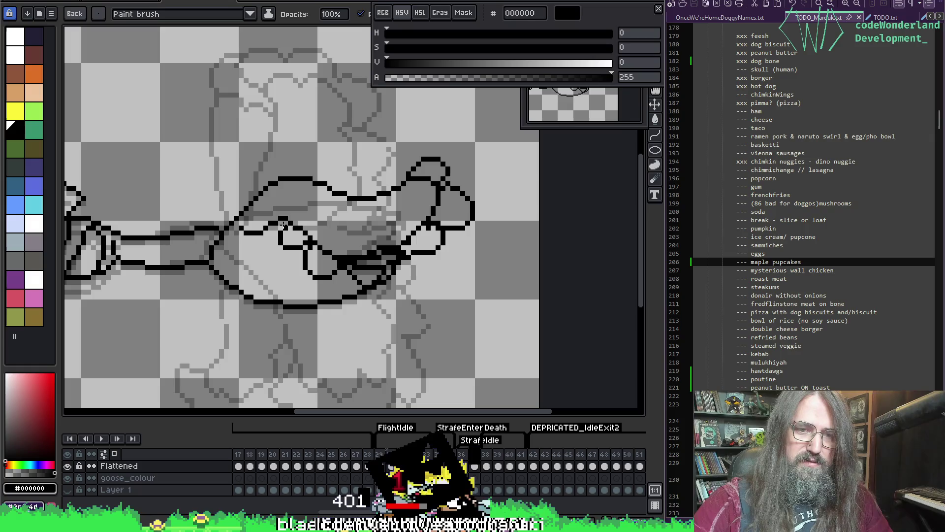
key(ctrl+z)
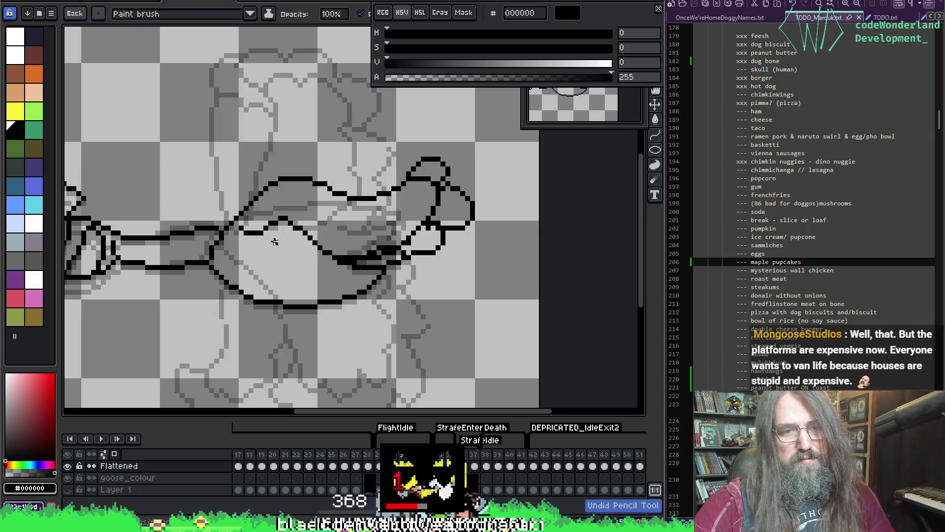
mouse_move(273, 226)
mouse_down()
mouse_move(296, 244)
mouse_move(298, 230)
mouse_move(310, 268)
mouse_move(325, 256)
mouse_move(354, 281)
mouse_move(364, 258)
mouse_move(391, 278)
mouse_move(397, 245)
mouse_up()
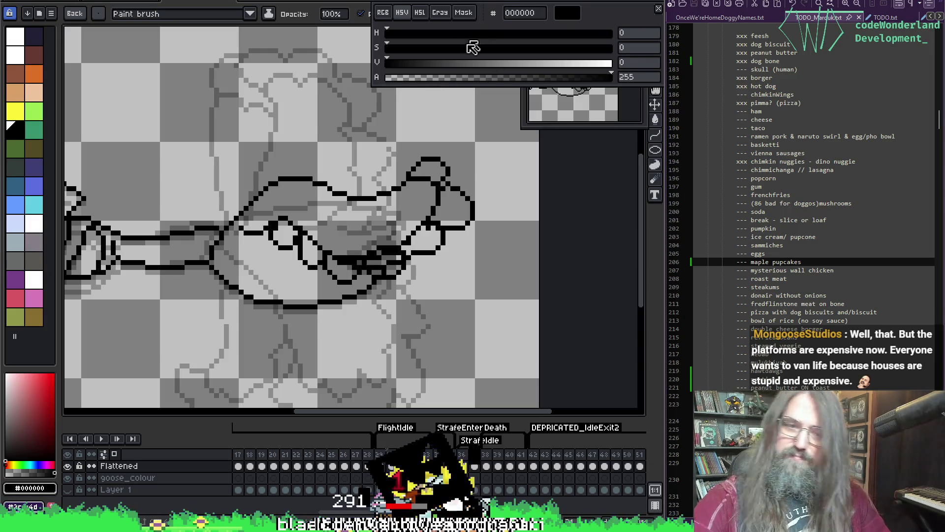
key(ctrl+z)
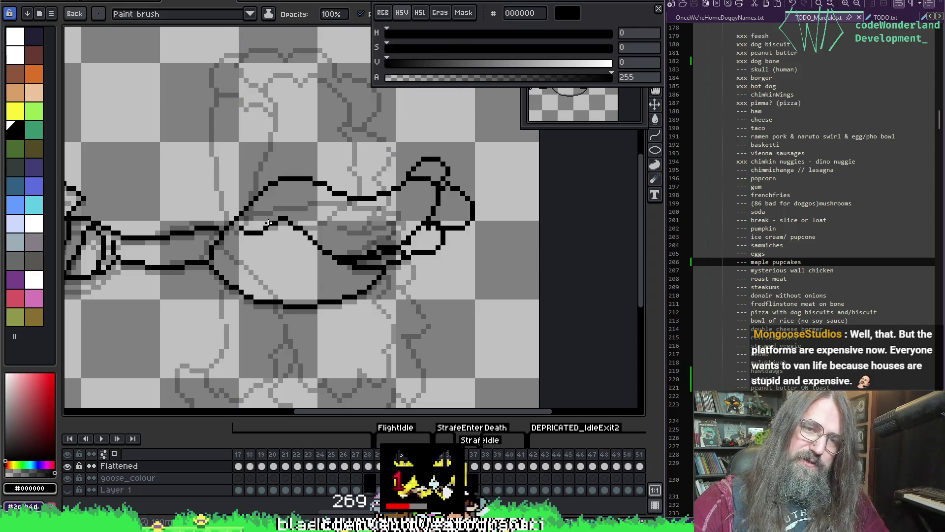
Draw the tail outline as a closed loop extending up and to the right
mouse_move(270, 219)
mouse_down()
mouse_move(339, 237)
mouse_move(339, 253)
mouse_move(365, 238)
mouse_move(391, 246)
mouse_up()
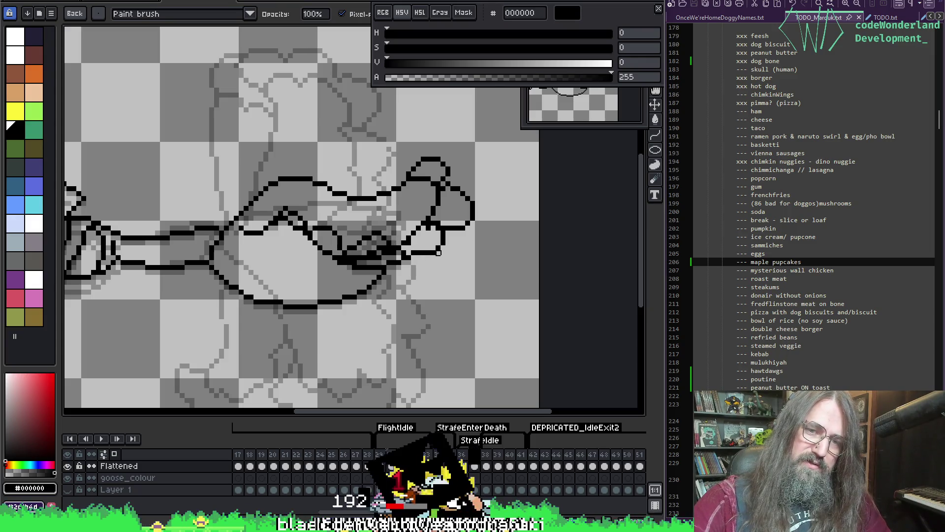
key(ctrl+z)
key(ctrl+z)
key(ctrl+z)
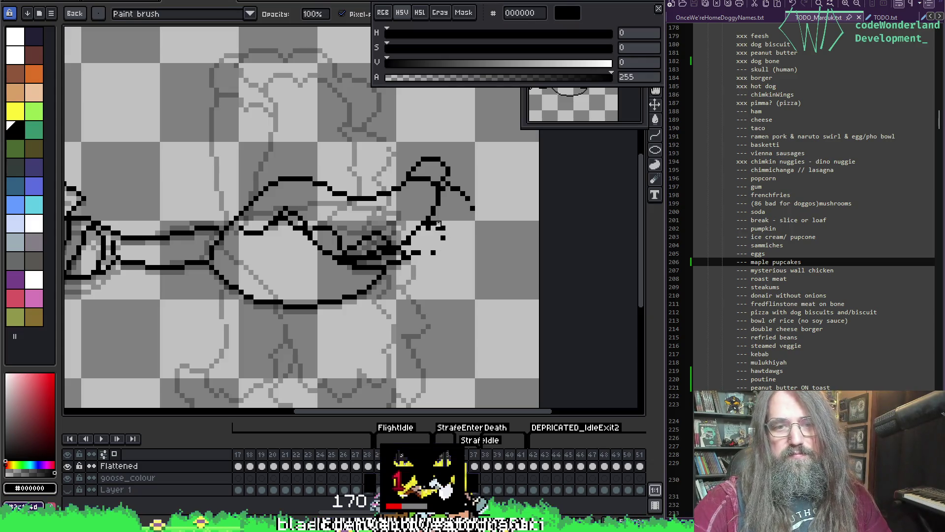
key(ctrl+z)
key(ctrl+z)
mouse_move(416, 255)
mouse_down()
mouse_move(451, 231)
mouse_move(441, 222)
mouse_move(422, 227)
mouse_move(457, 218)
mouse_up()
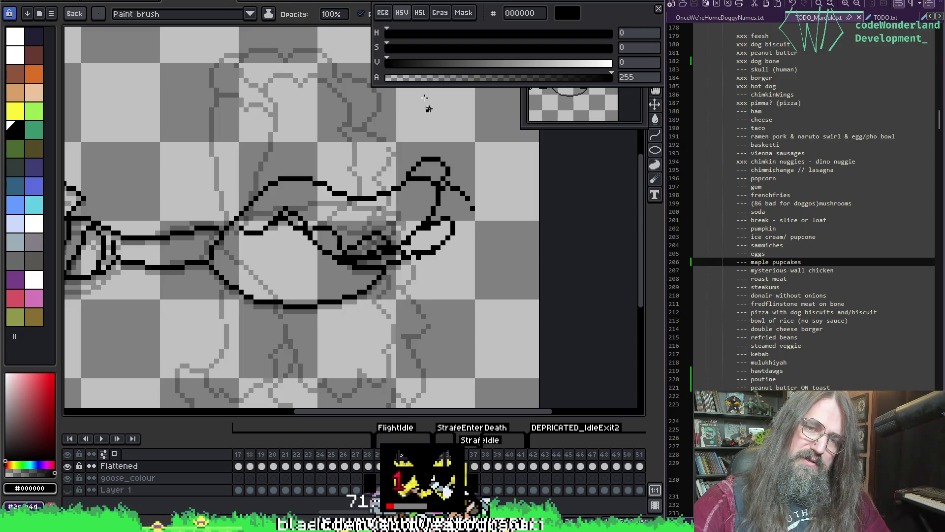
mouse_move(440, 191)
mouse_down()
mouse_move(472, 178)
mouse_move(458, 214)
mouse_up()
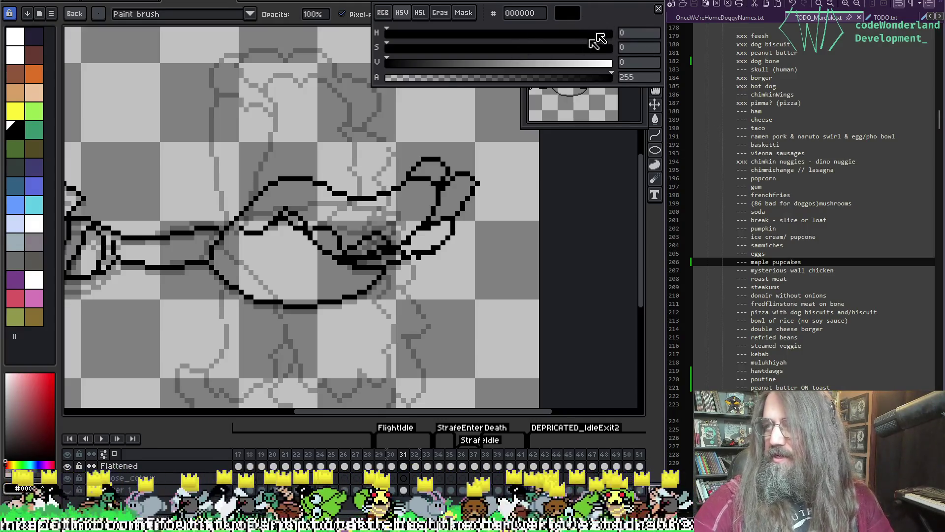
Check the colour and paint black pixels onto the tail outline
key(i)
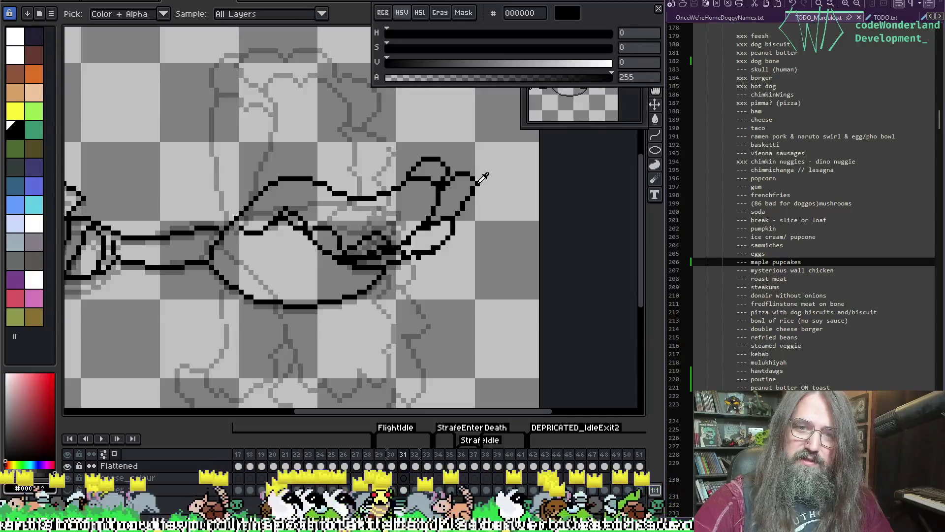
key(b)
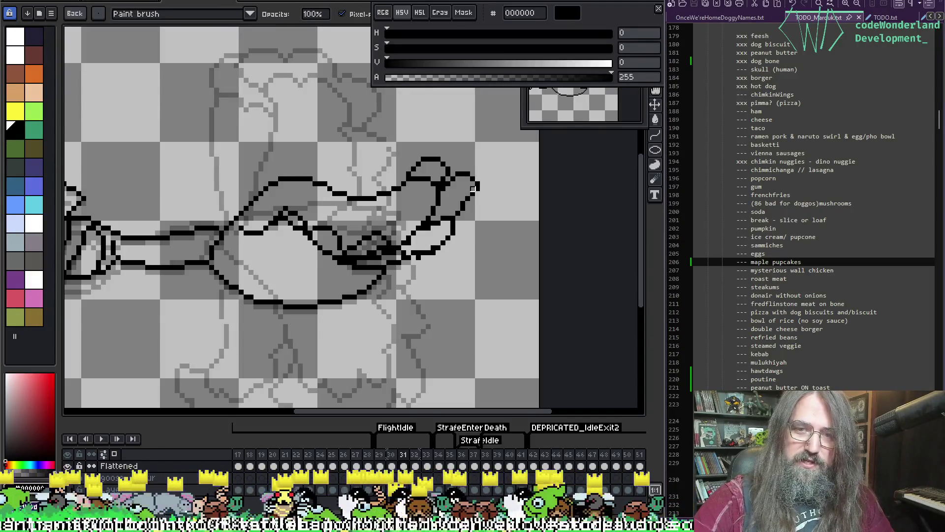
key(i)
key(b)
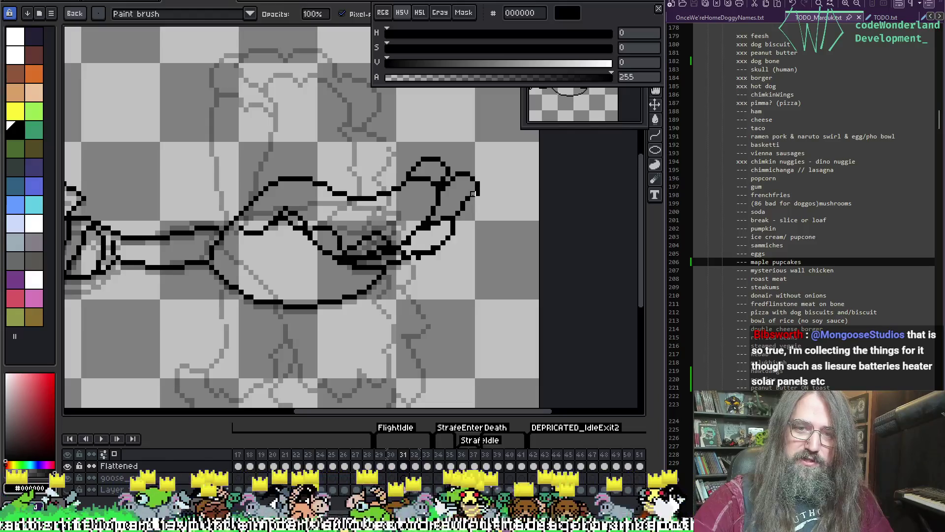
key(i)
key(b)
click(472, 190)
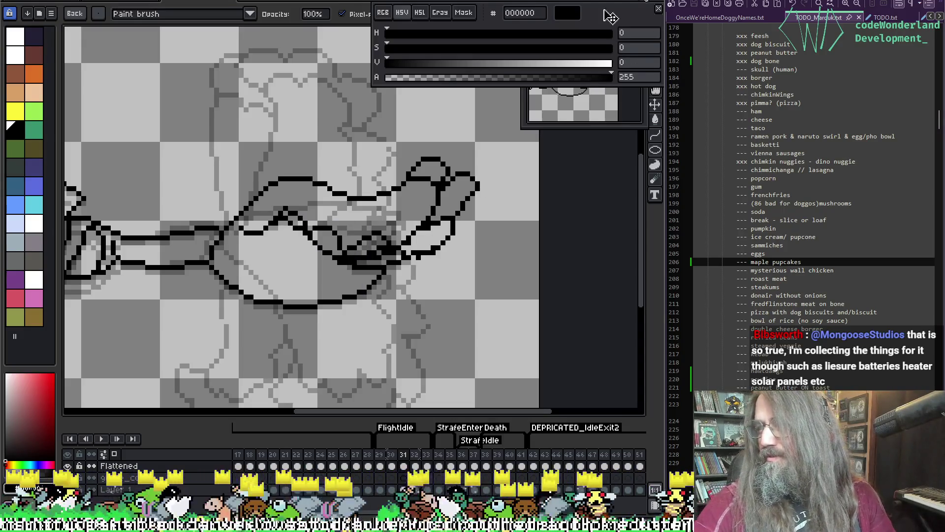
Replace the short tail-tip stroke with a line closing the tail's right end
key(i)
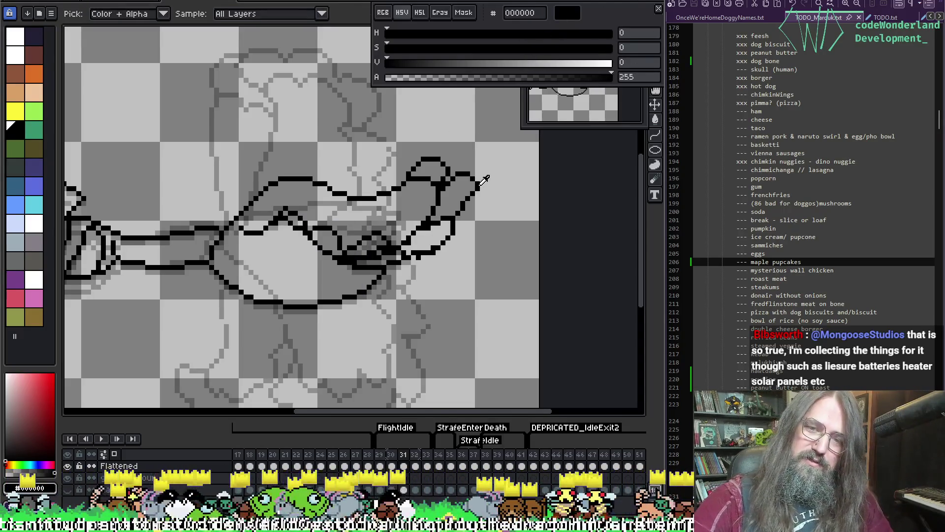
key(b)
key(i)
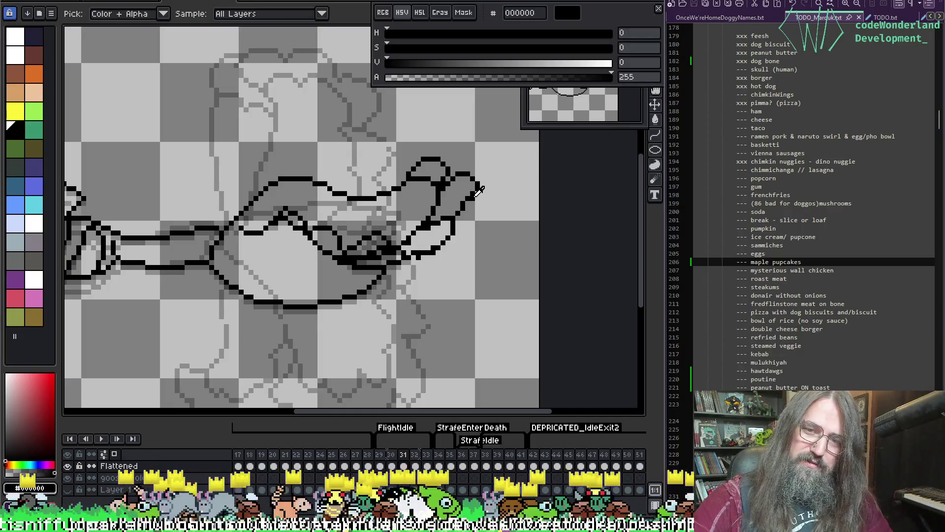
key(b)
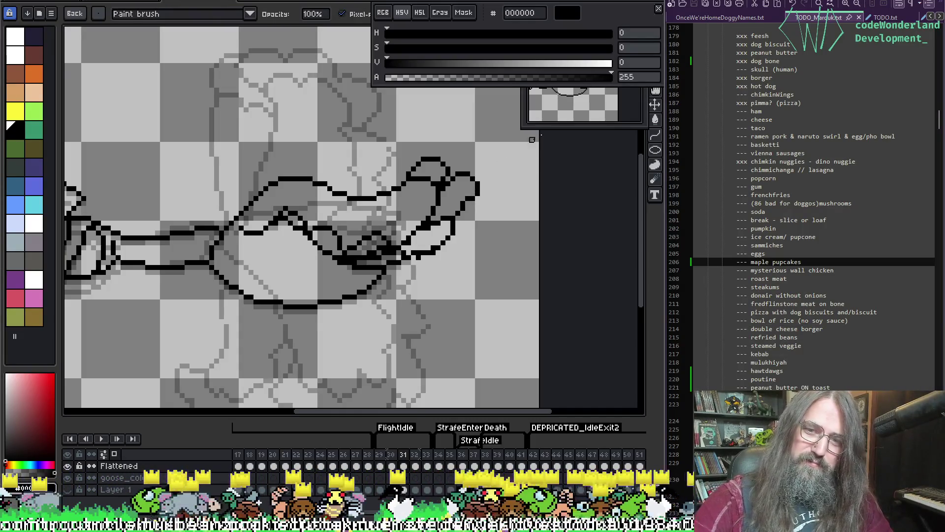
key(i)
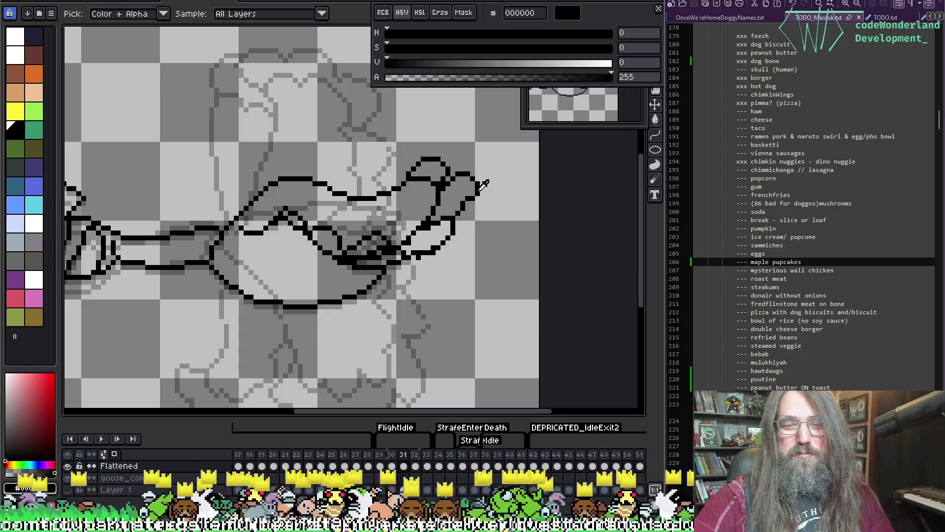
key(b)
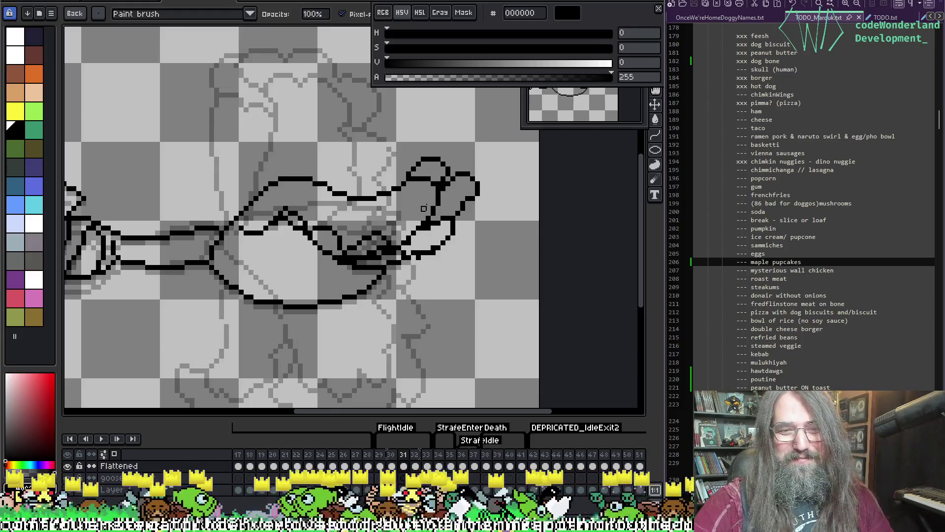
key(ctrl+z)
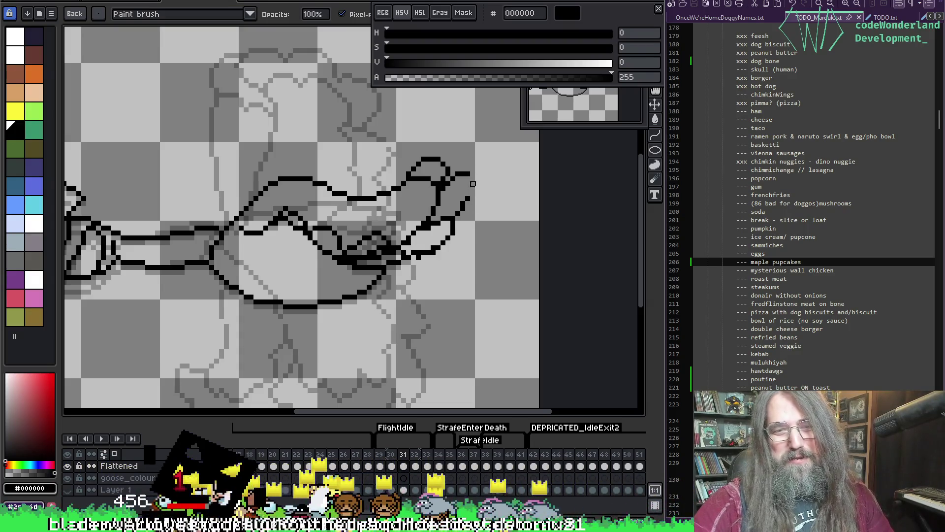
drag(468, 201, 473, 174)
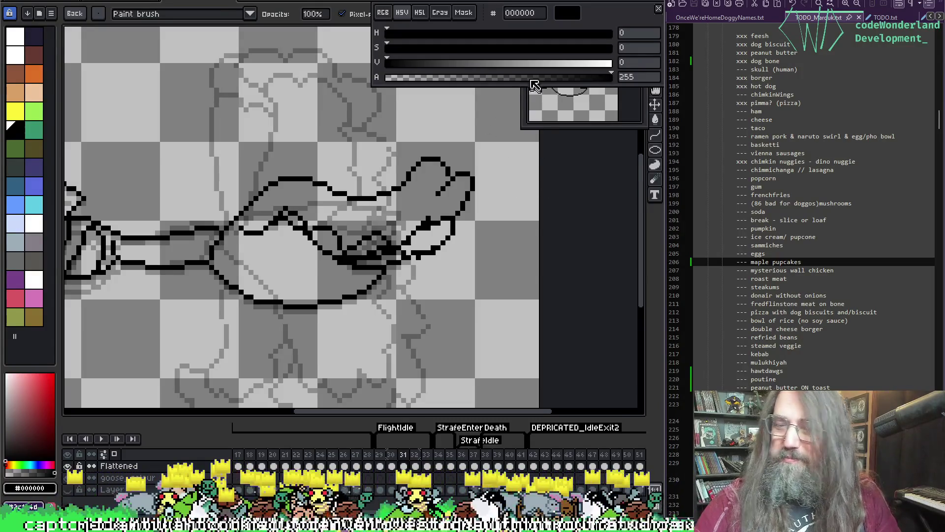
Erase stray pixels on the tail's lower edge and redraw it as a diagonal black outline
mouse_move(419, 218)
mouse_down()
mouse_move(429, 221)
mouse_move(419, 233)
mouse_move(442, 220)
mouse_move(409, 227)
mouse_move(409, 242)
mouse_up()
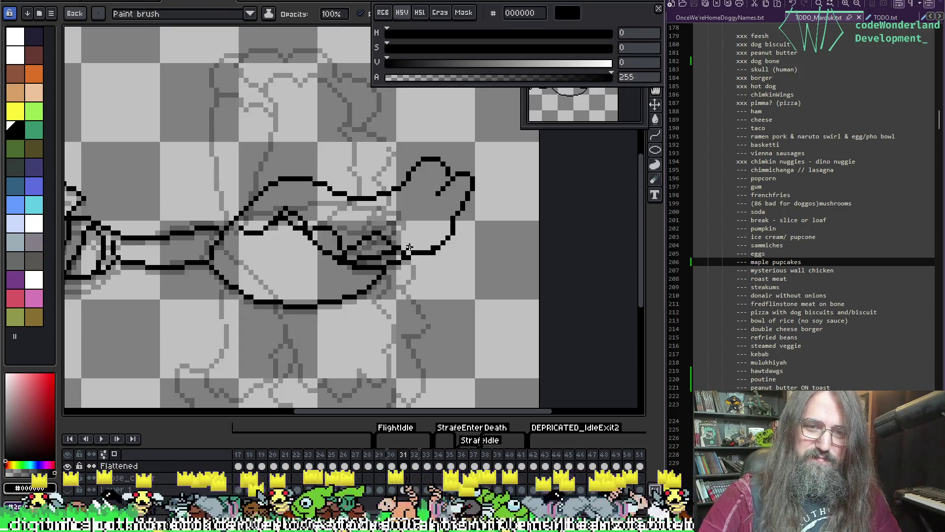
drag(407, 252, 465, 212)
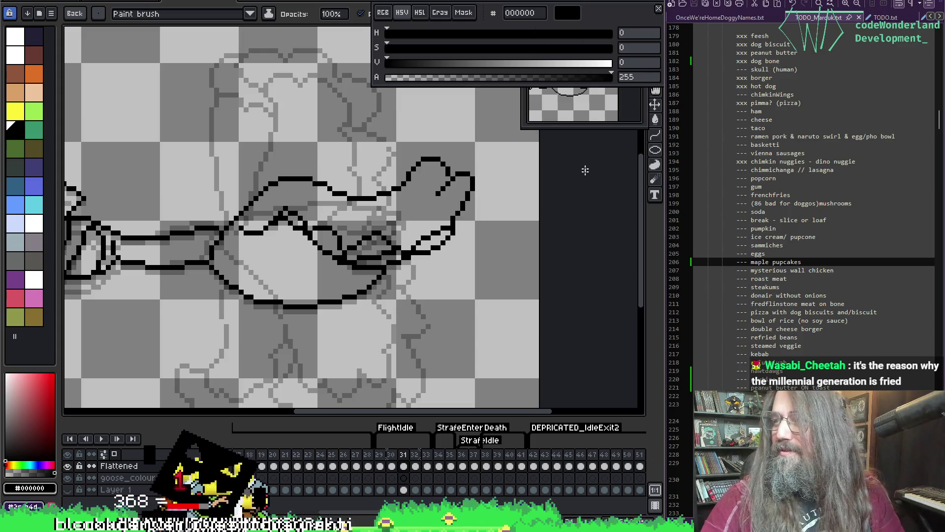
key(i)
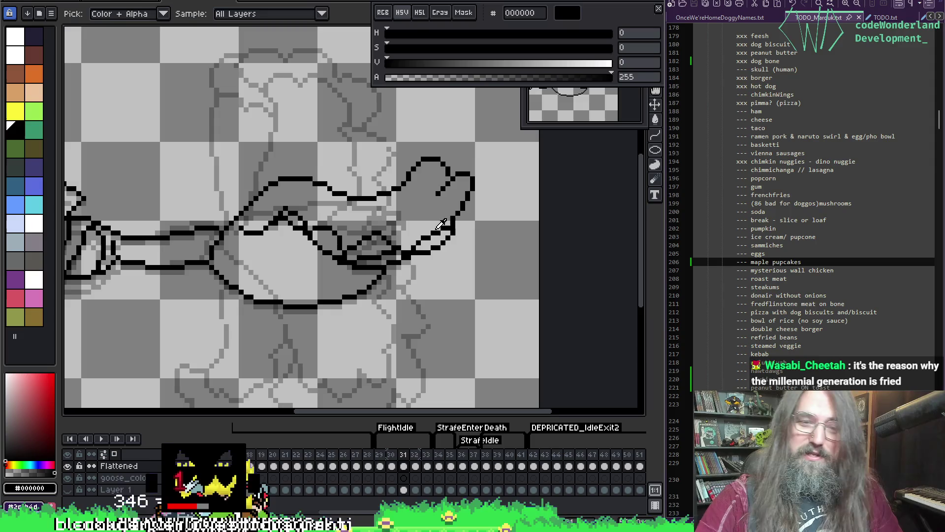
key(b)
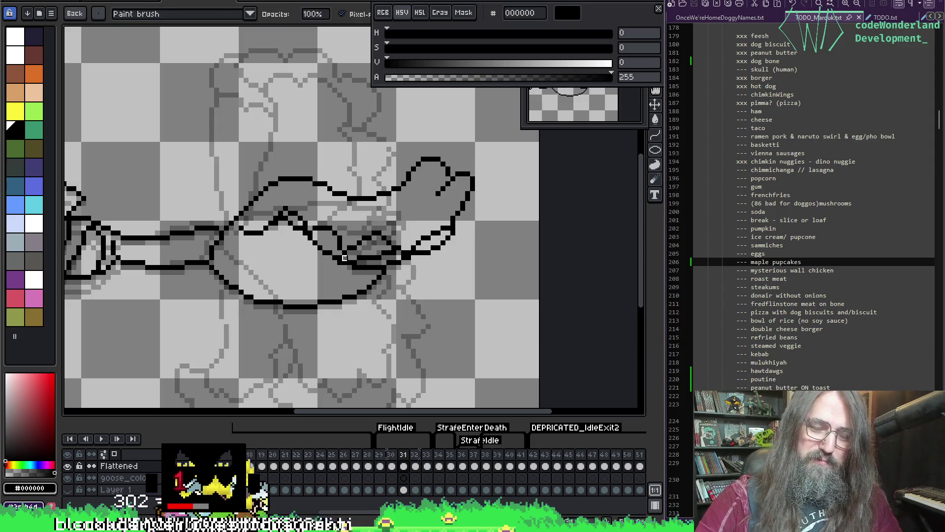
key(i)
key(b)
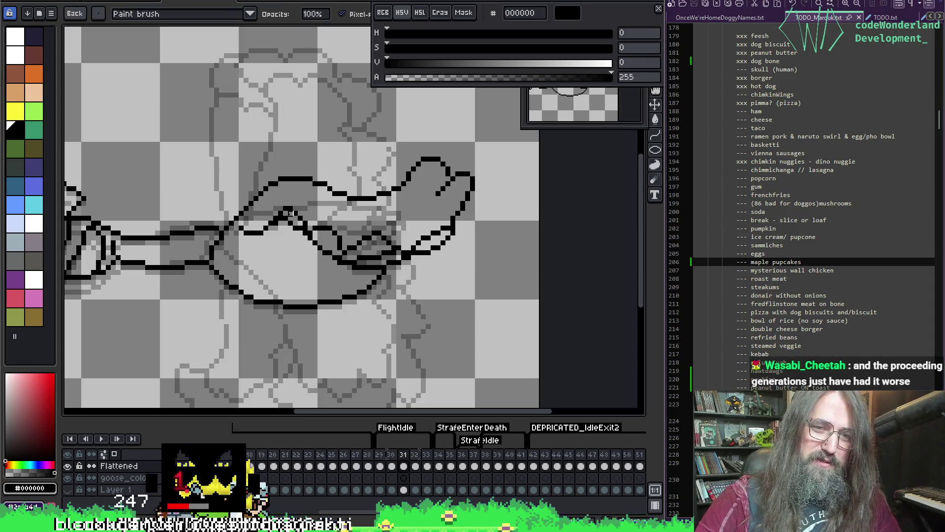
key(i)
key(b)
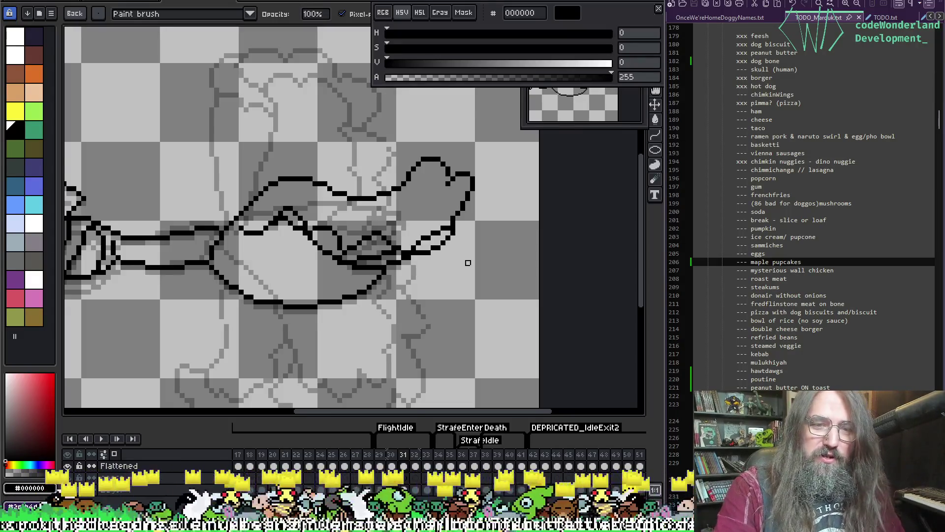
Zoom out to the whole goose and step back to frame 30 to compare
scroll(382, 230, down, 2)
drag(381, 228, 438, 240)
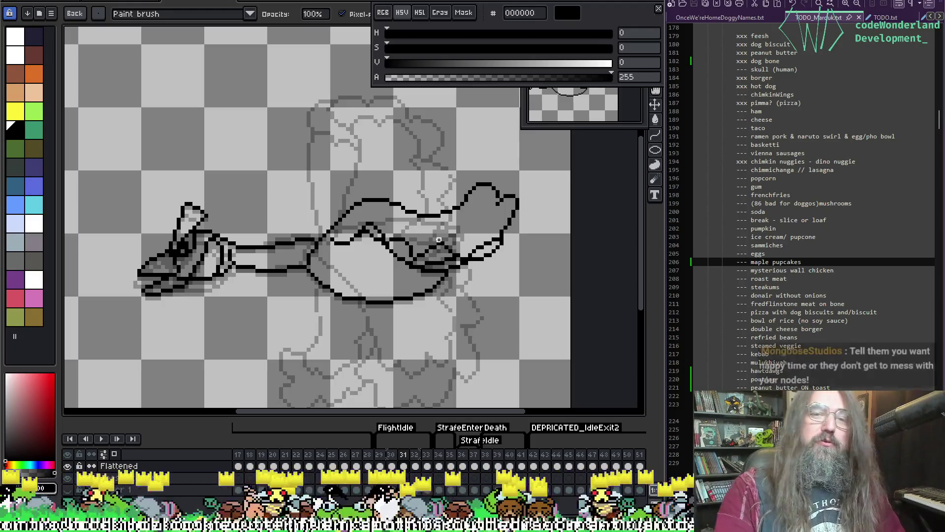
drag(418, 232, 400, 230)
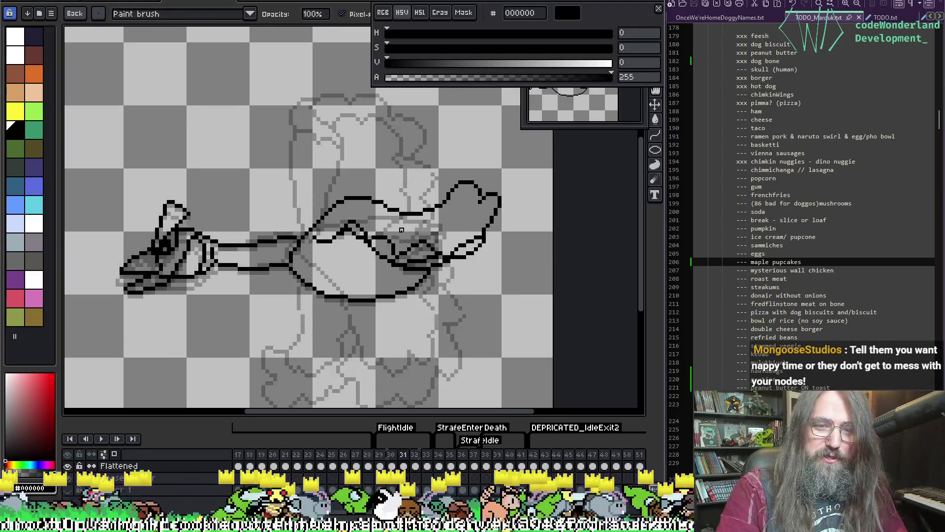
key(Left)
Play and stop the flight animation, set colour 306082, and switch to the Move tool
key(Return)
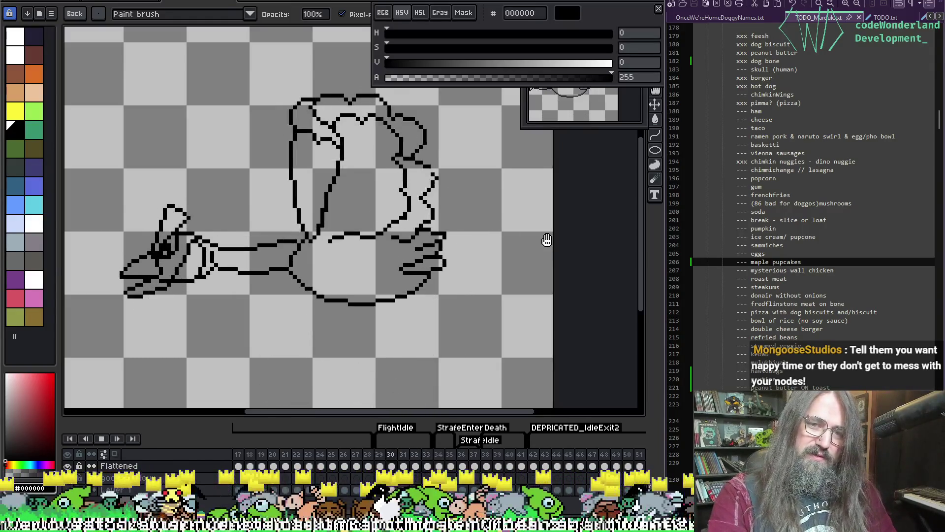
scroll(546, 242, down, 1)
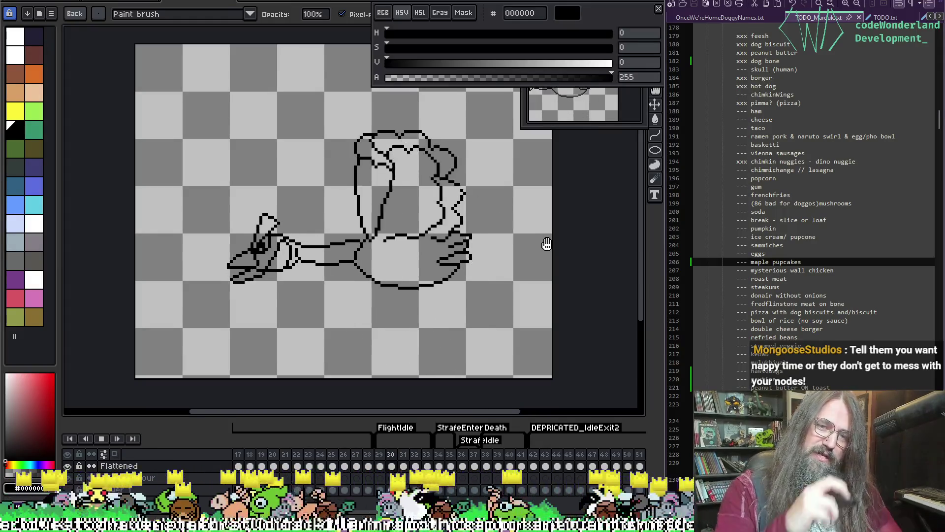
key(Return)
key(Return)
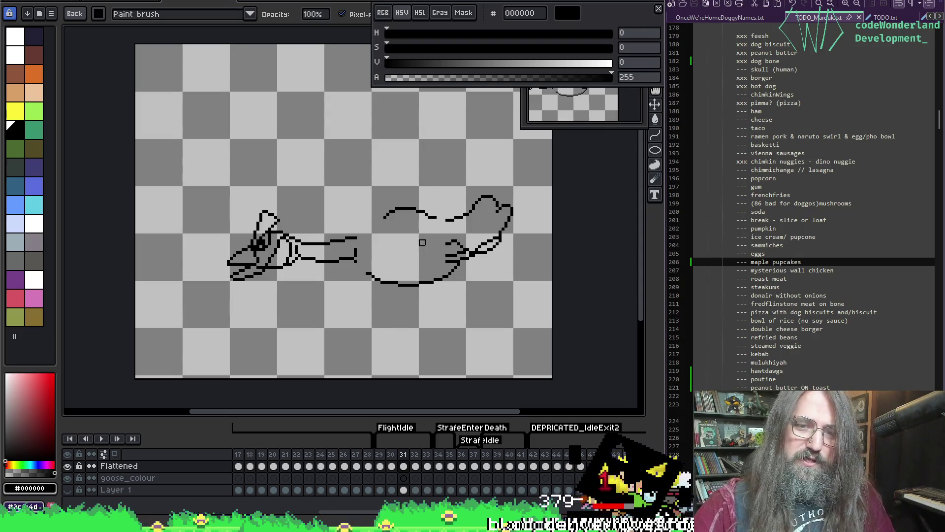
key(0)
key(0)
key(0)
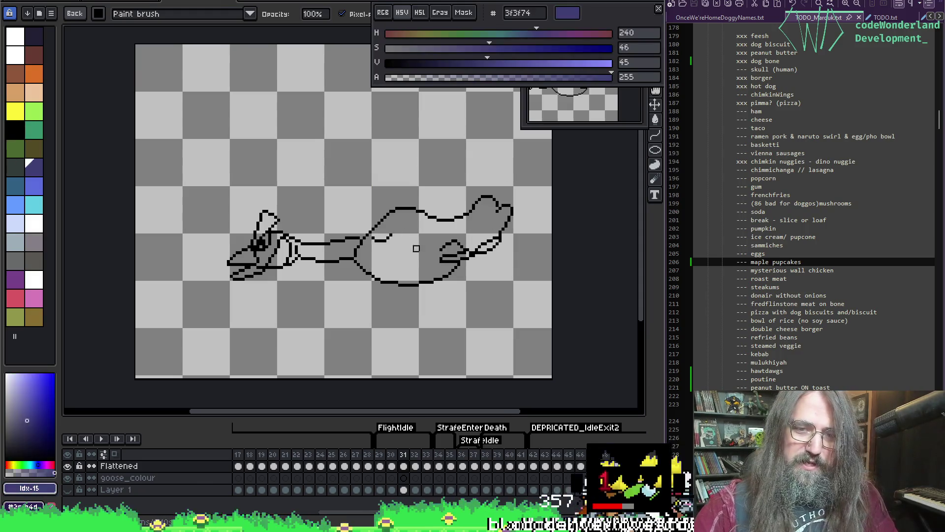
key(v)
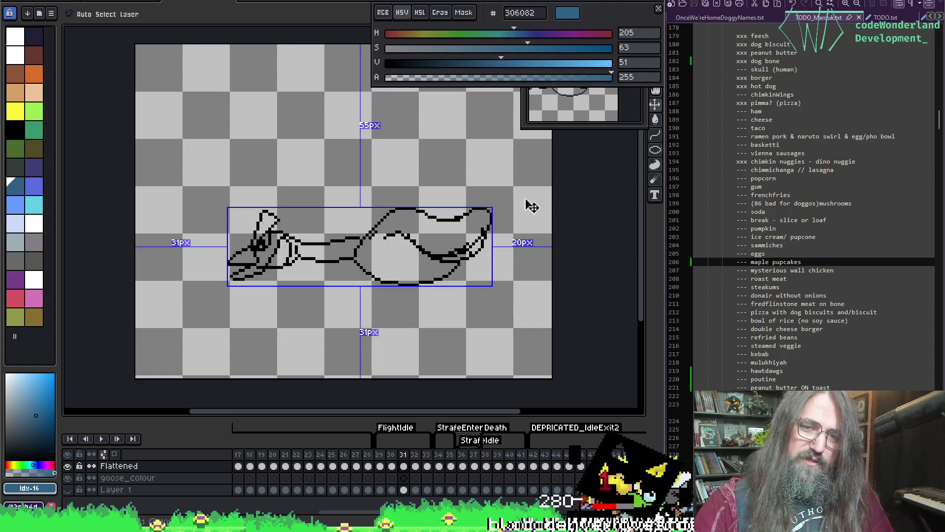
Undo the stray tail stroke on the goose
key(b)
key(v)
key(b)
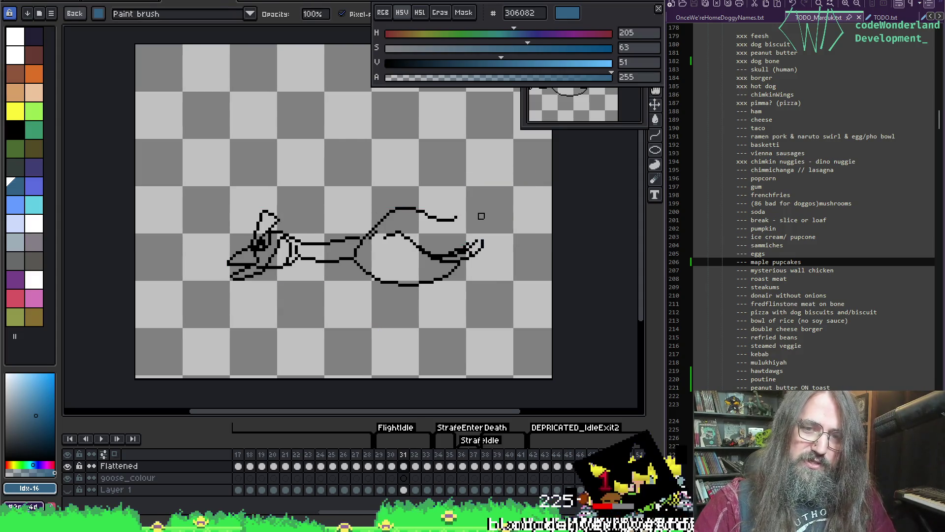
key(ctrl+z)
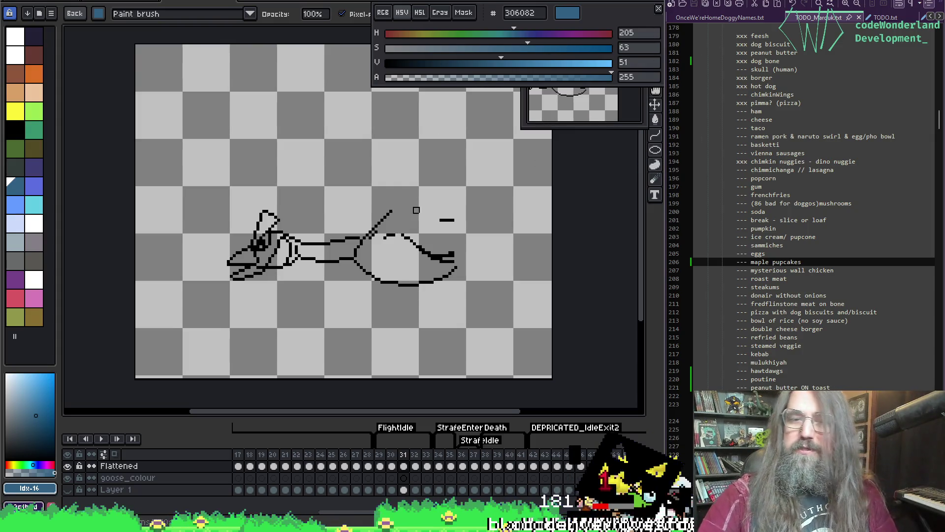
Eyedrop black from the line art and open the Flattened layer's properties
key(i)
click(443, 248)
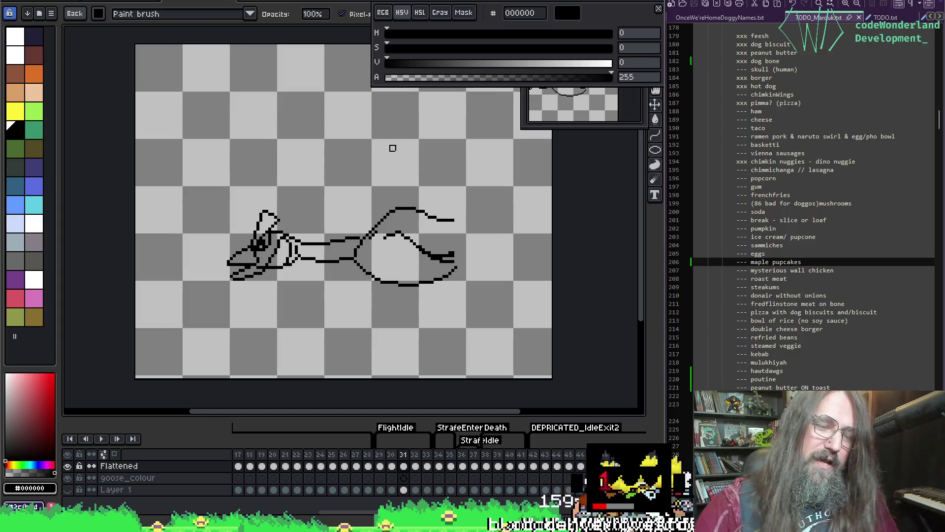
key(i)
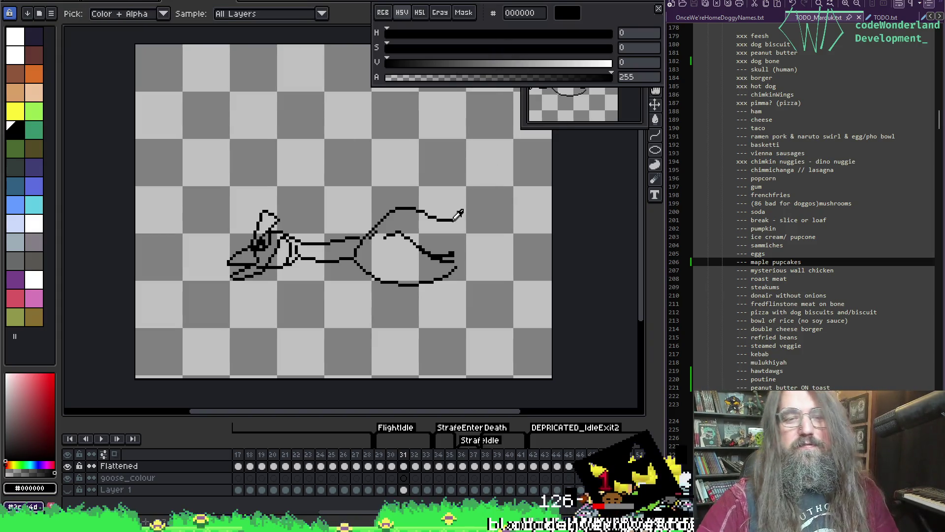
key(shift+p)
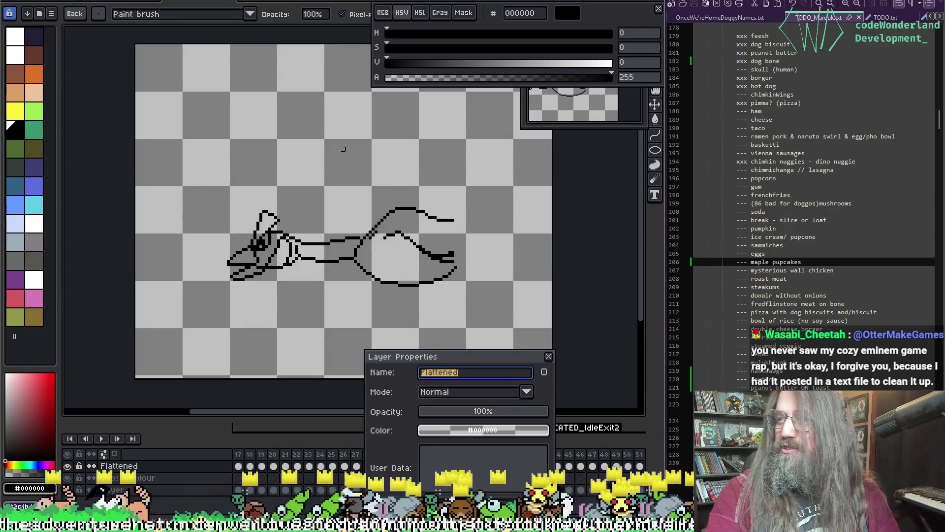
Close the Flattened layer's properties without renaming it
scroll(344, 149, down, 1)
scroll(457, 186, up, 2)
text(e)
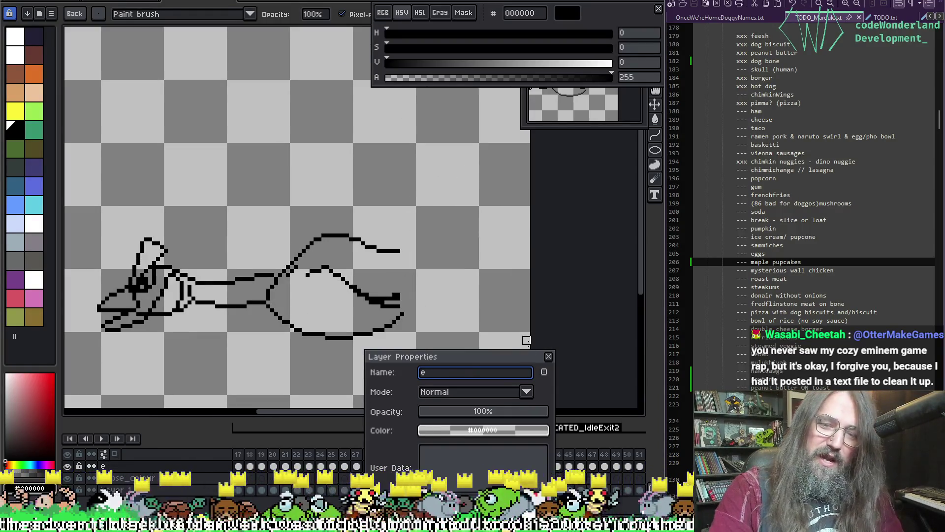
click(548, 356)
Erase the stray tail pixels and the upper and lower inner wing lines inside the body
scroll(373, 289, up, 2)
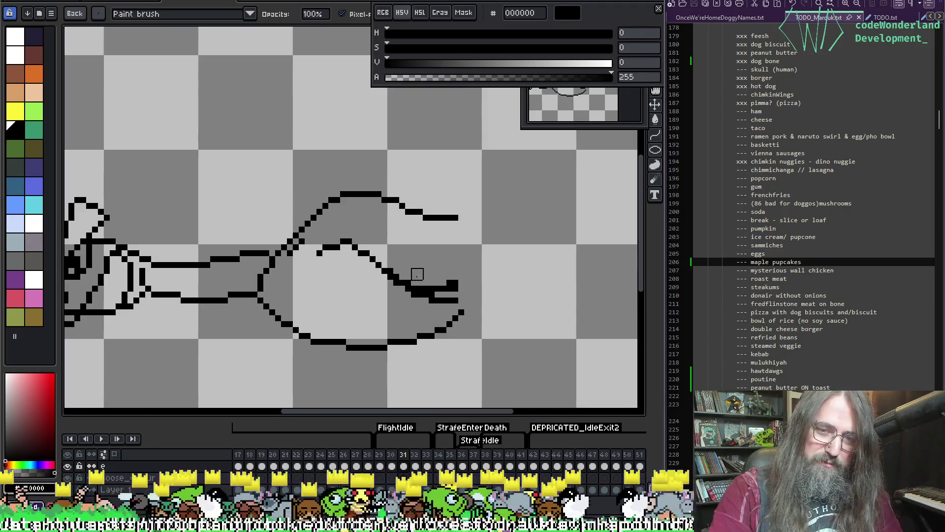
mouse_move(417, 275)
mouse_down()
mouse_move(450, 288)
mouse_move(424, 280)
mouse_up()
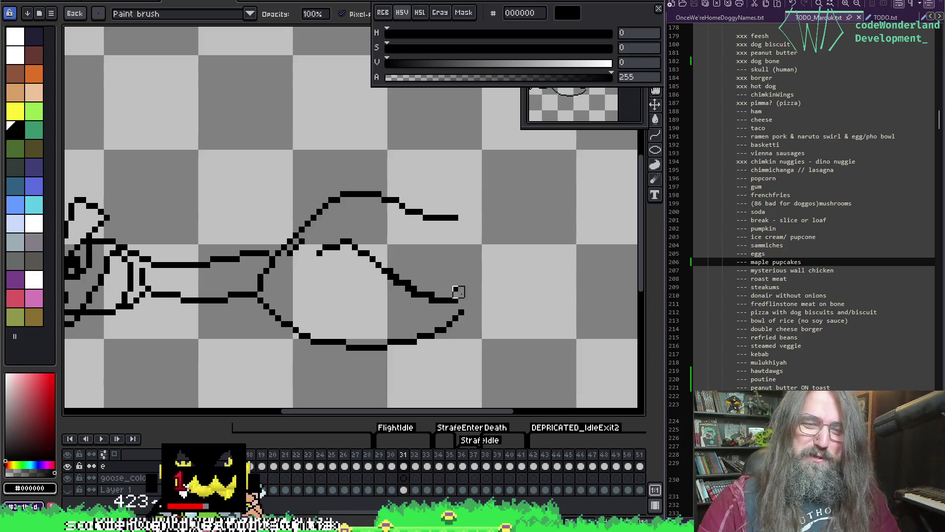
key(ctrl+z)
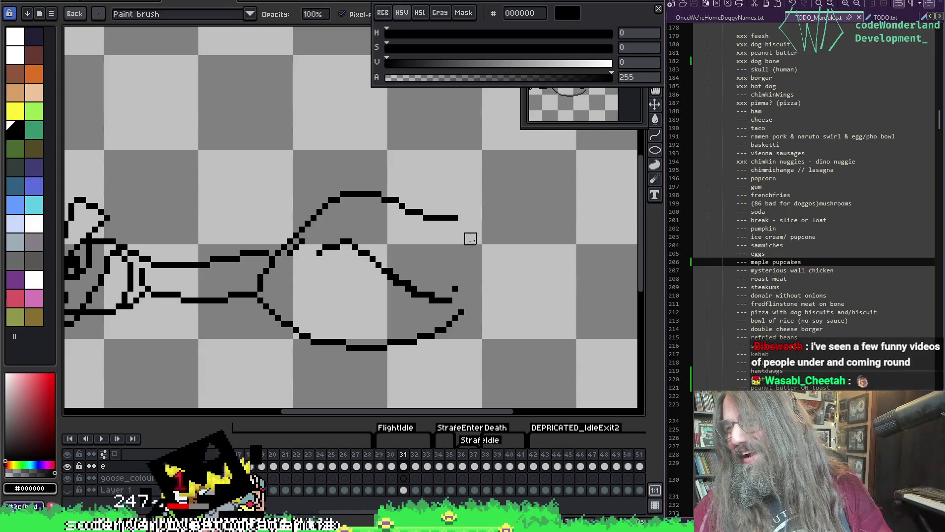
drag(367, 253, 310, 249)
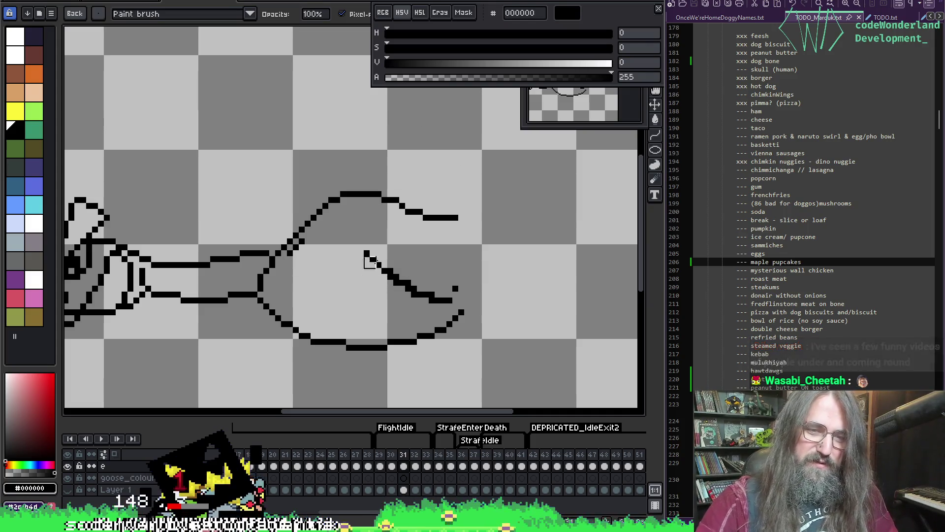
mouse_move(370, 263)
mouse_down()
mouse_move(455, 289)
mouse_move(359, 258)
mouse_move(488, 244)
mouse_up()
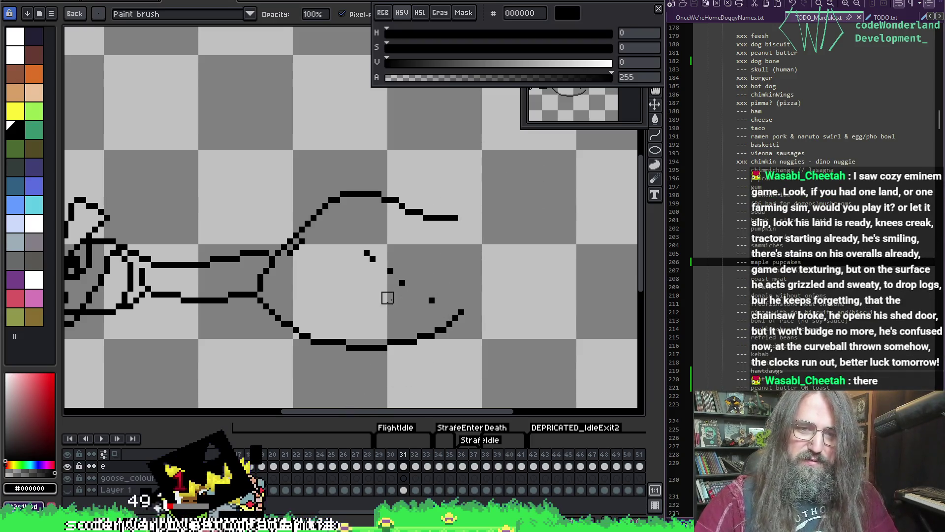
click(402, 282)
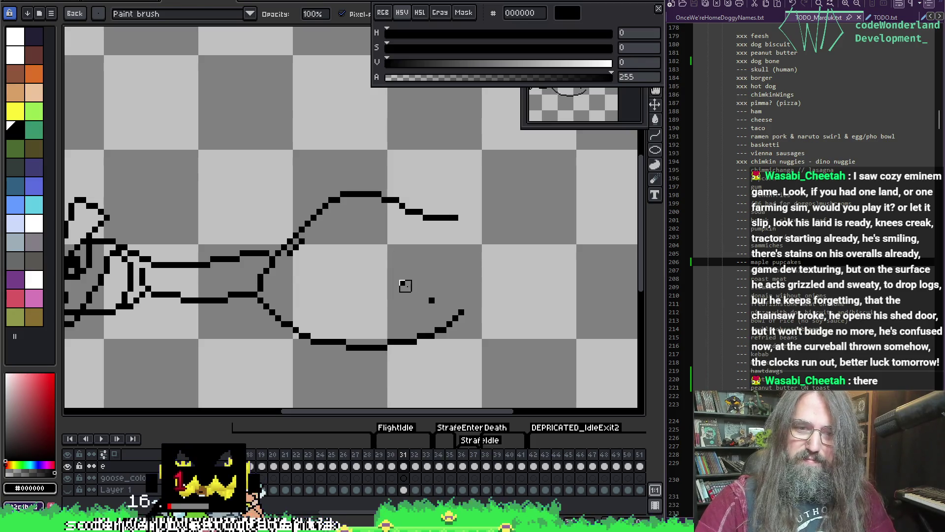
right_click(402, 282)
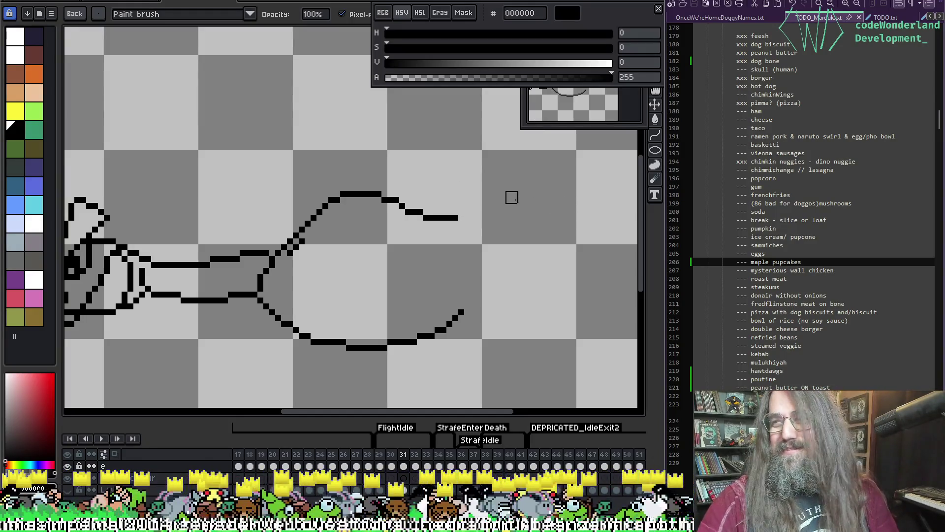
Paste a copy of the line art, shift it right, then undo to drop the raised wing copy
key(v)
key(ctrl+v)
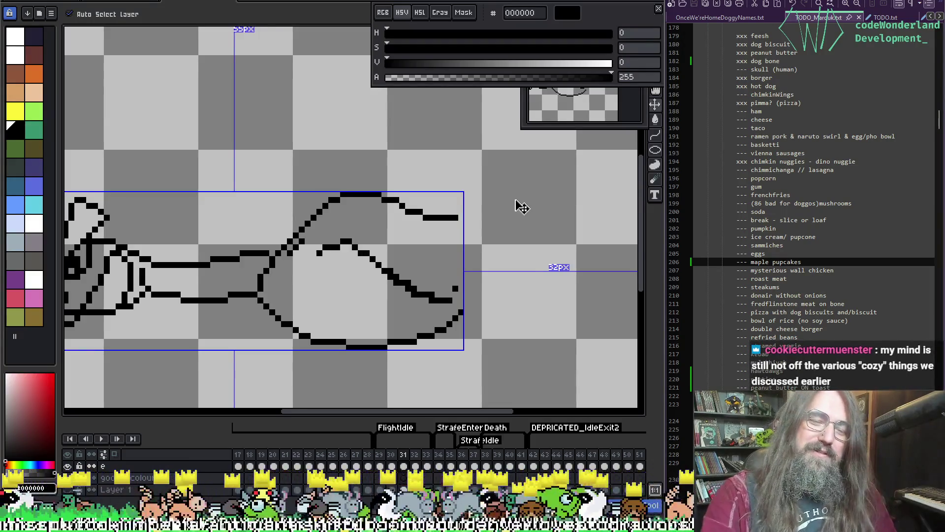
mouse_move(520, 205)
mouse_down()
mouse_move(502, 301)
mouse_move(462, 295)
mouse_up()
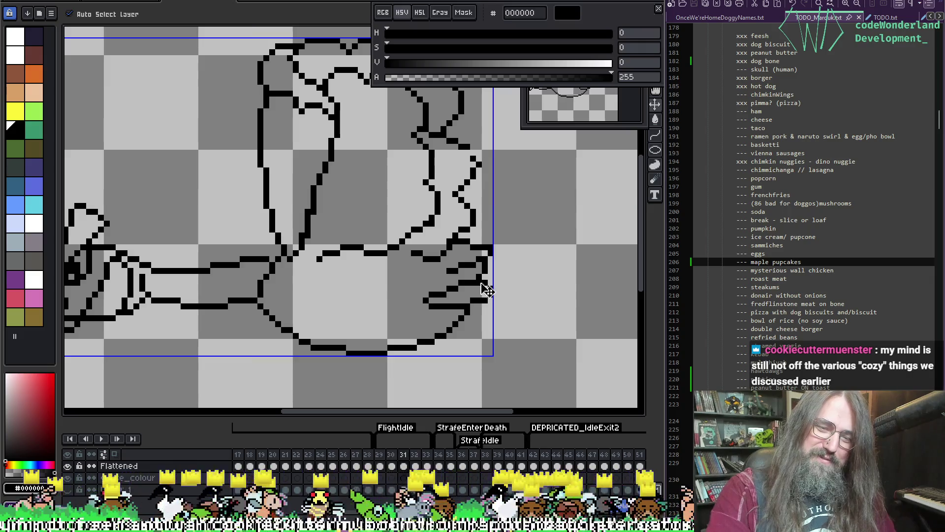
key(ctrl+z)
Return to the brush and check the drawing colour with the eyedropper
key(b)
scroll(464, 243, down, 1)
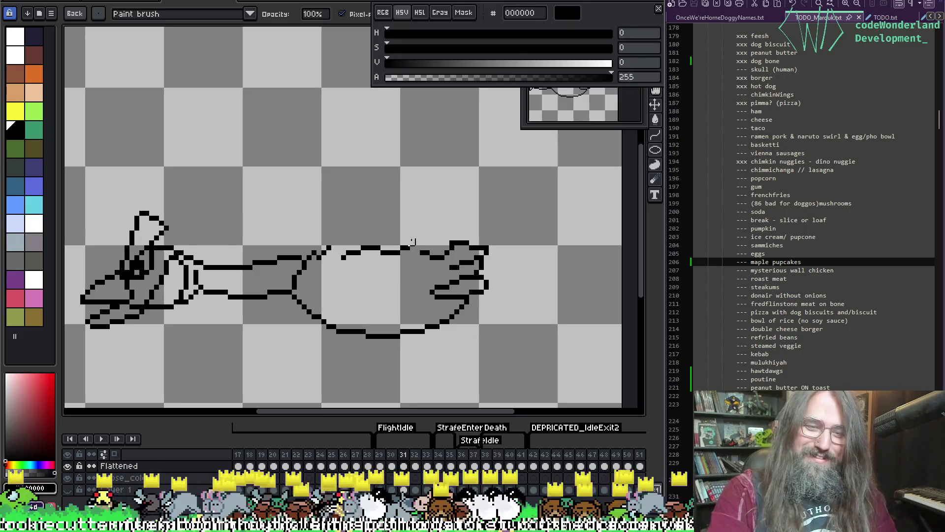
key(i)
key(b)
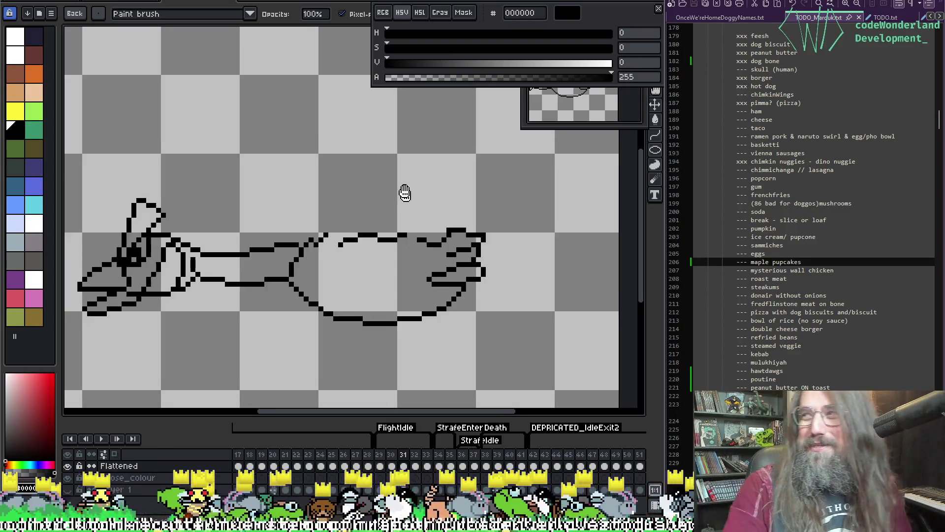
Erase the front of the body's top edge and the lone pixels near it
scroll(405, 194, down, 3)
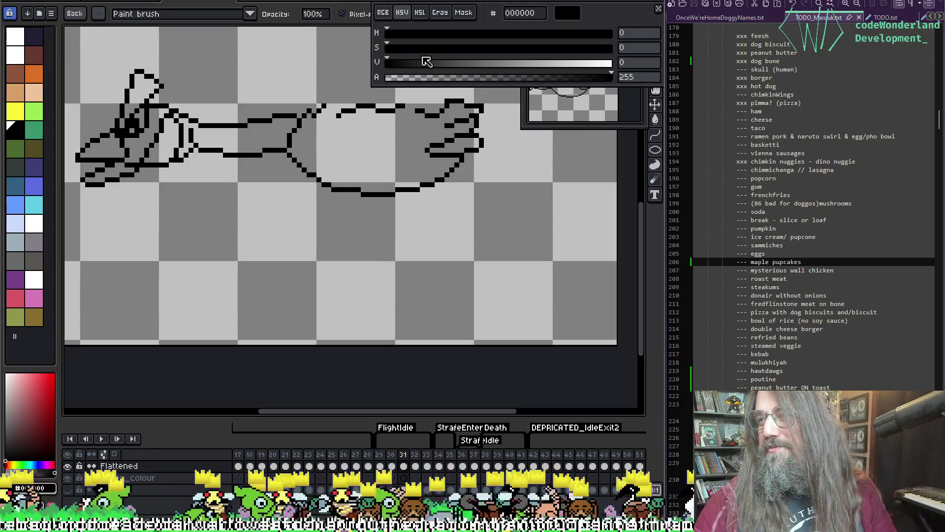
drag(391, 219, 341, 278)
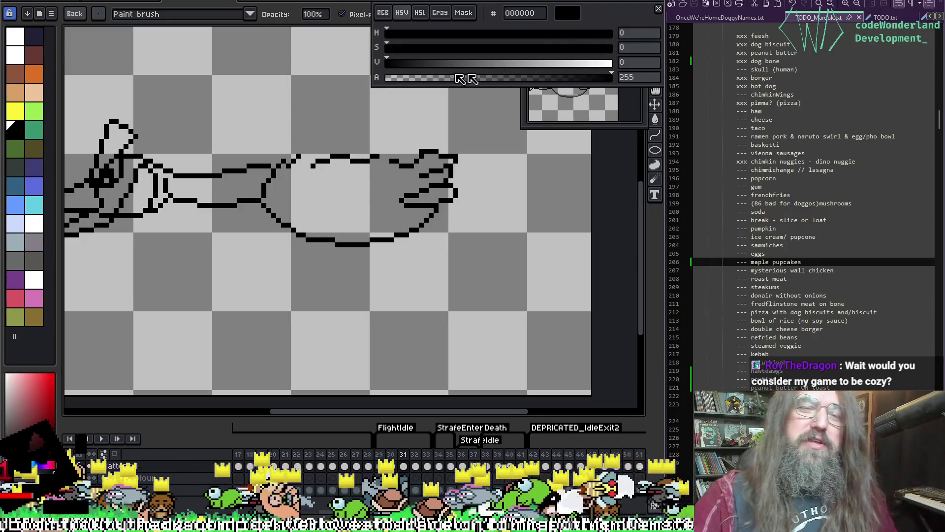
drag(313, 166, 350, 157)
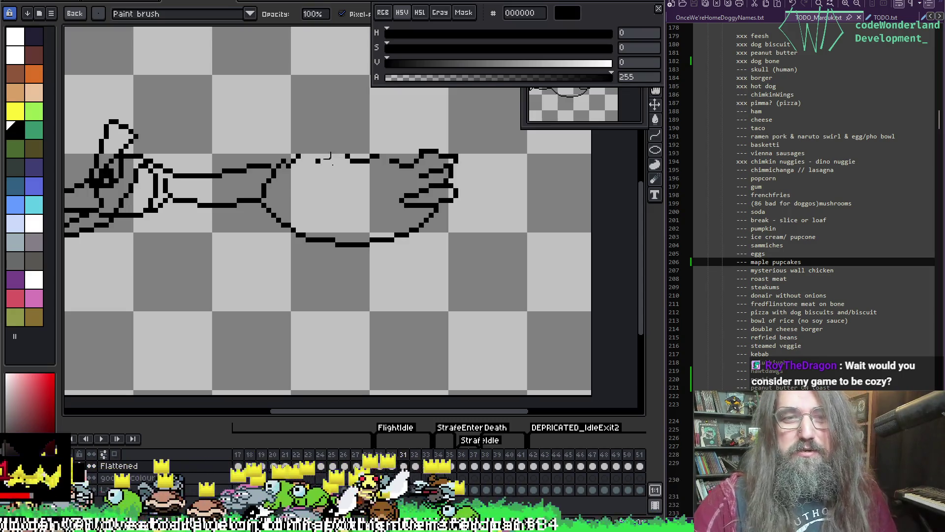
click(297, 165)
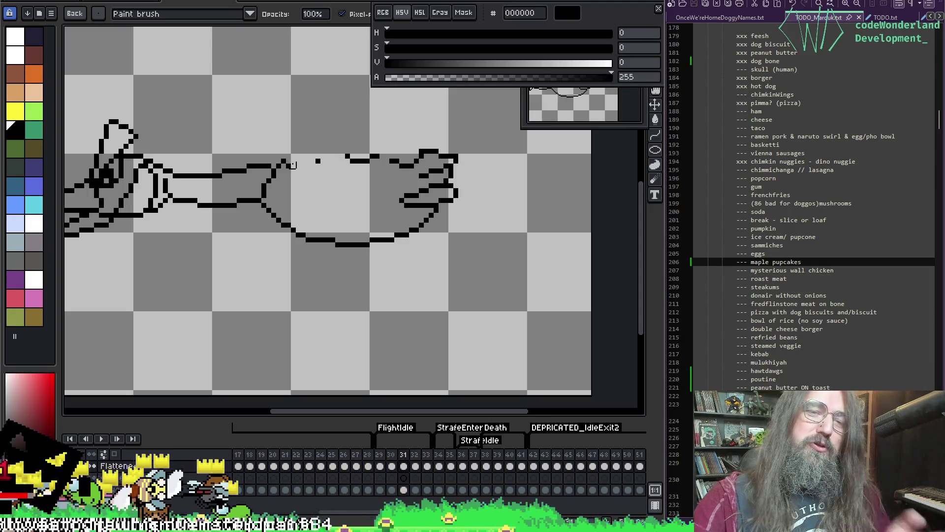
click(317, 161)
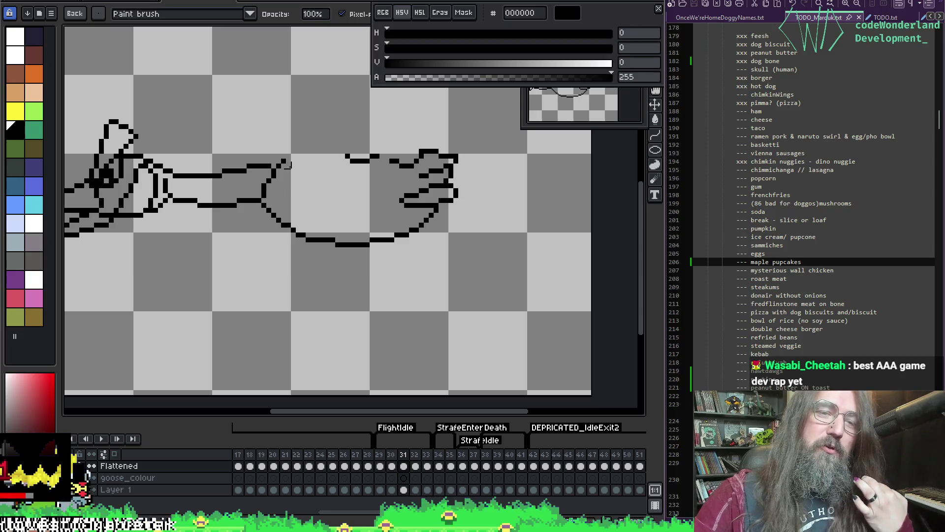
Toggle between the eyedropper and the brush to confirm the drawing colour
key(i)
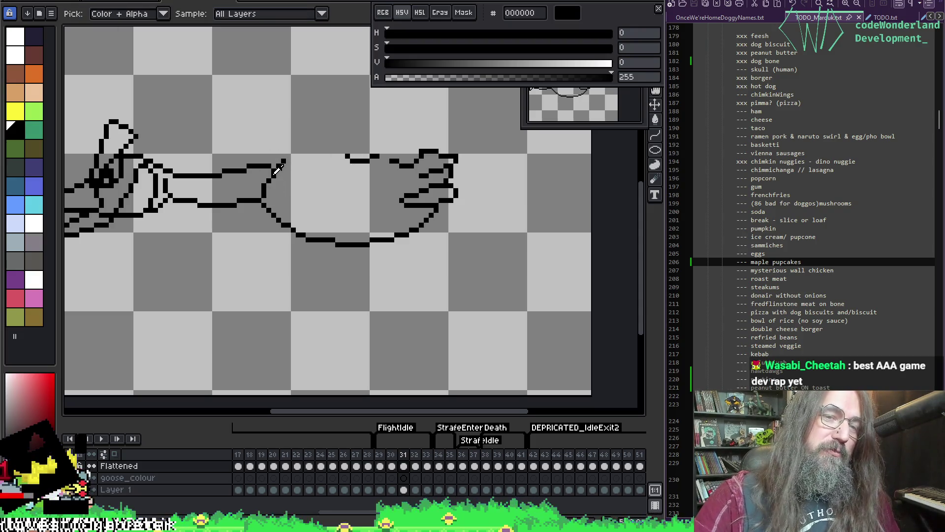
key(b)
key(e)
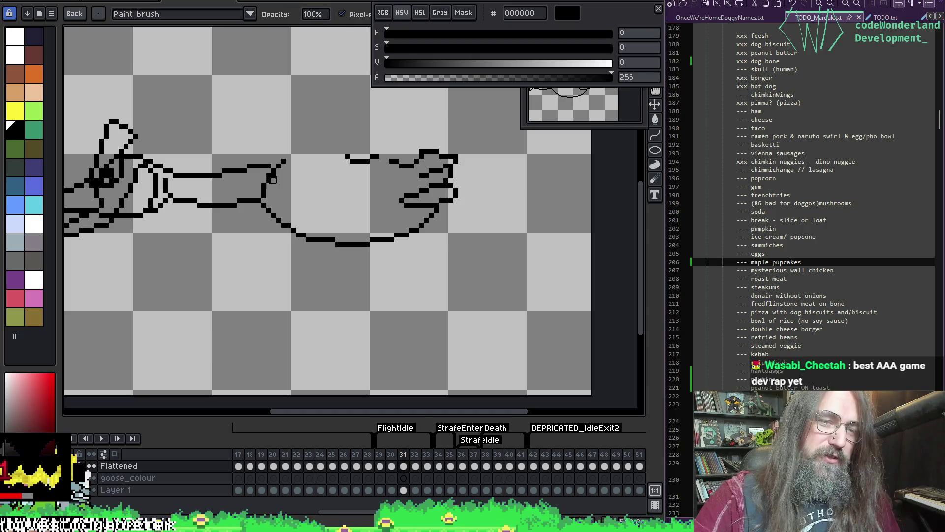
key(i)
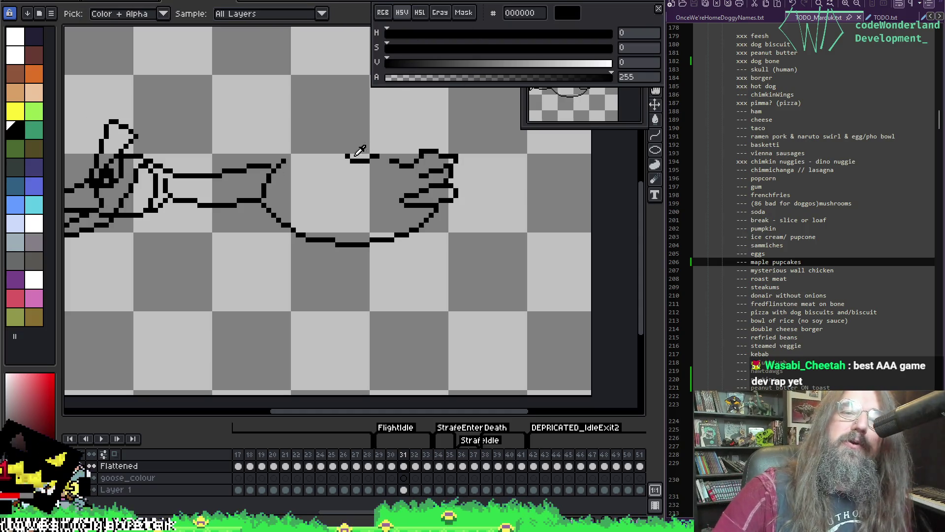
key(b)
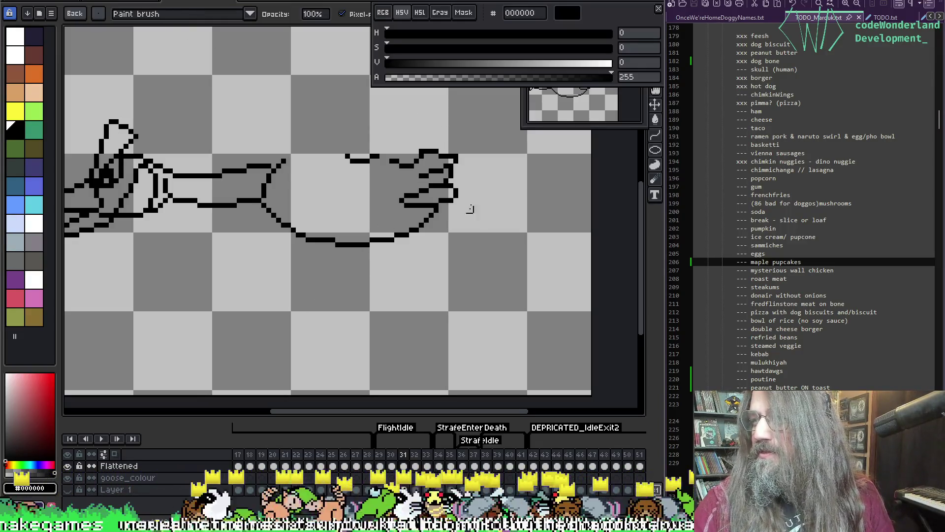
Make a rectangular selection over the goose, then clear it
drag(365, 230, 350, 228)
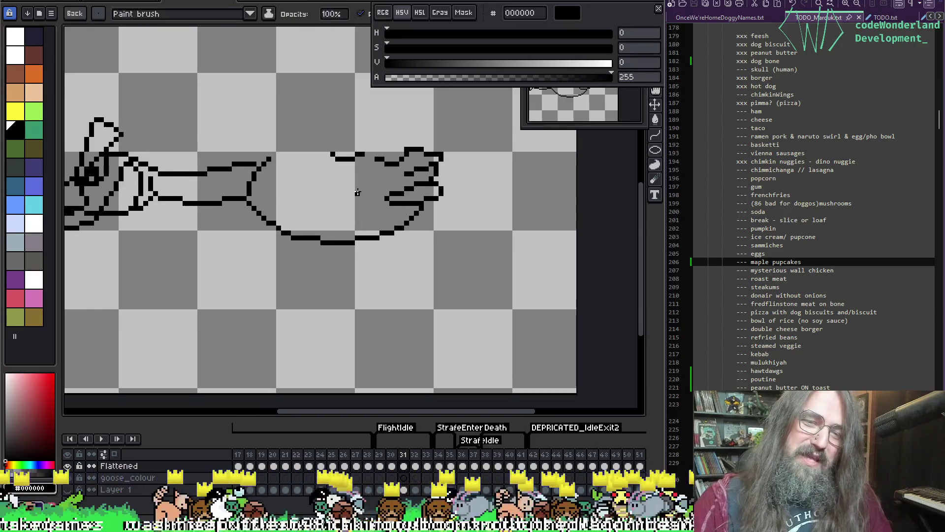
key(i)
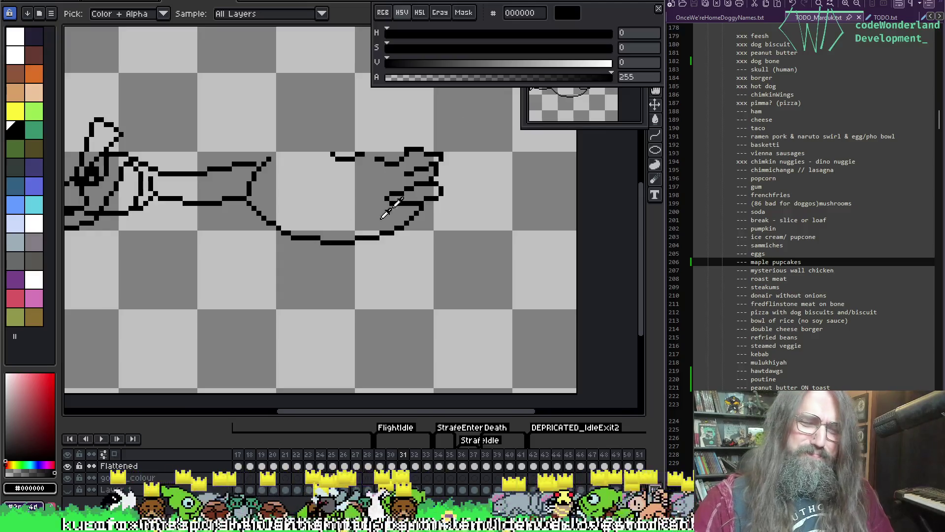
key(b)
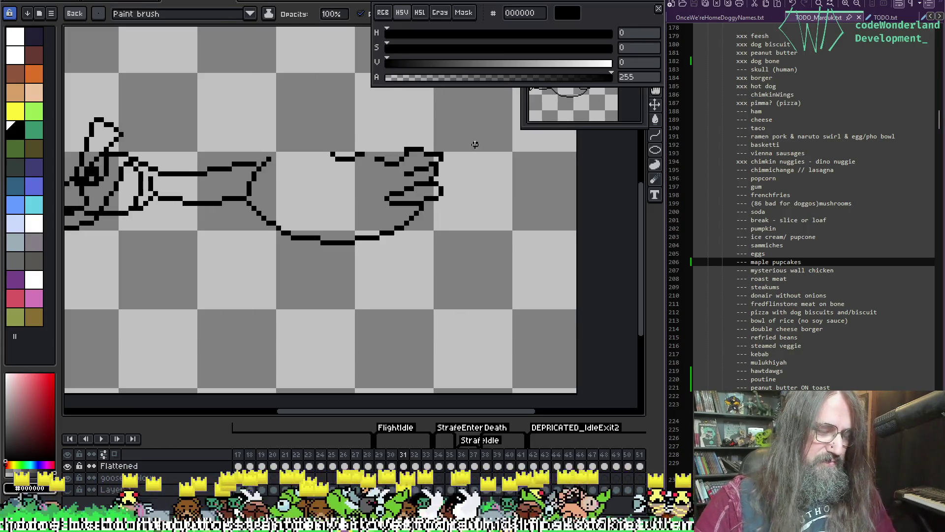
key(m)
mouse_move(465, 120)
mouse_down()
mouse_move(249, 263)
mouse_move(202, 280)
mouse_up()
click(365, 158)
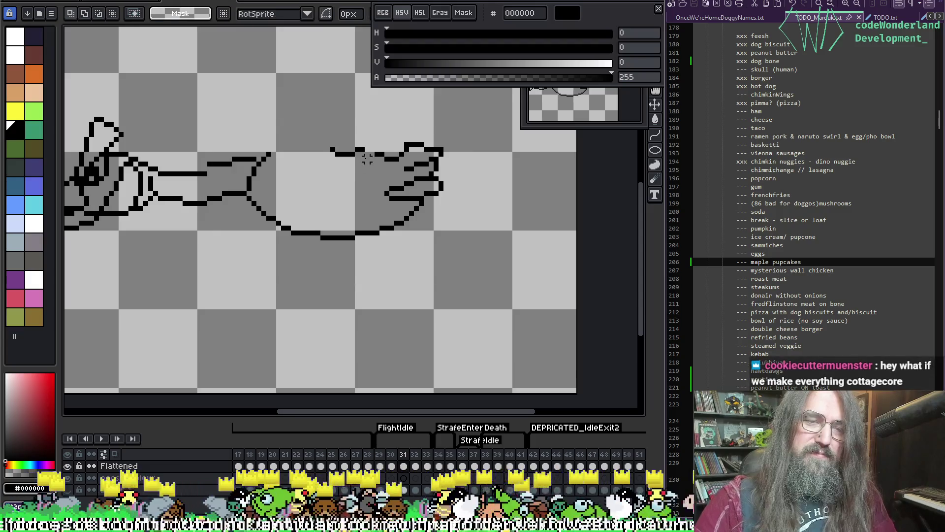
Flip between frames 30 and 32 to compare them, ending on frame 31
key(comma)
key(period)
key(period)
key(comma)
key(comma)
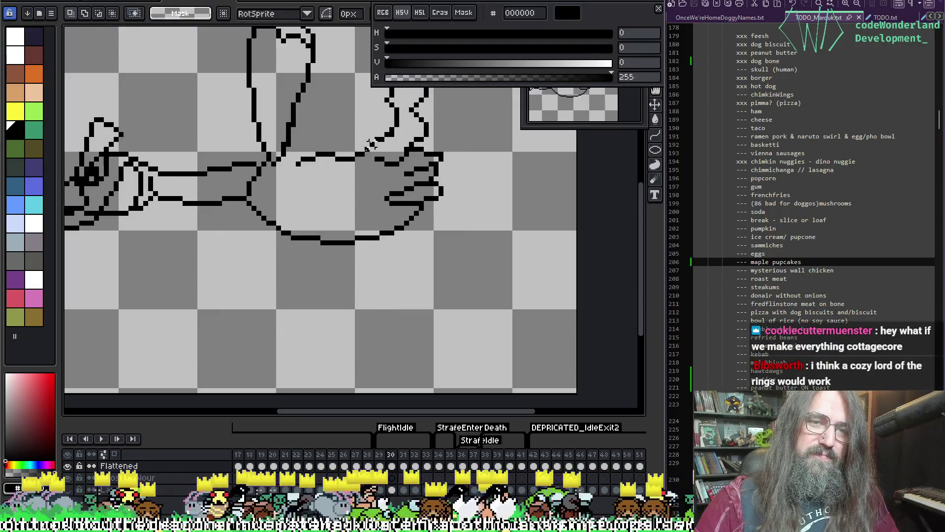
key(period)
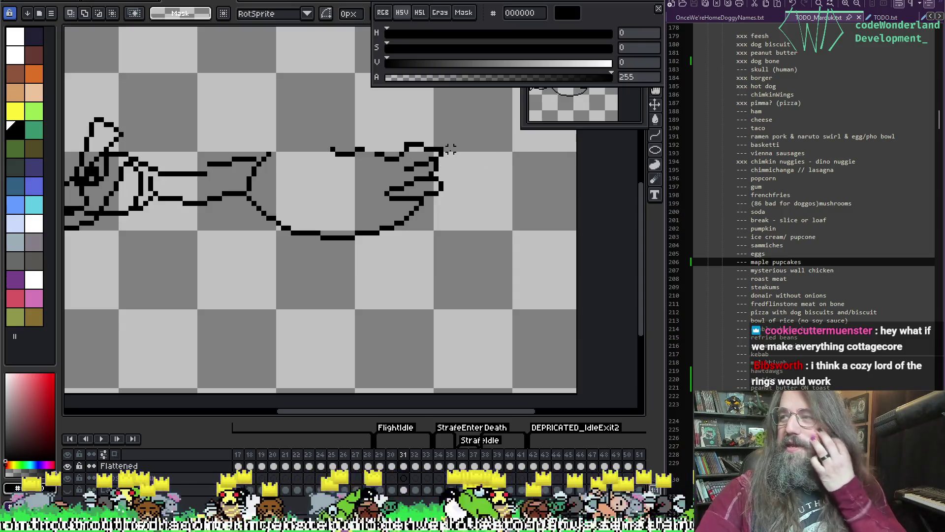
key(i)
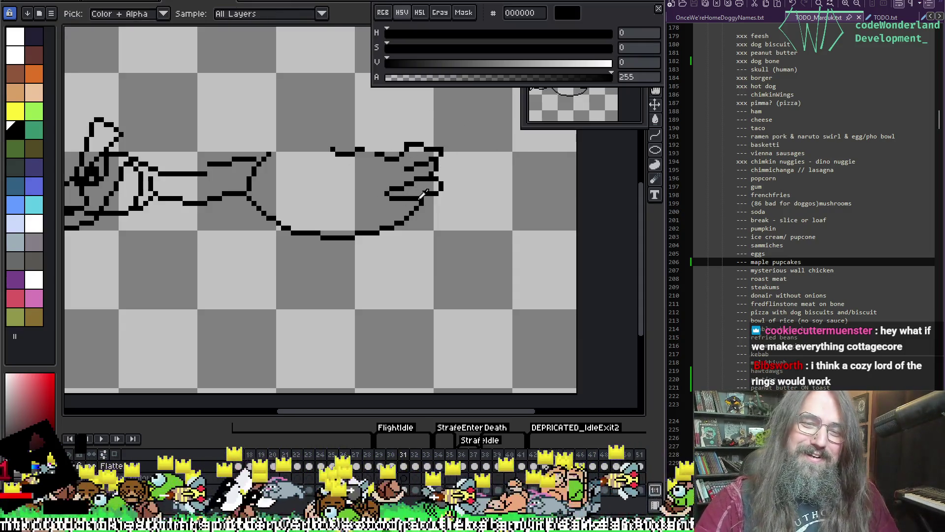
key(m)
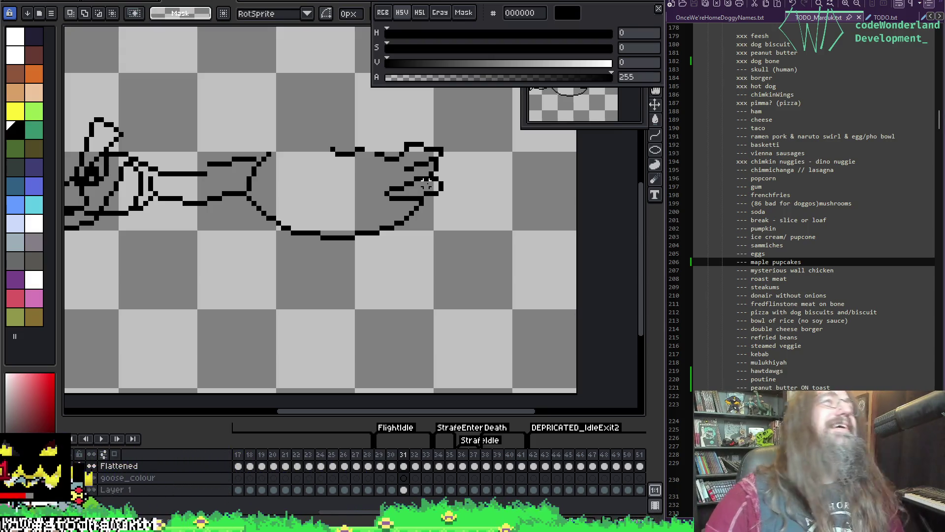
key(i)
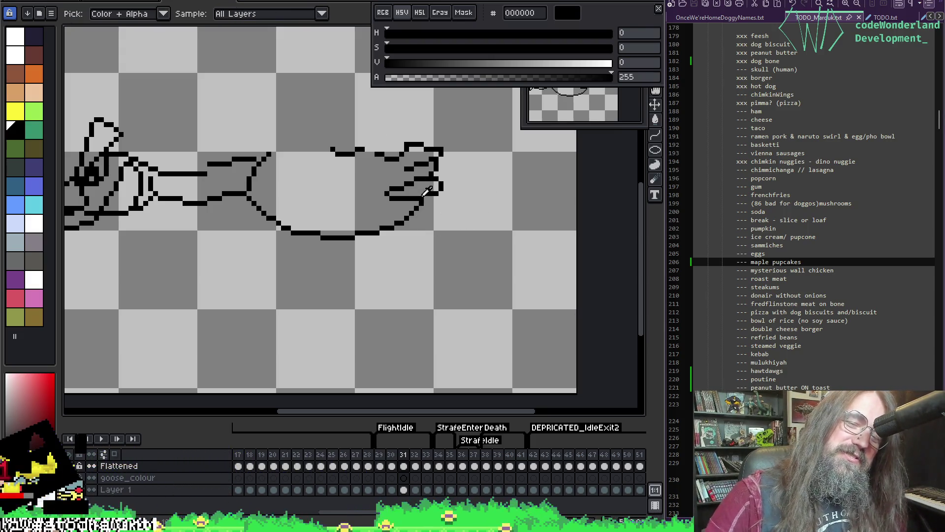
key(b)
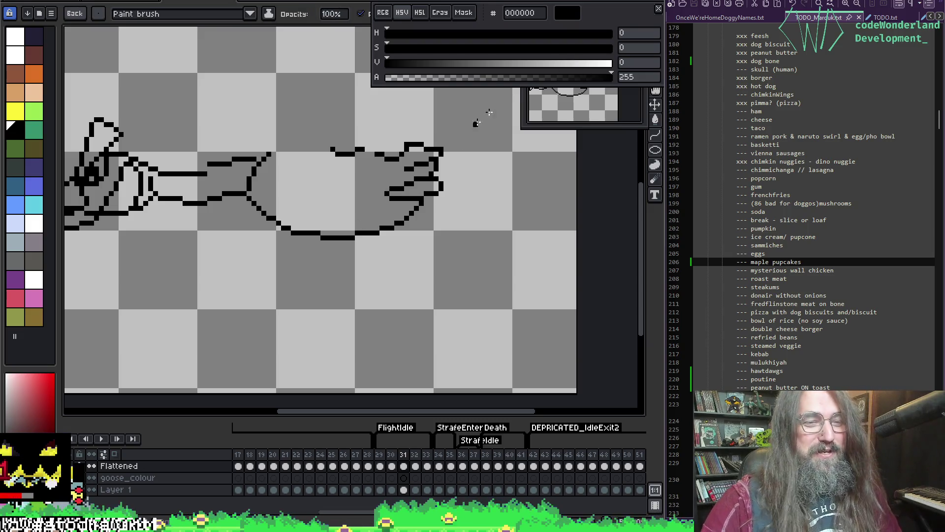
key(i)
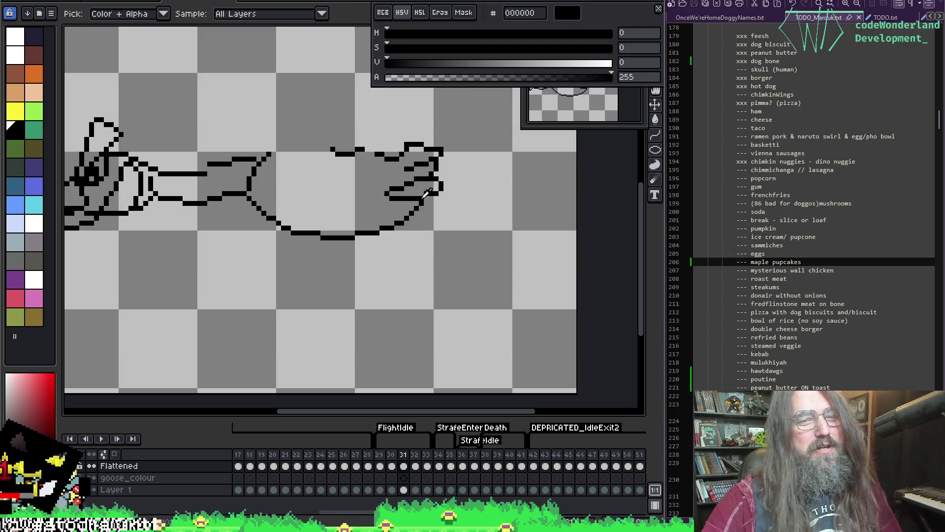
key(b)
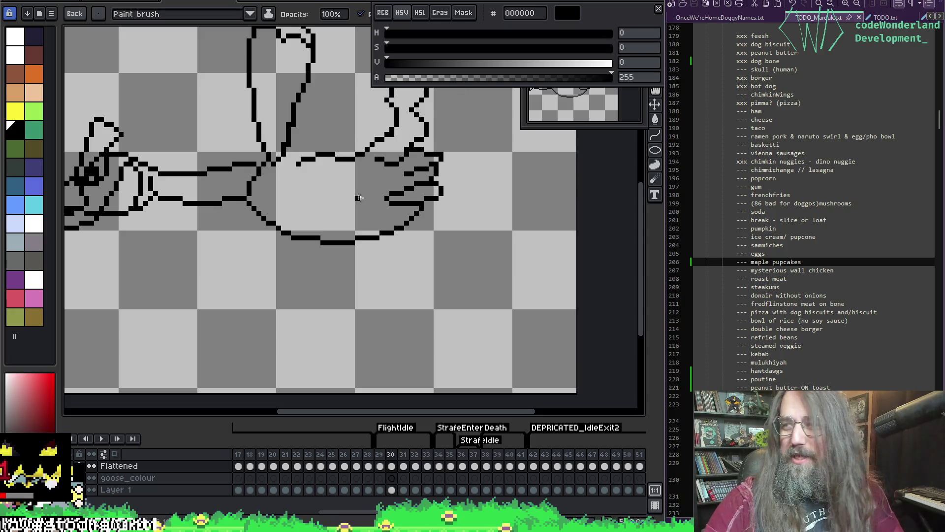
Turn on onion skin so neighbouring frames show faintly behind frame 31
drag(362, 189, 370, 205)
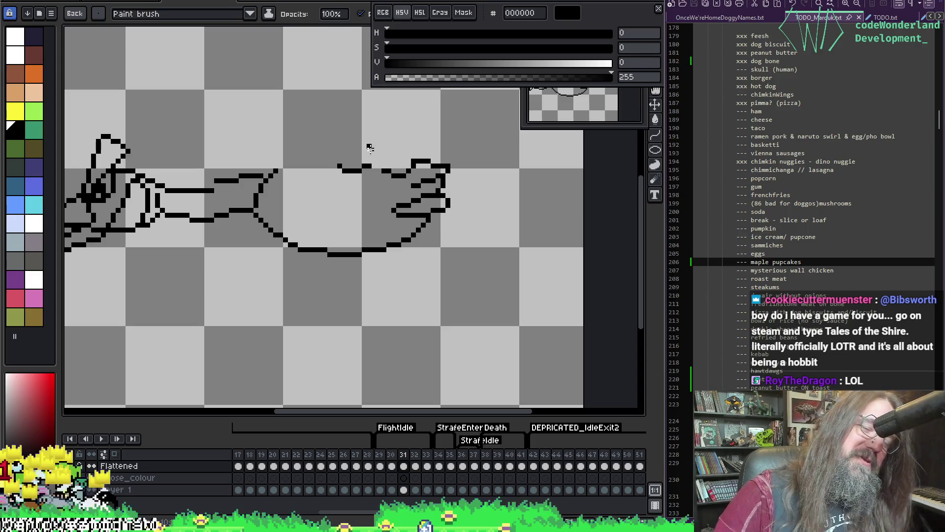
key(i)
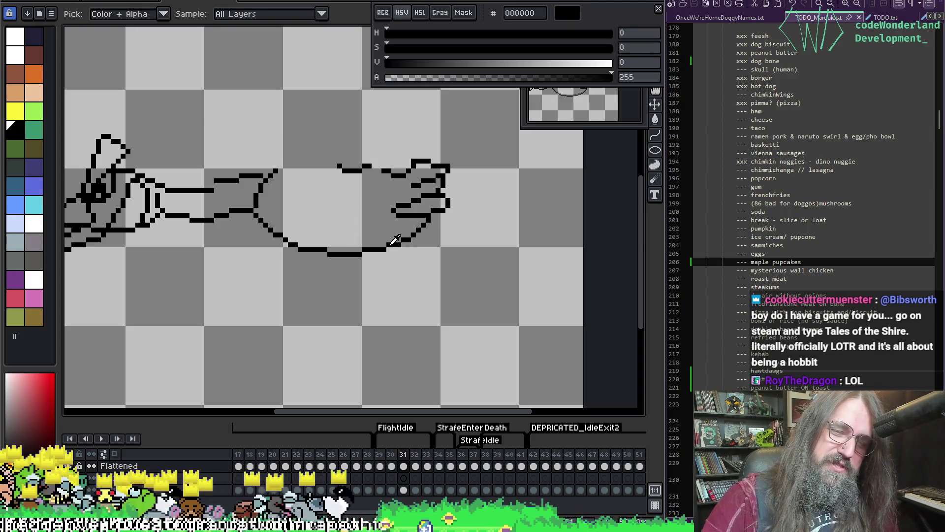
key(b)
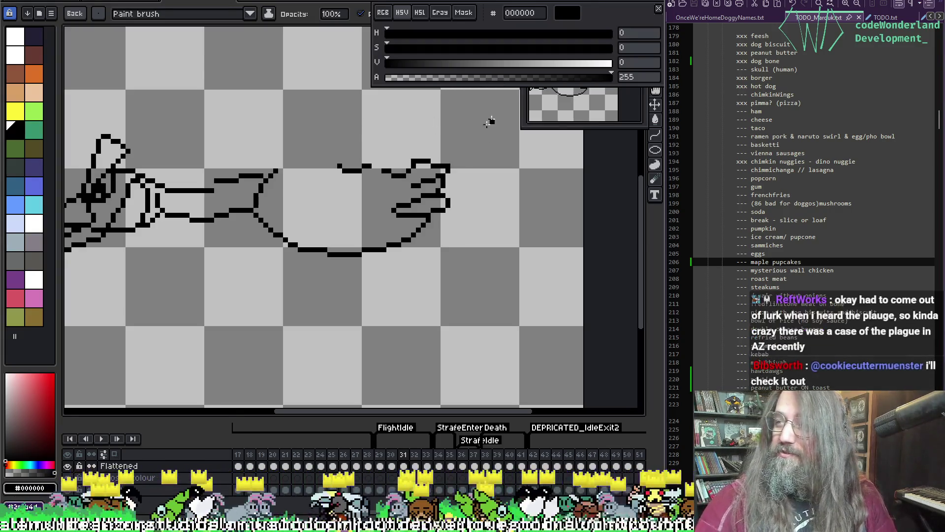
key(i)
key(b)
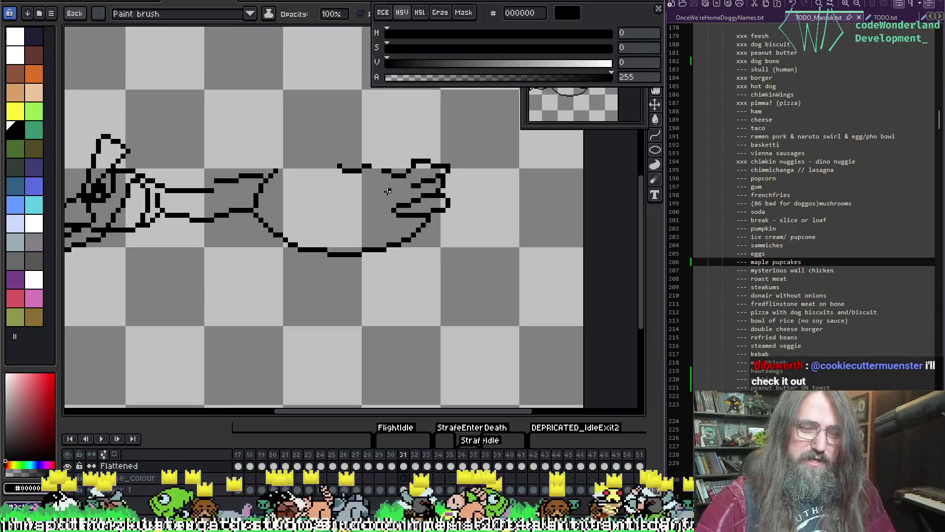
key(F3)
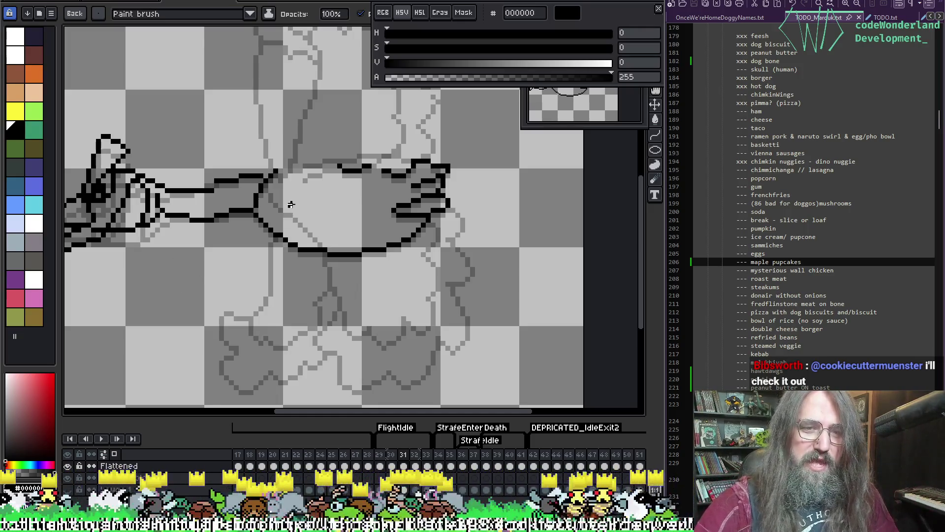
Draw the body's lower curve and redraw a thin upper edge rising to the right
mouse_move(291, 204)
mouse_down()
mouse_move(328, 251)
mouse_move(394, 291)
mouse_move(462, 225)
mouse_move(453, 125)
mouse_move(414, 101)
mouse_move(383, 144)
mouse_move(378, 187)
mouse_move(298, 174)
mouse_up()
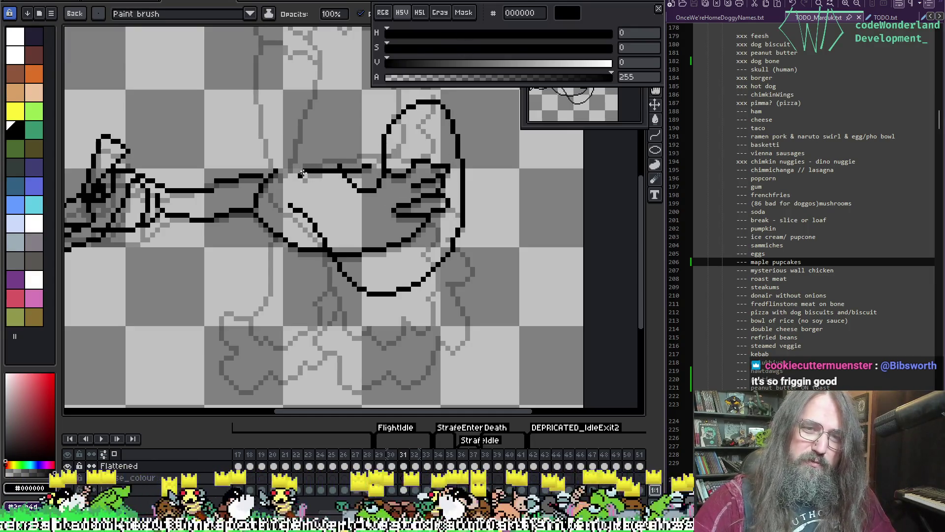
mouse_move(302, 173)
mouse_down()
mouse_move(382, 158)
mouse_move(334, 176)
mouse_move(347, 166)
mouse_up()
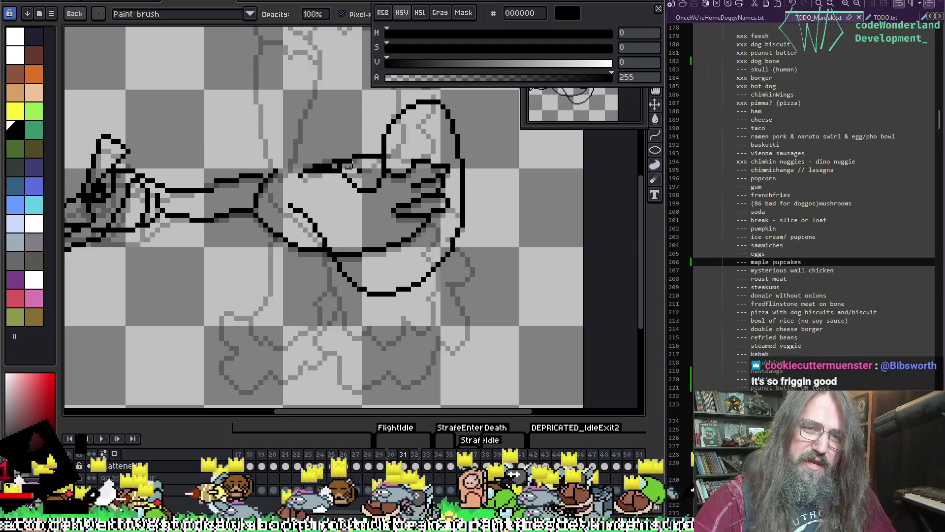
key(ctrl+z)
key(ctrl+z)
key(ctrl+z)
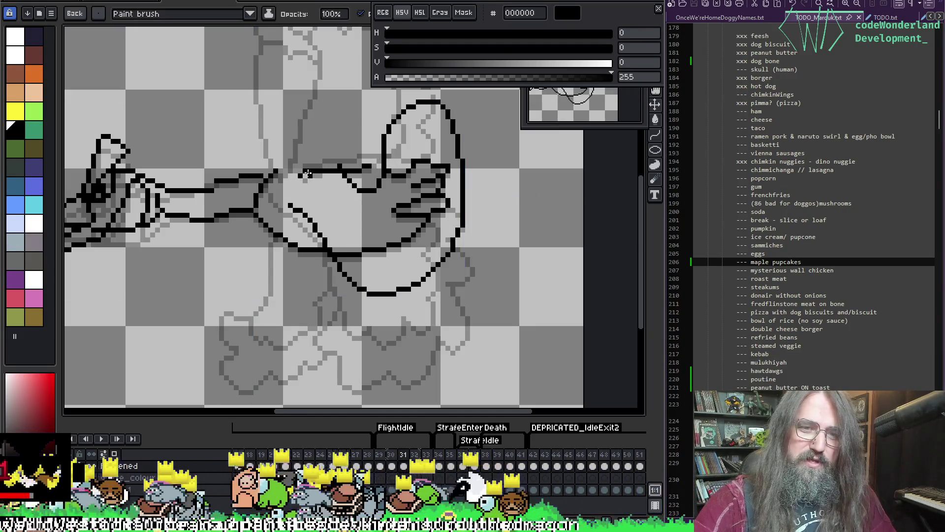
key(ctrl+z)
key(ctrl+z)
key(ctrl+z)
drag(293, 182, 363, 159)
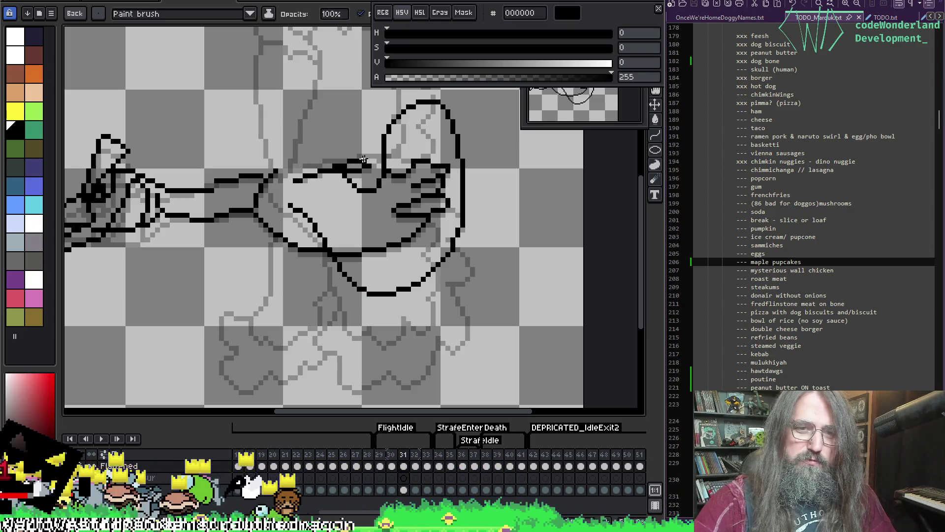
key(ctrl+z)
drag(288, 178, 384, 149)
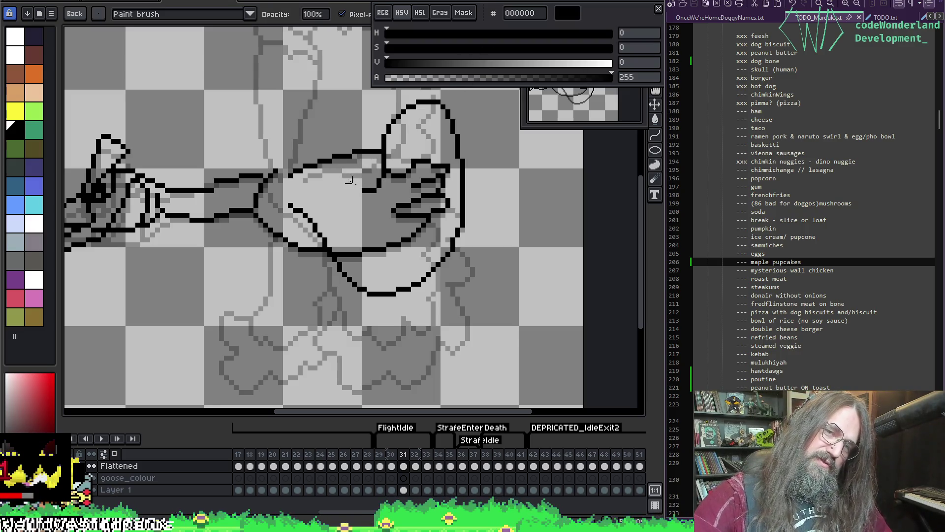
Patch the outline gap, draw the oval's right side and a diagonal line up-left
drag(393, 170, 368, 190)
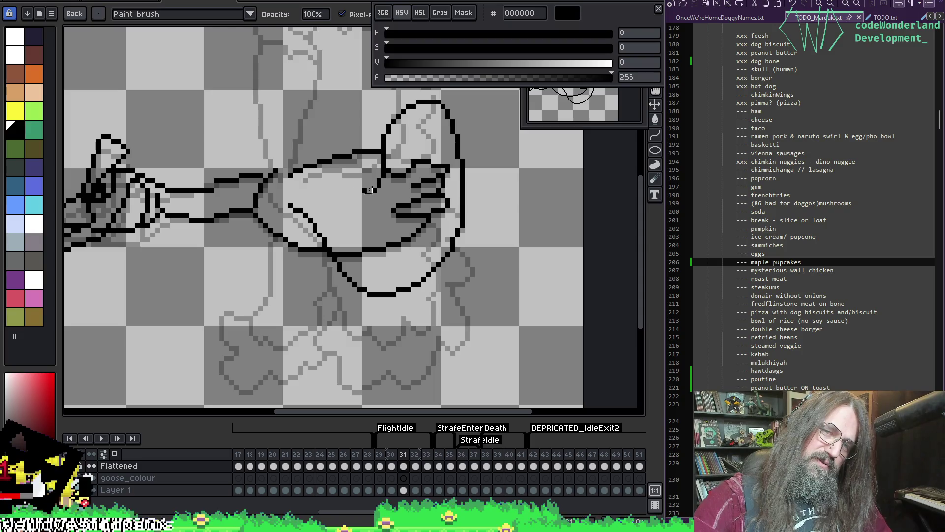
key(e)
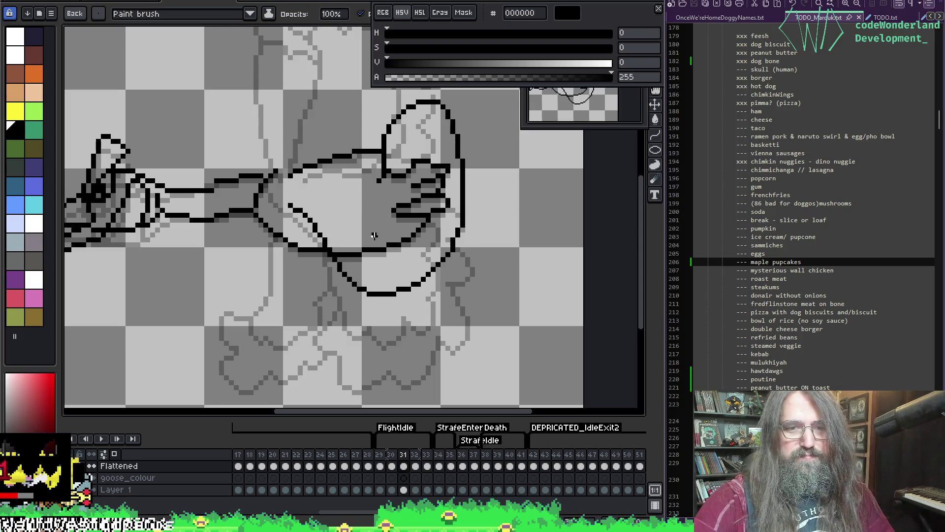
mouse_move(373, 228)
mouse_down()
mouse_move(386, 209)
mouse_move(385, 177)
mouse_move(320, 254)
mouse_up()
key(e)
drag(350, 138, 398, 187)
Zoom in on the diagonal line above the oval
key(z)
click(354, 141)
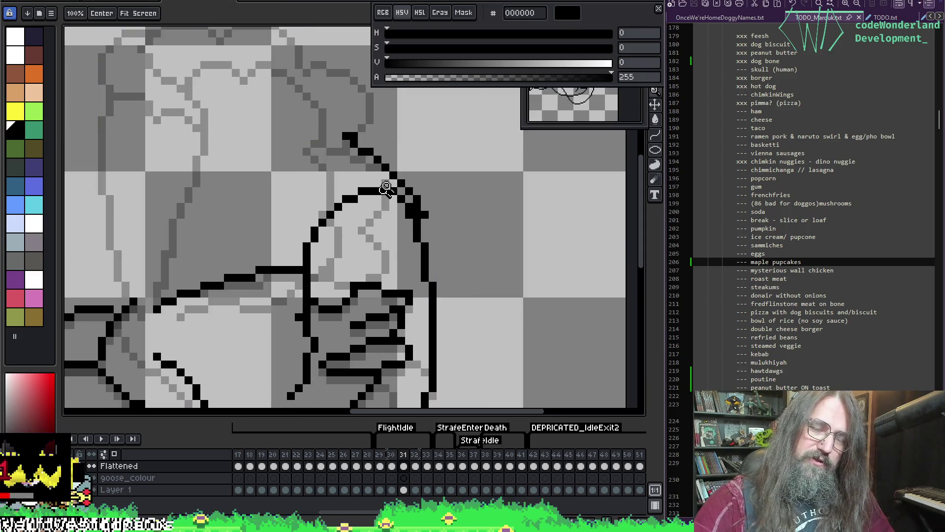
right_click(357, 198)
right_click(358, 198)
click(358, 198)
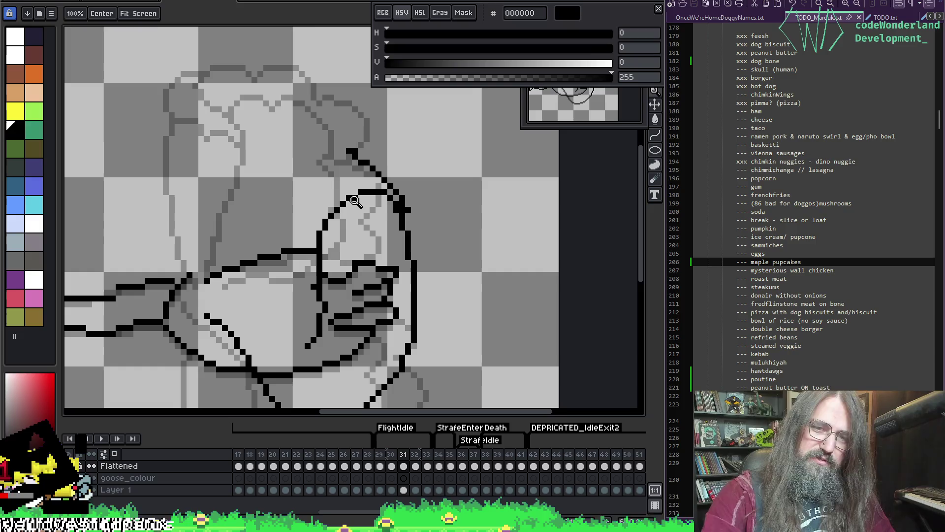
Erase most of the diagonal line and its two leftover black pixels
key(b)
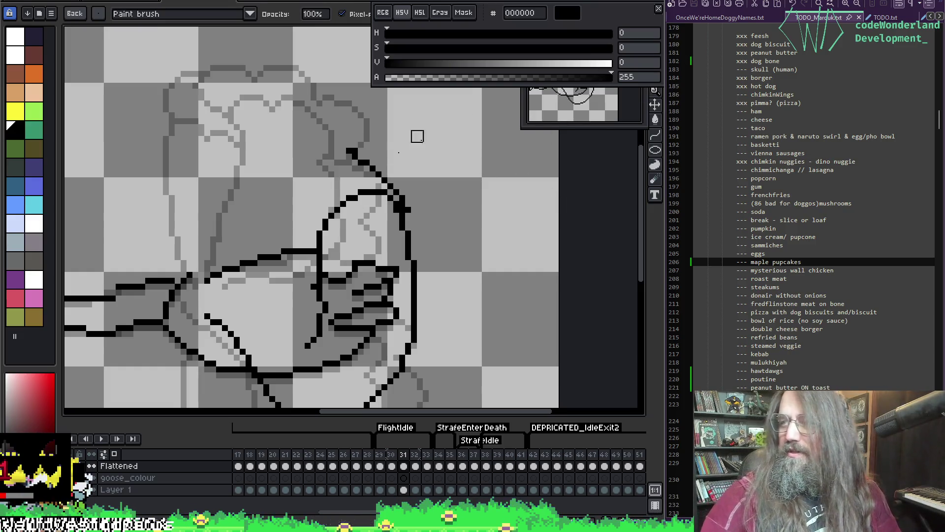
mouse_move(375, 169)
mouse_down()
mouse_move(348, 152)
mouse_move(364, 162)
mouse_up()
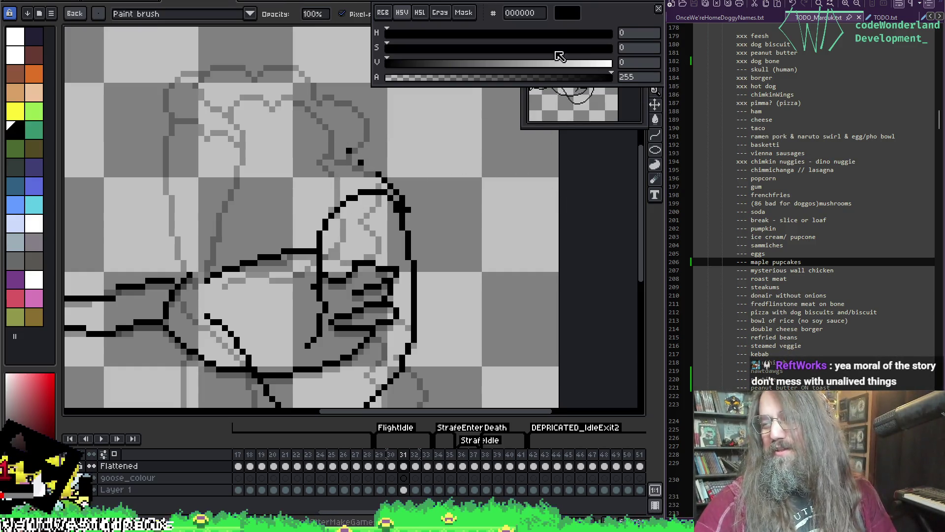
click(361, 163)
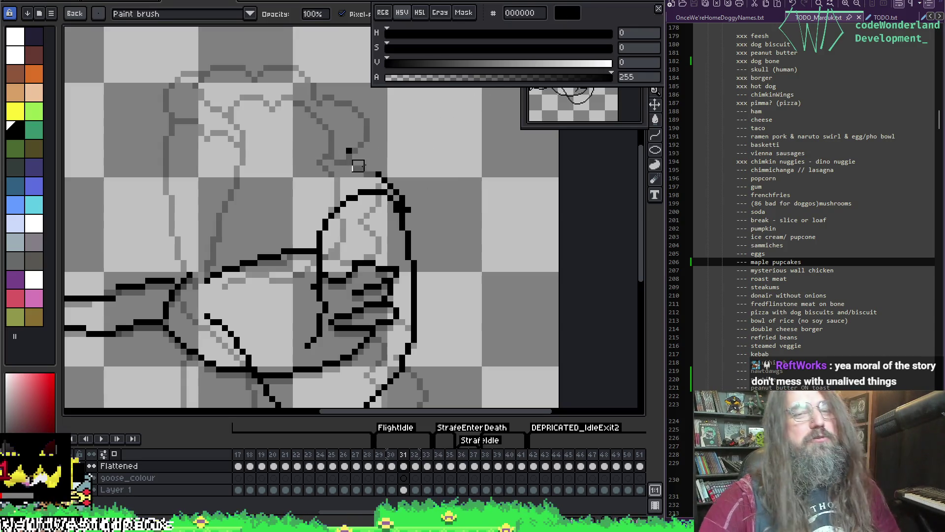
click(349, 150)
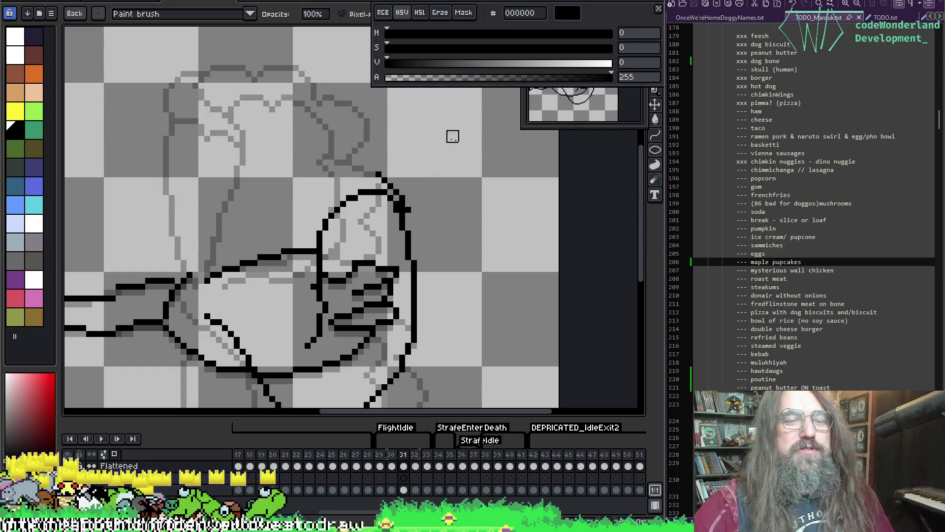
Redraw the pixels at the oval's top where it meets the upper edge
click(378, 174)
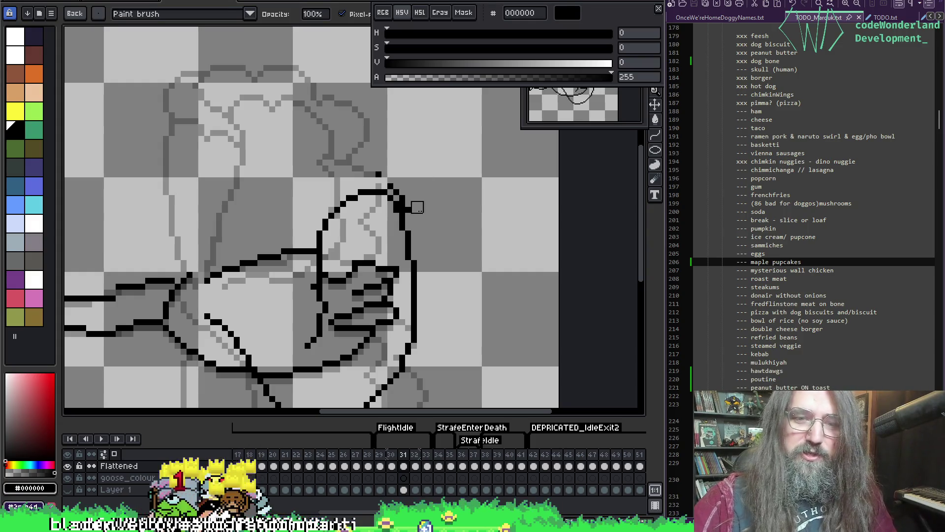
Add black pixels at the outline's tip, then undo the stray one beside the line end
click(413, 210)
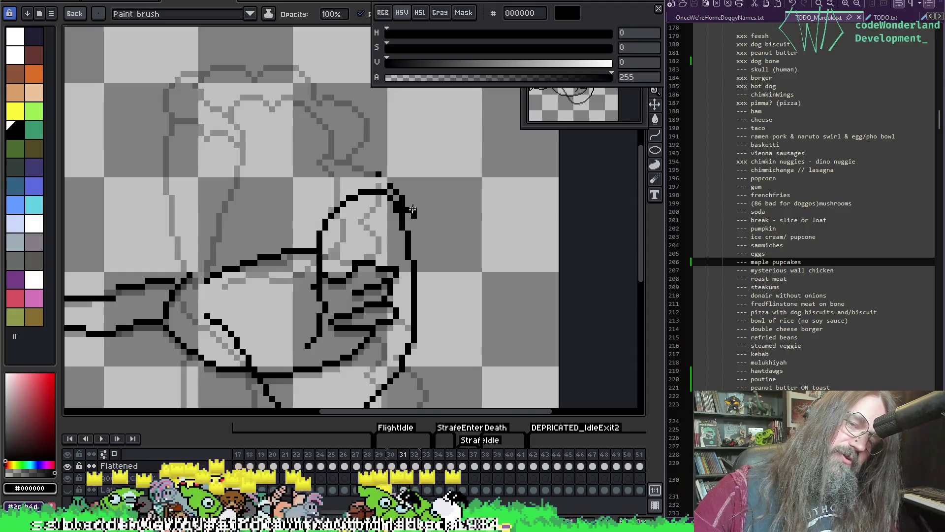
click(414, 203)
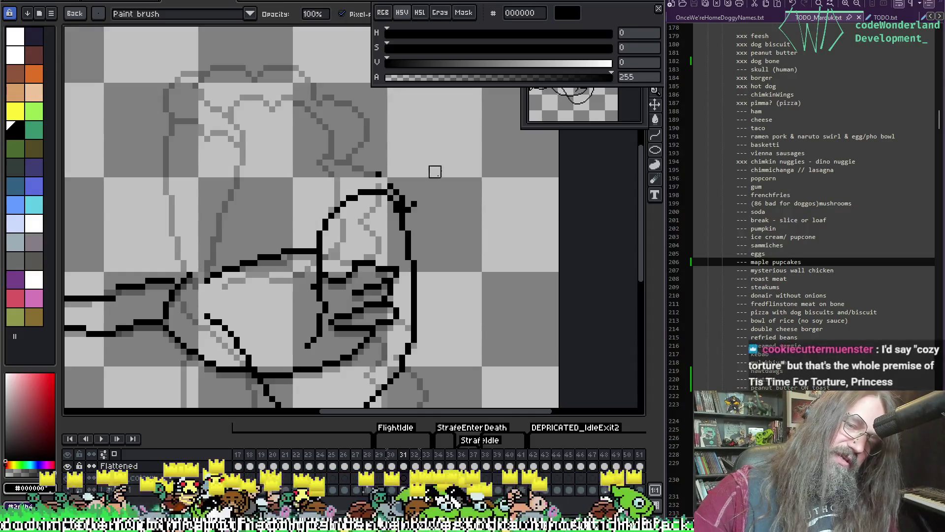
key(alt)
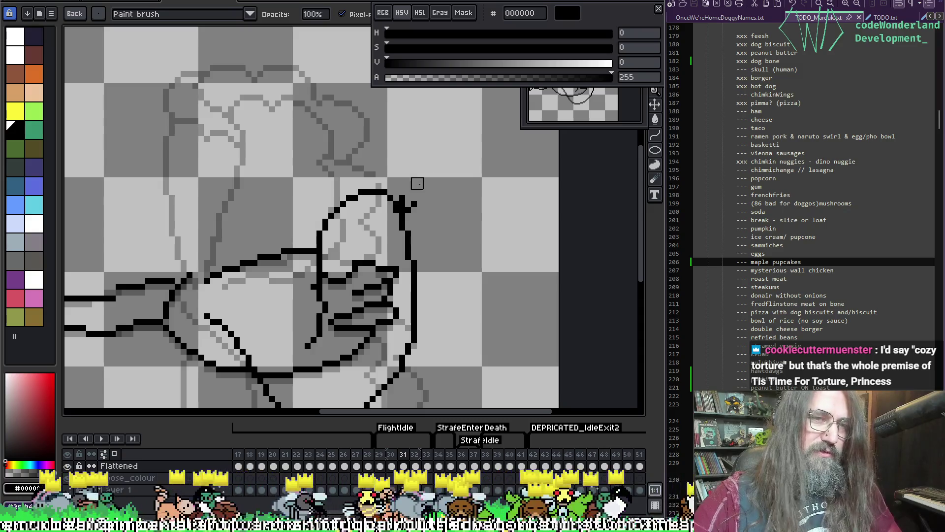
key(ctrl+z)
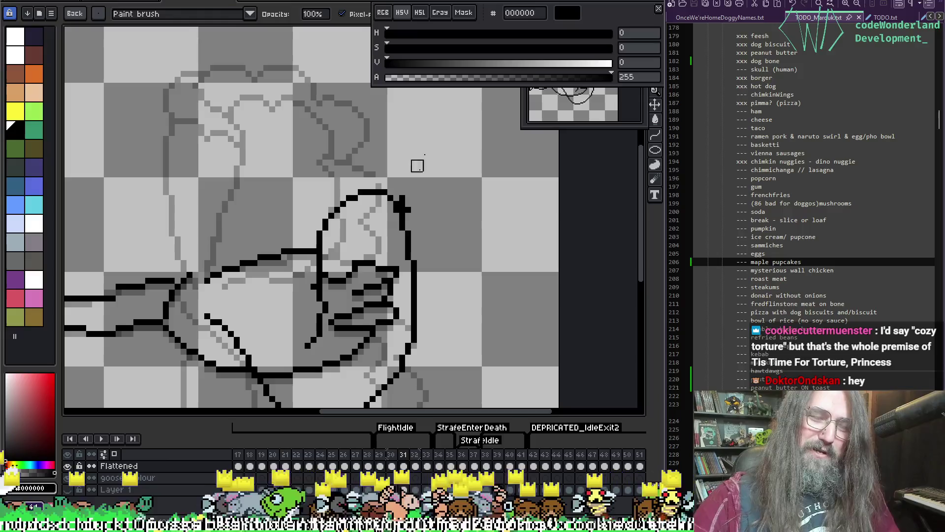
Set the brush size to 1 px from the presets
click(98, 15)
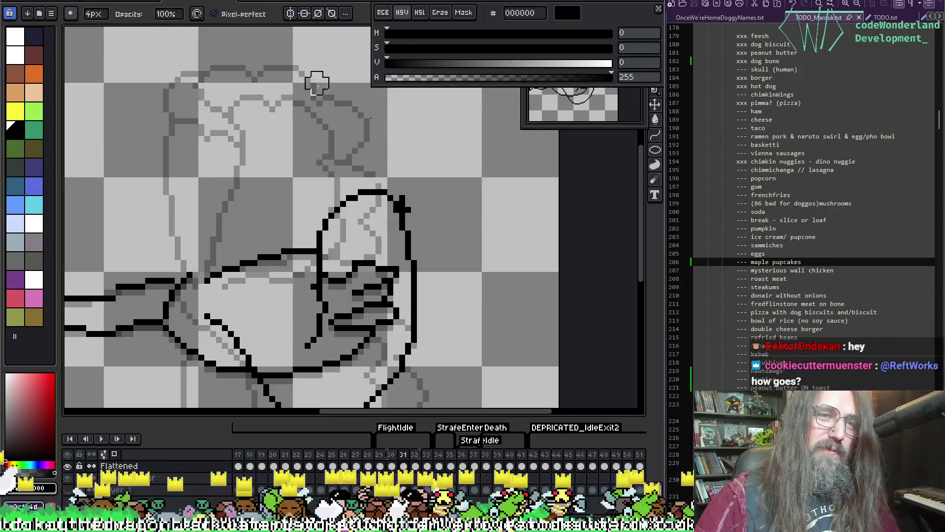
drag(387, 124, 383, 116)
key(minus)
key(minus)
key(minus)
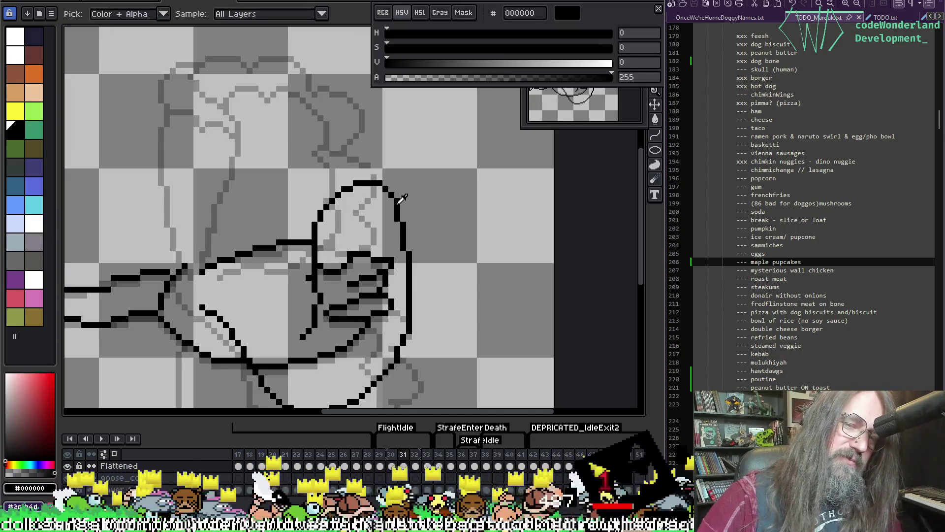
Draw a line down the wing's inner edge
key(e)
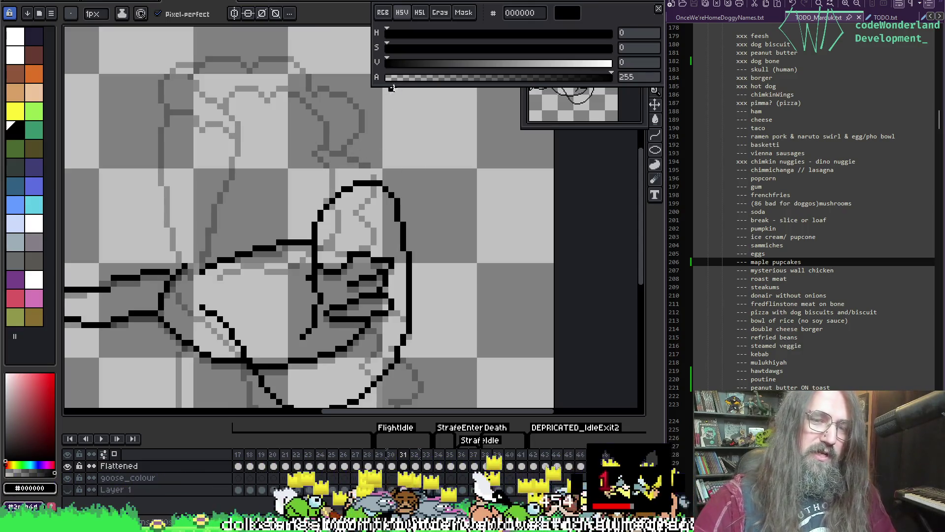
key(b)
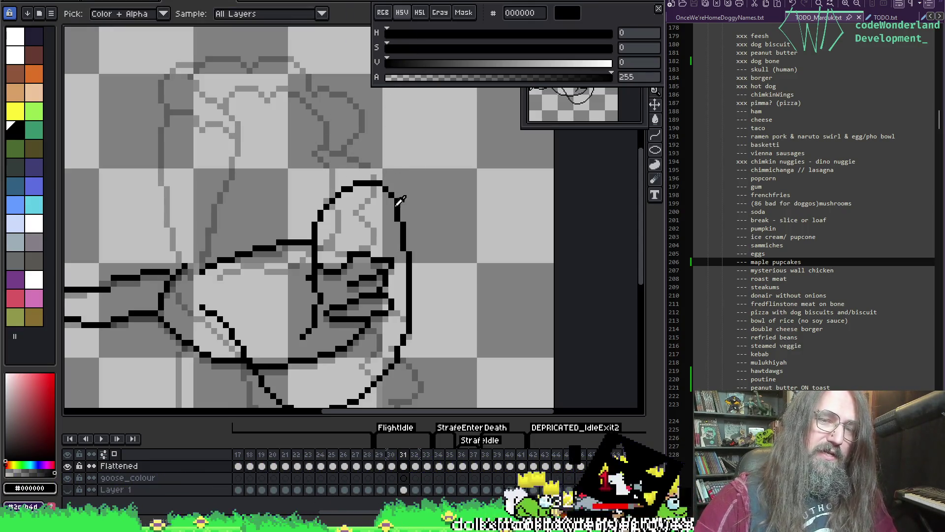
key(e)
mouse_move(313, 243)
mouse_down()
mouse_move(325, 280)
mouse_move(310, 326)
mouse_up()
key(b)
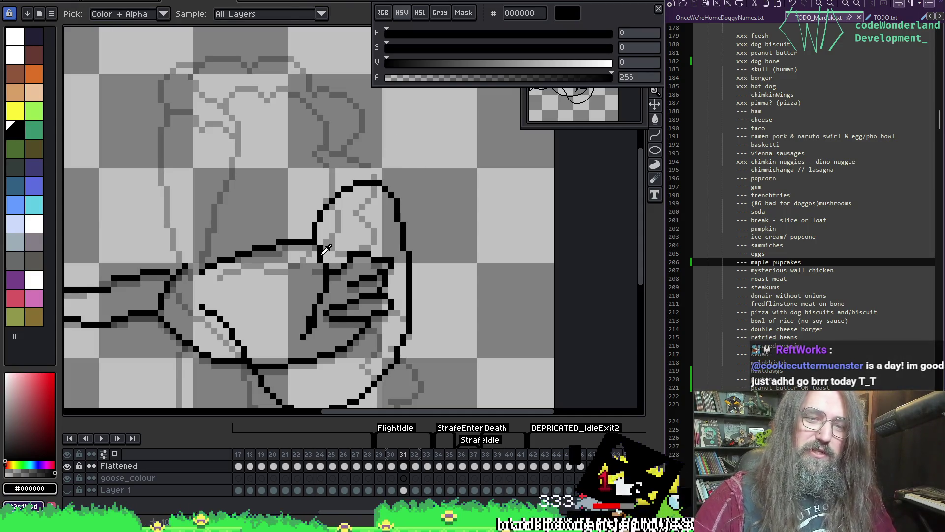
key(e)
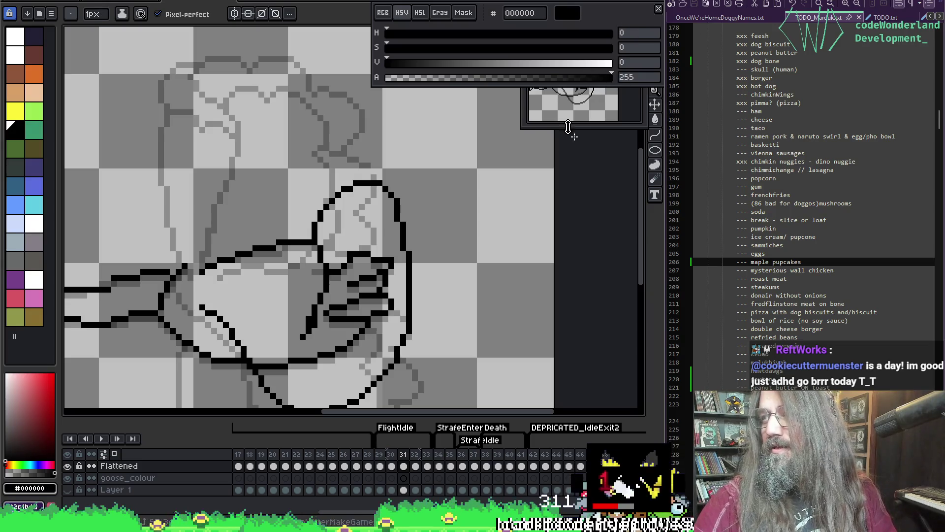
drag(486, 179, 482, 178)
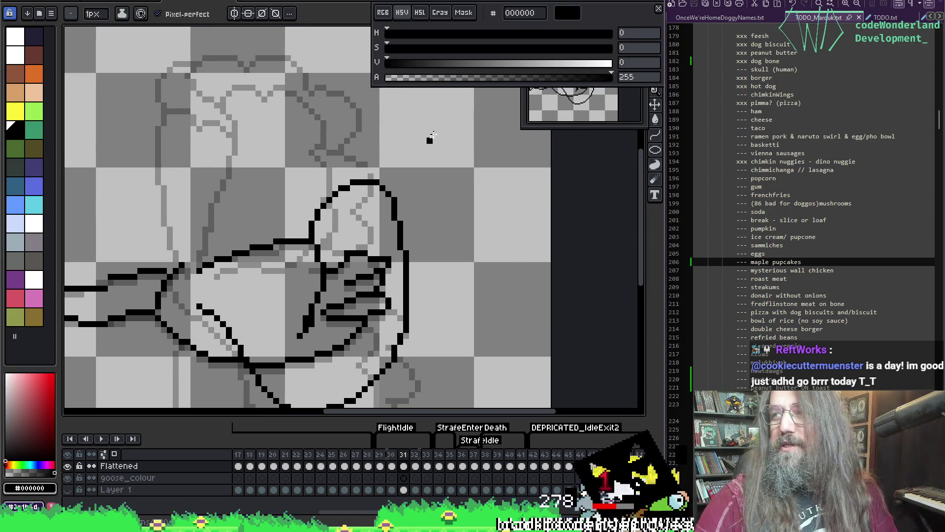
Draw new left and right wing outlines from a pointed tip and erase the old inner lines
key(alt)
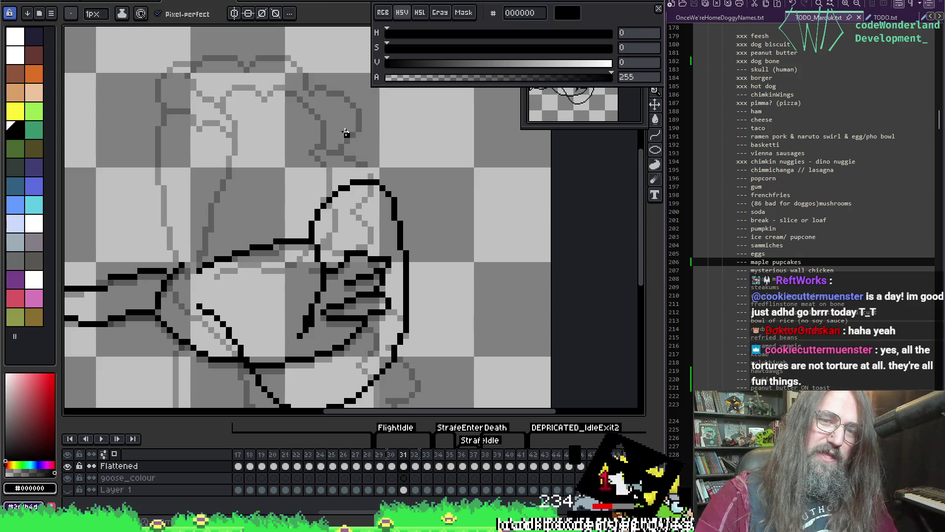
mouse_move(359, 129)
mouse_down()
mouse_move(398, 192)
mouse_move(406, 255)
mouse_up()
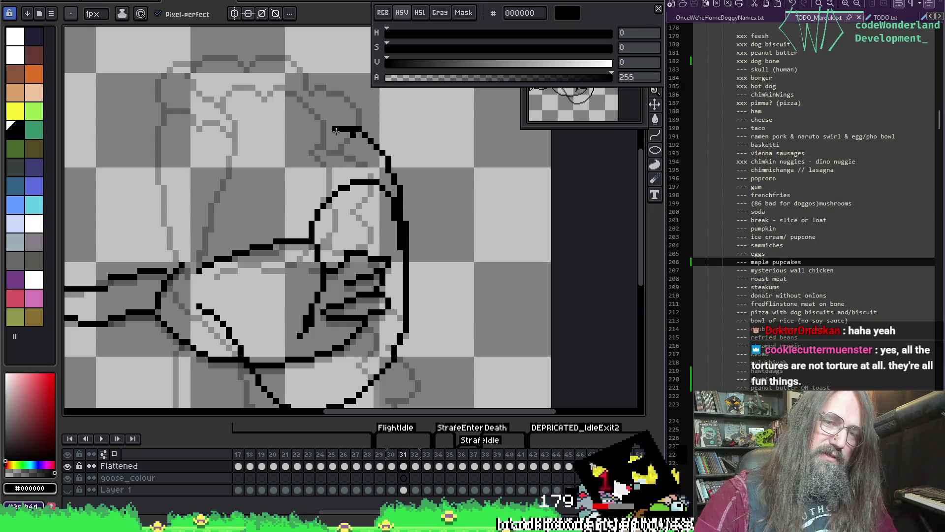
mouse_move(335, 130)
mouse_down()
mouse_move(340, 163)
mouse_move(315, 231)
mouse_up()
key(e)
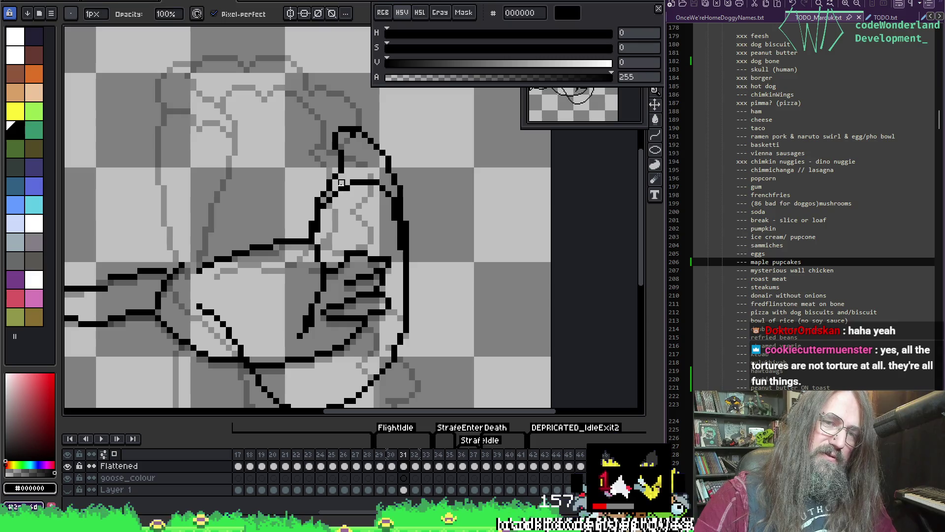
mouse_move(341, 183)
mouse_down()
mouse_move(327, 194)
mouse_move(367, 179)
mouse_move(372, 188)
mouse_up()
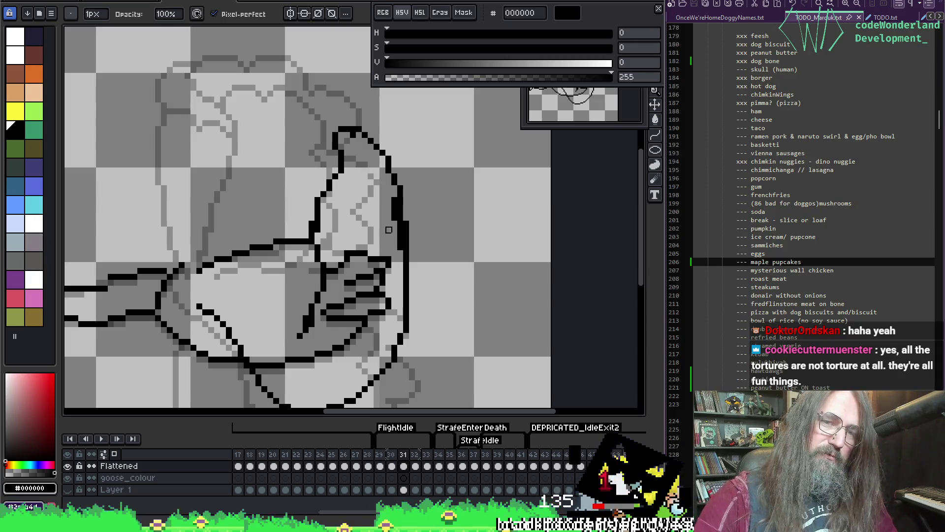
mouse_move(389, 229)
mouse_down()
mouse_move(397, 206)
mouse_move(394, 260)
mouse_move(395, 240)
mouse_move(379, 232)
mouse_move(389, 243)
mouse_up()
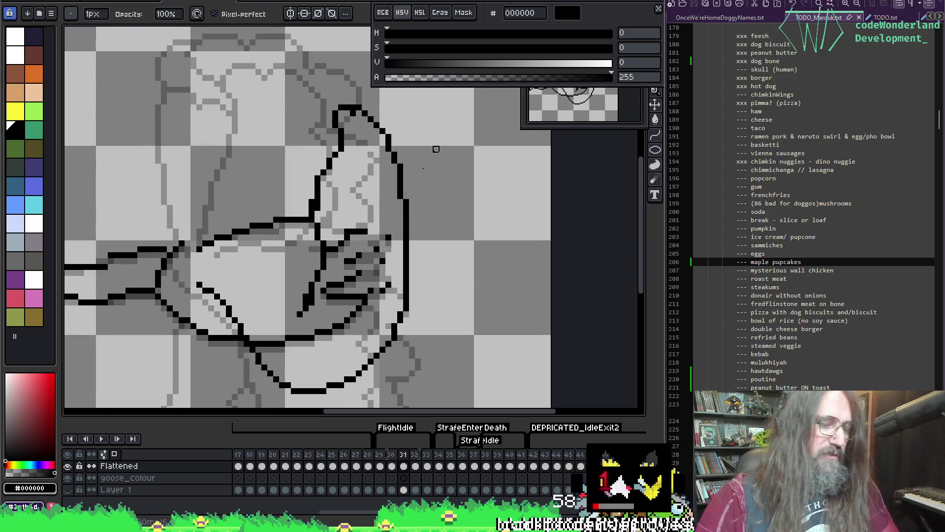
Erase leftover lines inside the body and trim part of the lower body outline
scroll(345, 264, up, 9)
mouse_move(348, 270)
mouse_down()
mouse_move(358, 296)
mouse_move(353, 253)
mouse_move(344, 310)
mouse_move(342, 282)
mouse_move(312, 352)
mouse_move(341, 310)
mouse_up()
scroll(359, 264, down, 3)
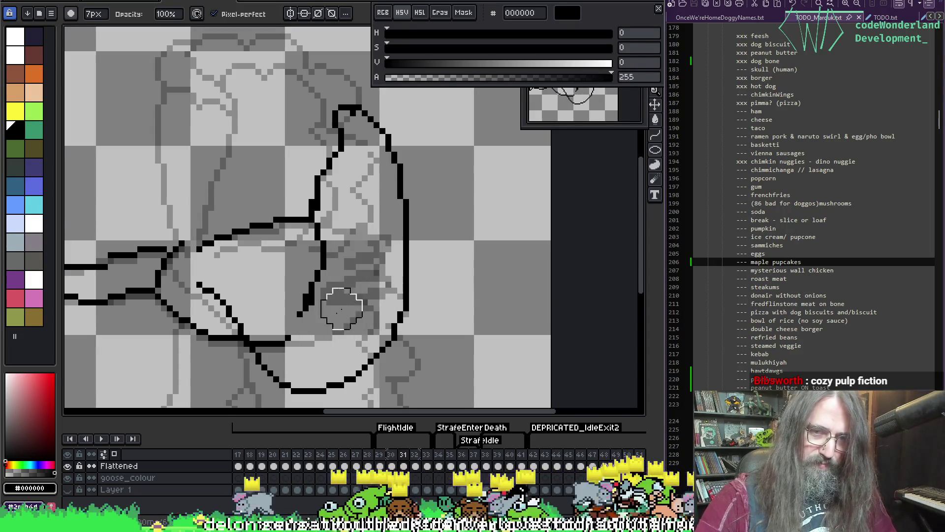
scroll(302, 320, down, 2)
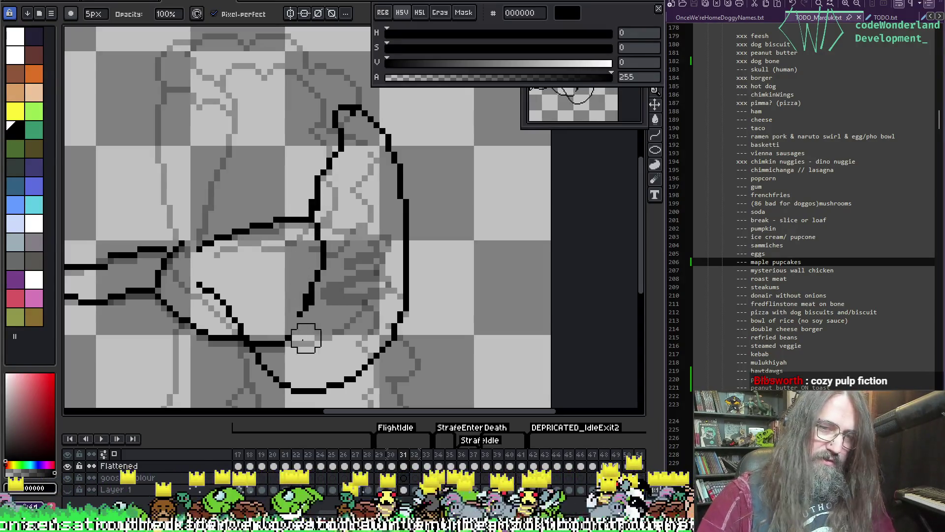
mouse_move(306, 339)
mouse_down()
mouse_move(280, 333)
mouse_move(291, 342)
mouse_move(302, 316)
mouse_up()
key(b)
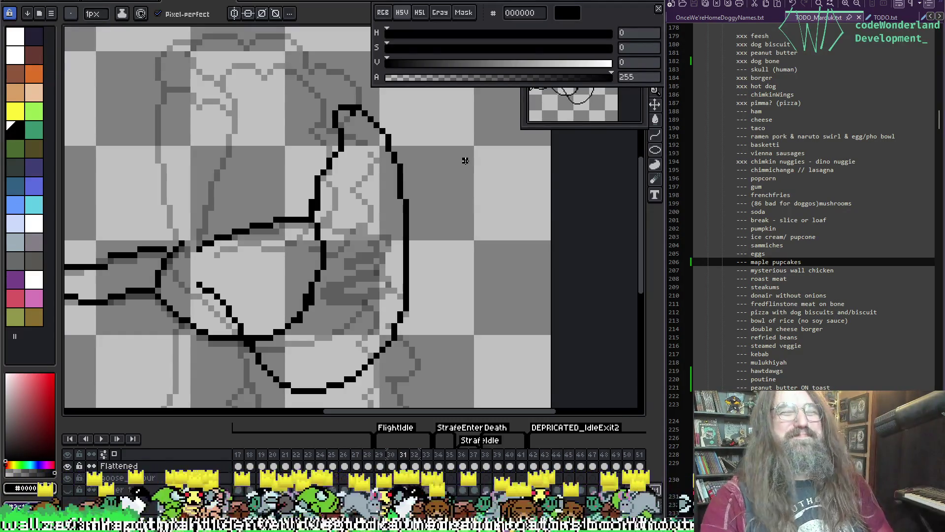
Return to the pencil and shrink the brush to 1 px
key(e)
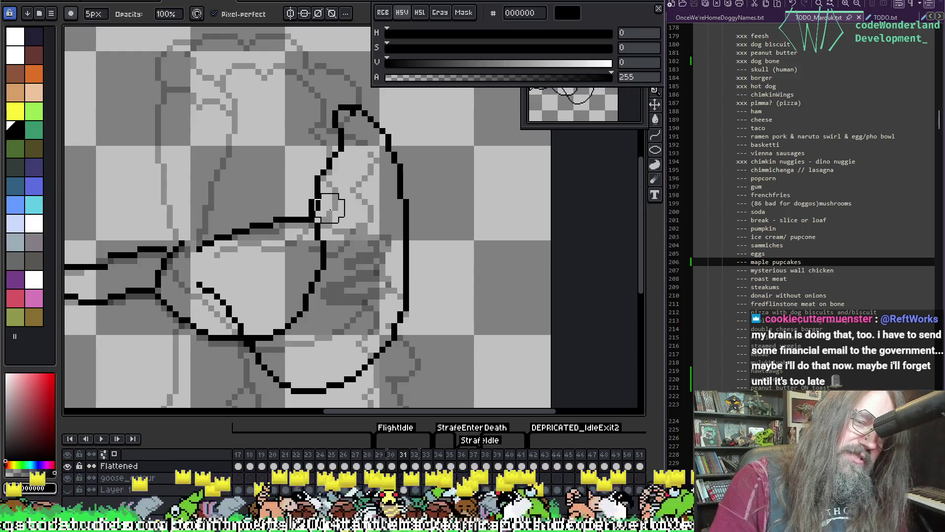
key(i)
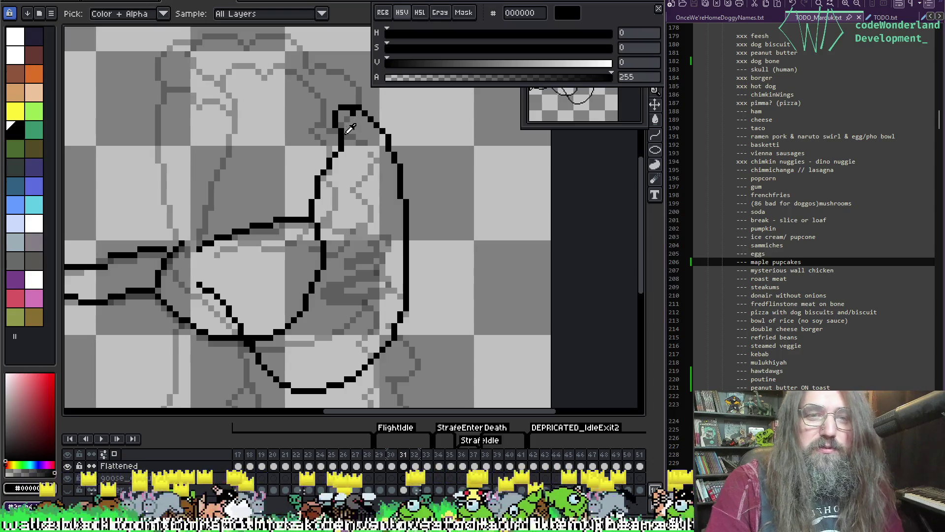
key(alt+e)
key(Escape)
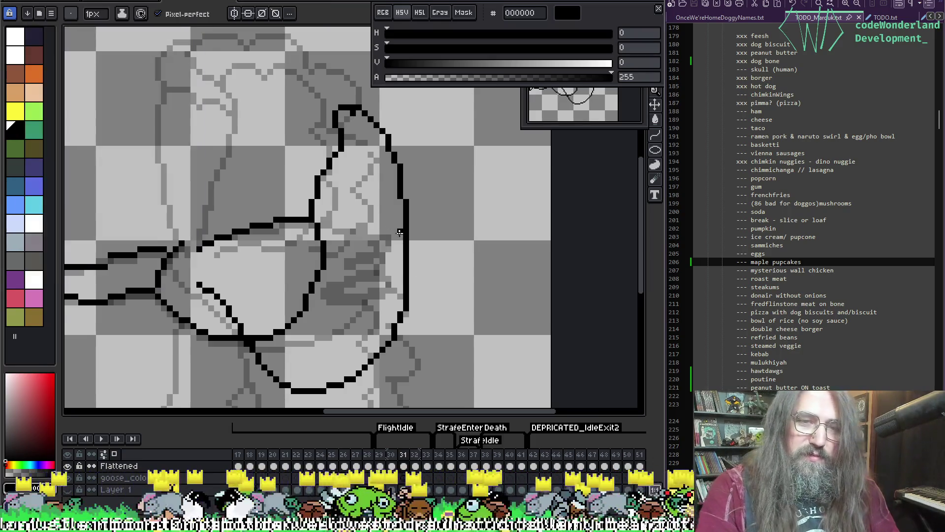
key(b)
key(minus)
key(minus)
key(minus)
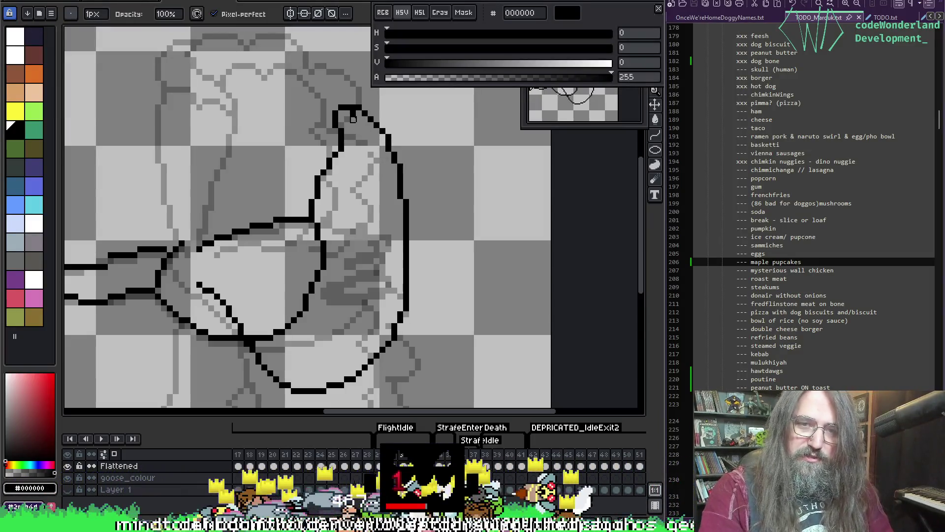
Zoom out and play the flight cycle with onion skin off, then turn the ghosts back on
scroll(417, 203, down, 2)
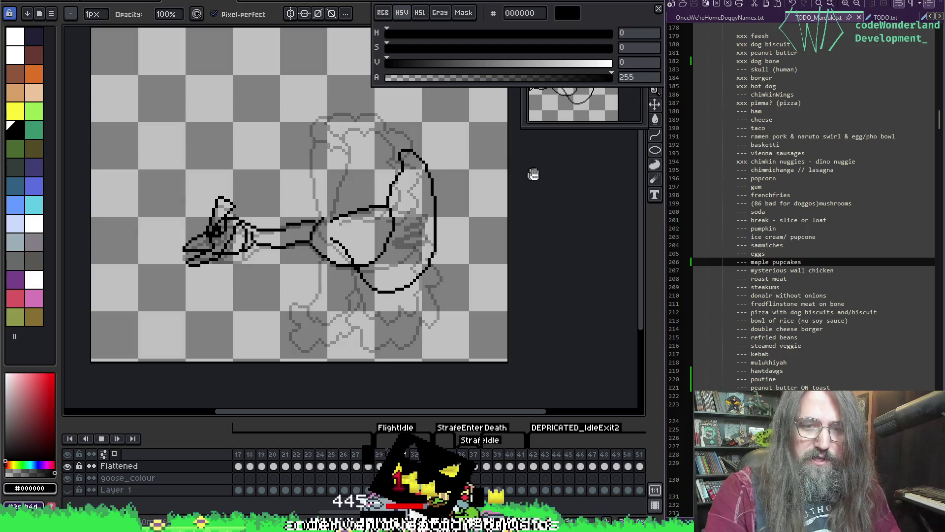
key(F3)
key(Return)
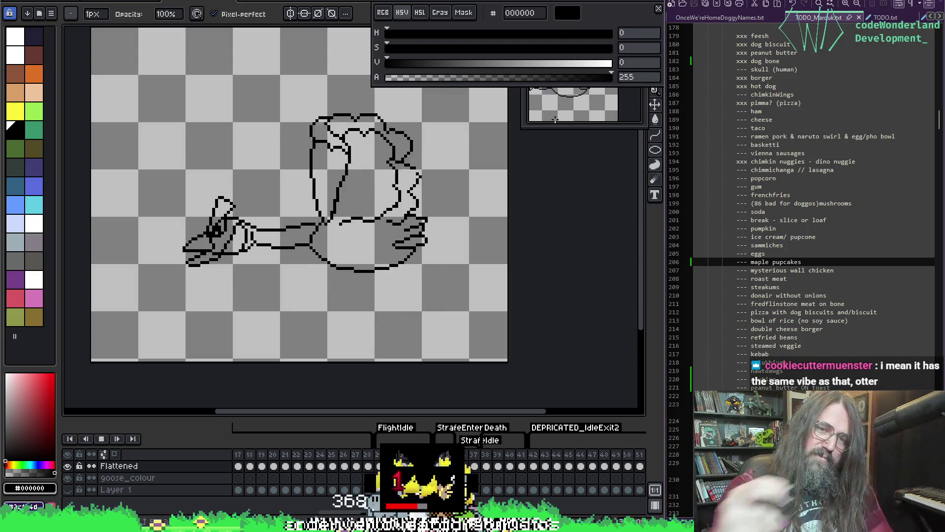
key(Return)
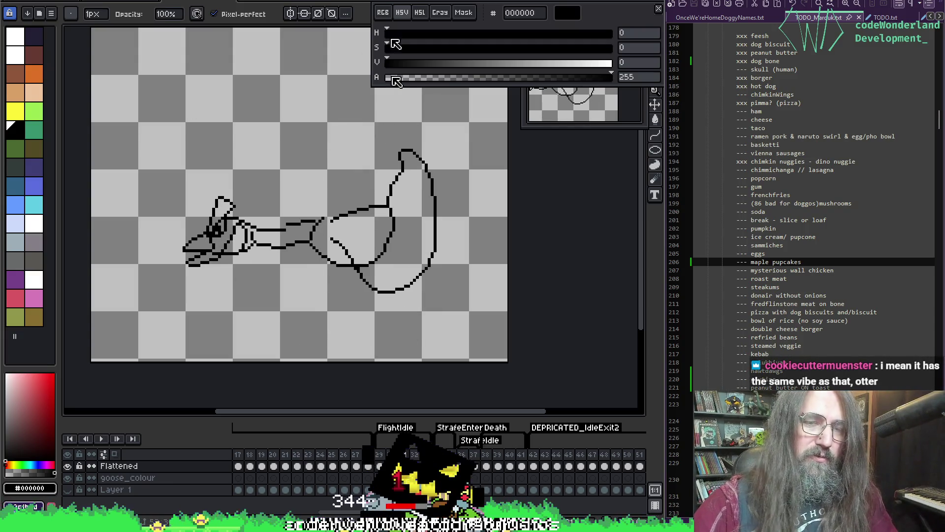
key(F3)
Pencil a new arc across the raised wing's top, following the neighbouring frame's ghost
key(alt)
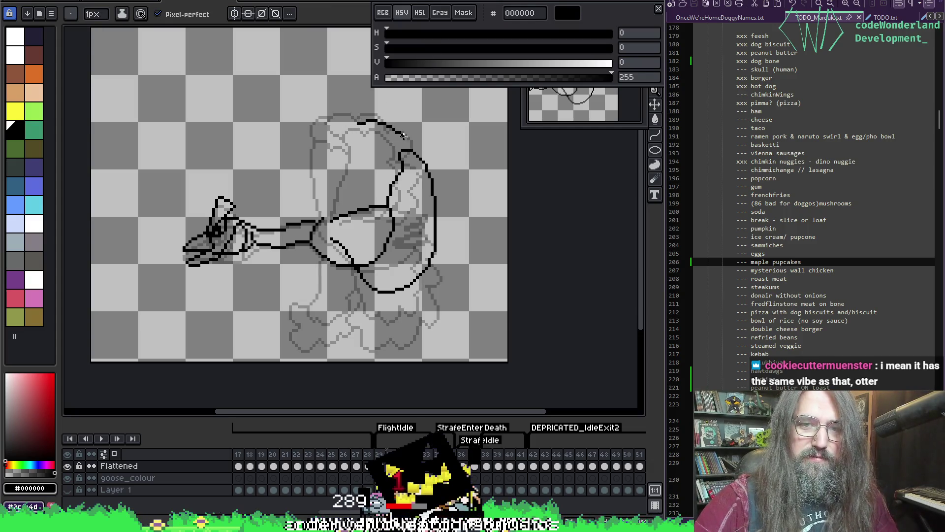
mouse_move(351, 121)
mouse_down()
mouse_move(394, 131)
mouse_move(416, 154)
mouse_up()
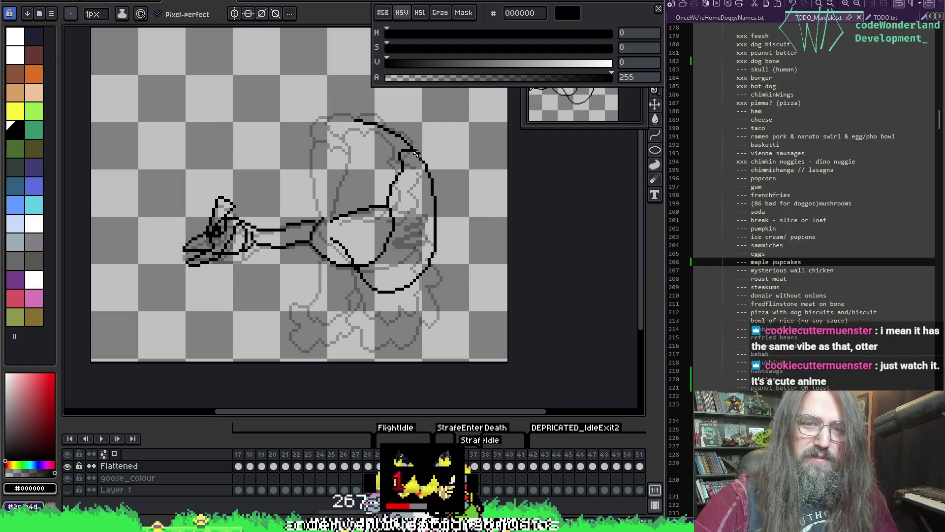
drag(354, 121, 401, 187)
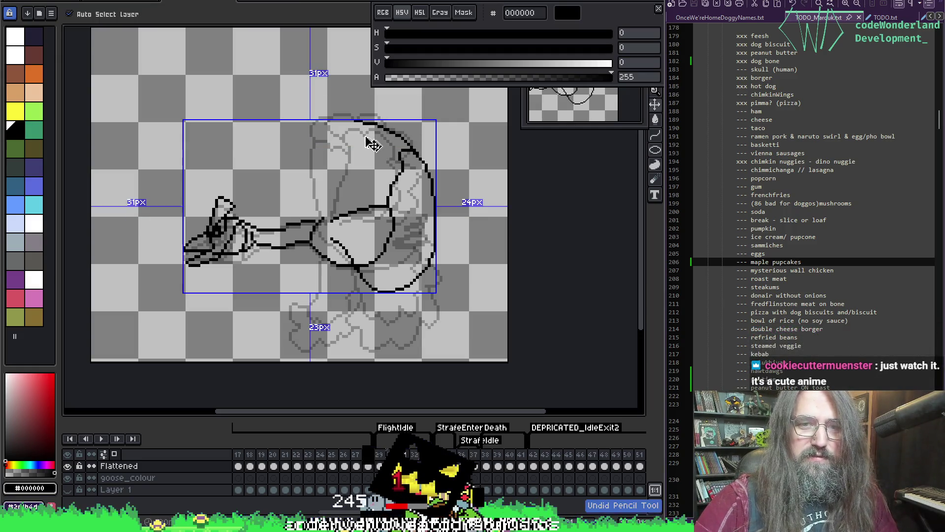
Try the line down from the wing top twice more, undoing each attempt
key(ctrl+z)
mouse_move(355, 122)
mouse_down()
mouse_move(389, 189)
mouse_move(394, 158)
mouse_up()
key(ctrl+z)
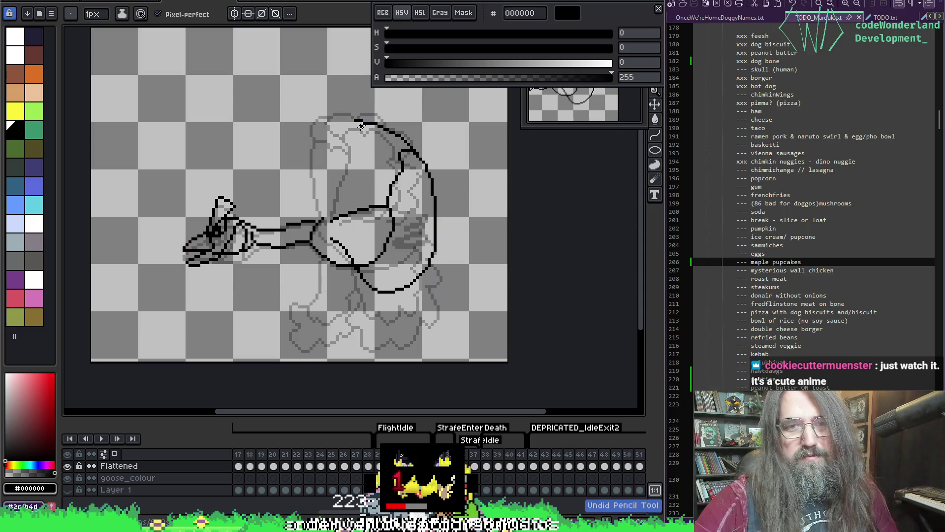
mouse_move(355, 121)
mouse_down()
mouse_move(396, 191)
mouse_move(404, 170)
mouse_move(365, 129)
mouse_move(391, 192)
mouse_move(399, 154)
mouse_up()
key(ctrl+z)
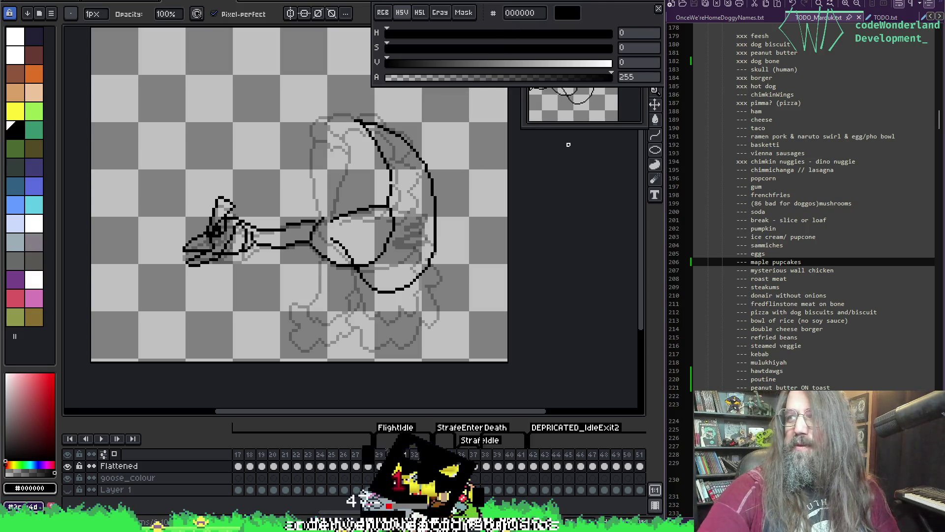
Play the flight animation and zoom out to see the whole sprite
key(i)
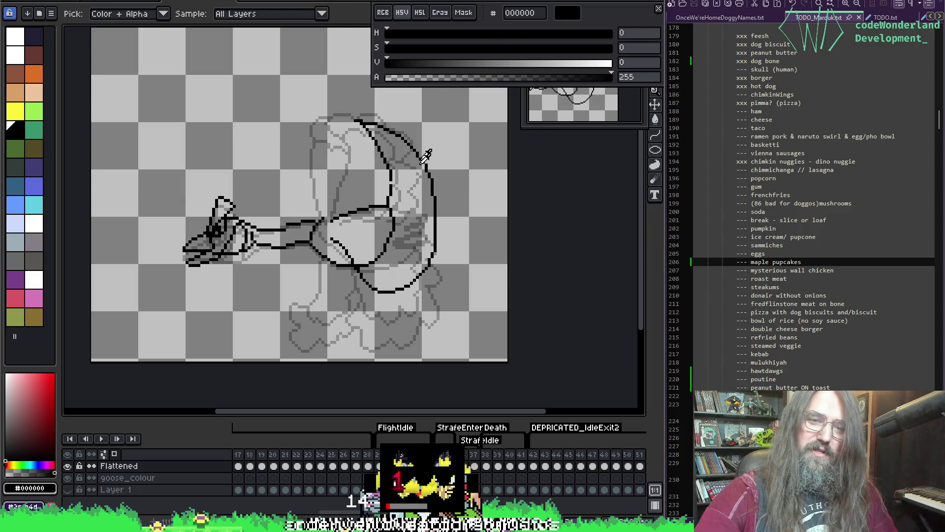
key(b)
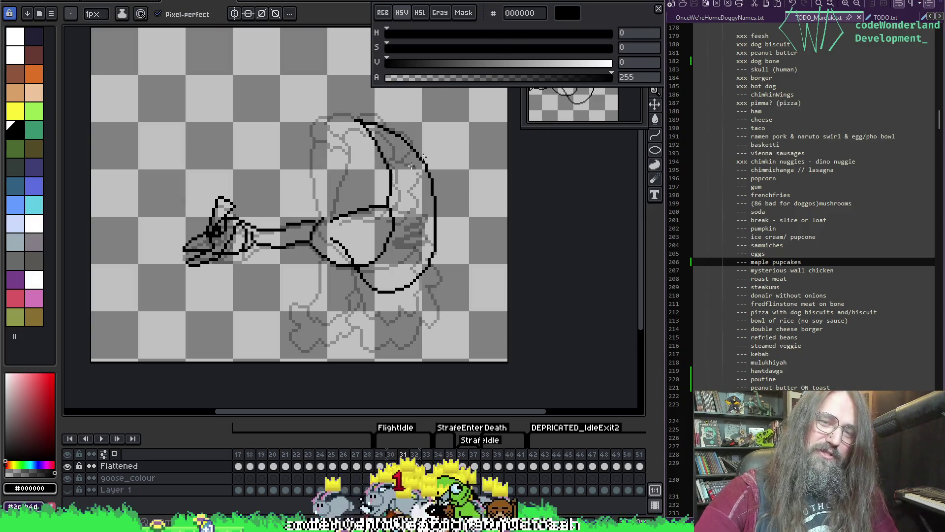
key(Return)
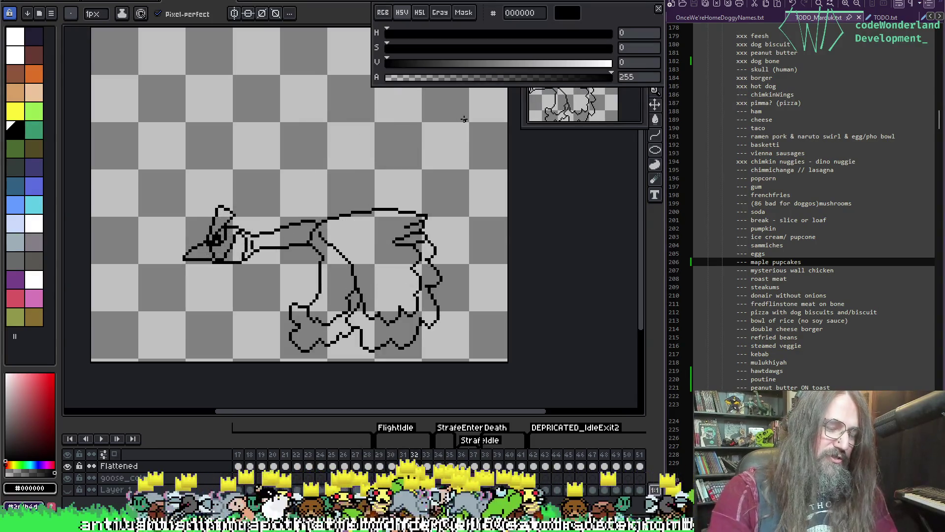
scroll(456, 204, down, 1)
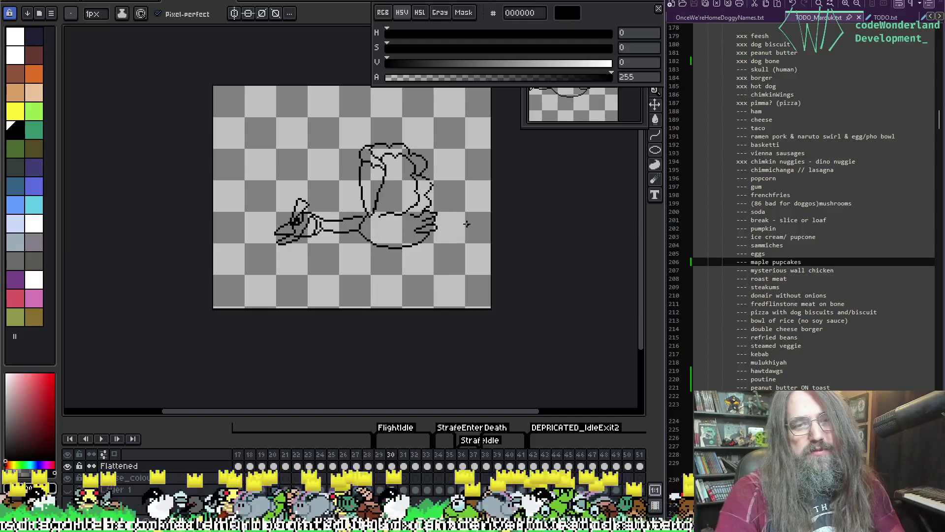
Marquee-select the area around and above the goose's head, then clear the selection
key(m)
scroll(337, 276, up, 1)
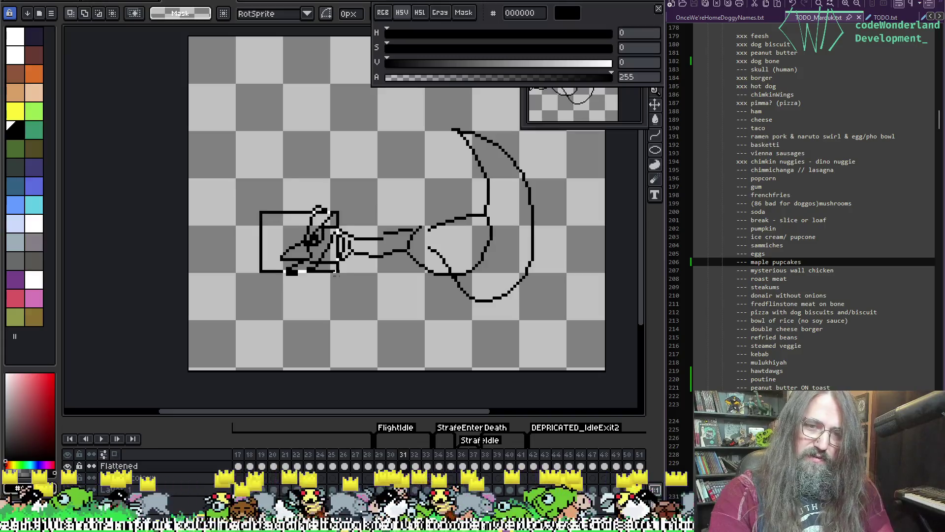
drag(339, 272, 372, 296)
drag(286, 182, 336, 215)
click(397, 212)
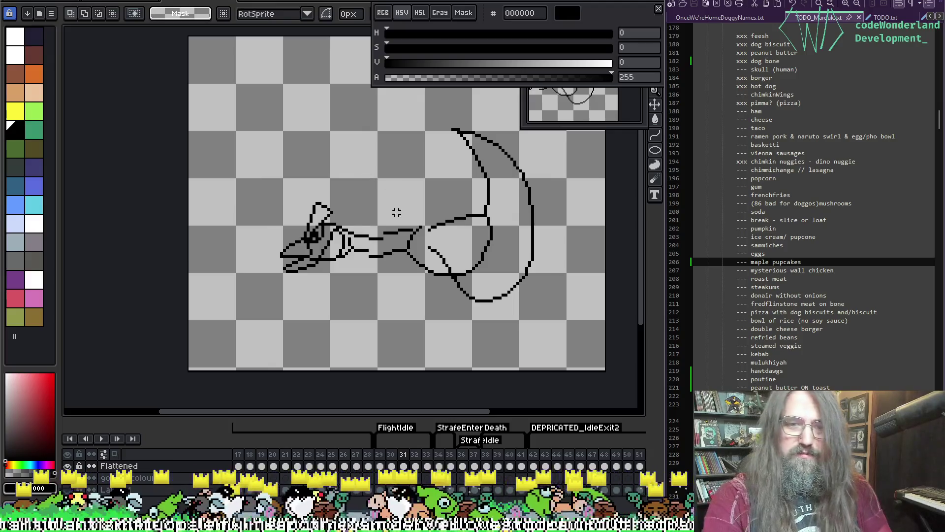
Play the animation, stop on frame 31 and flip against frame 30 to compare
key(Return)
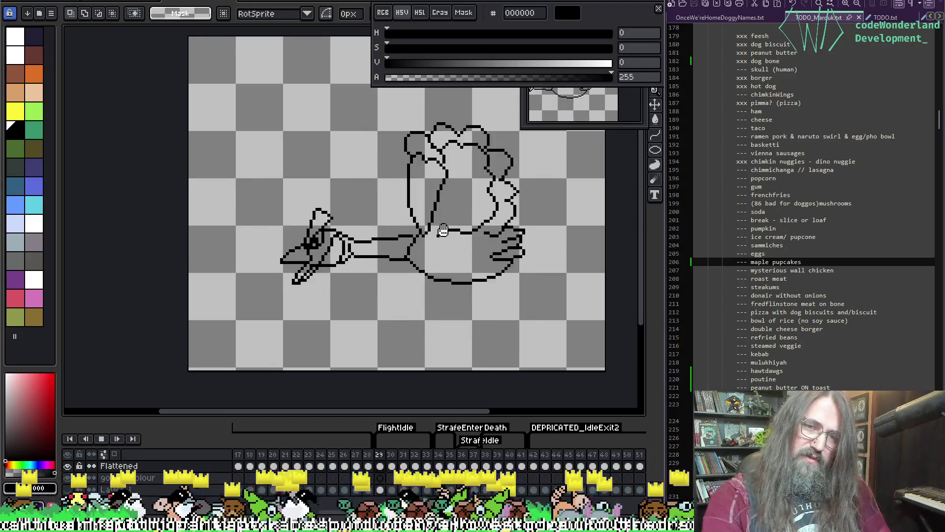
key(Return)
scroll(360, 226, up, 2)
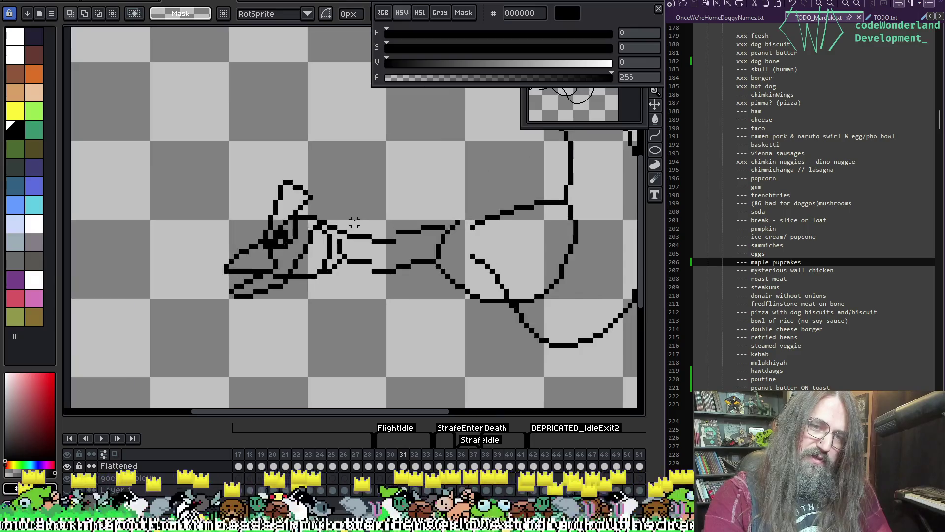
key(Left)
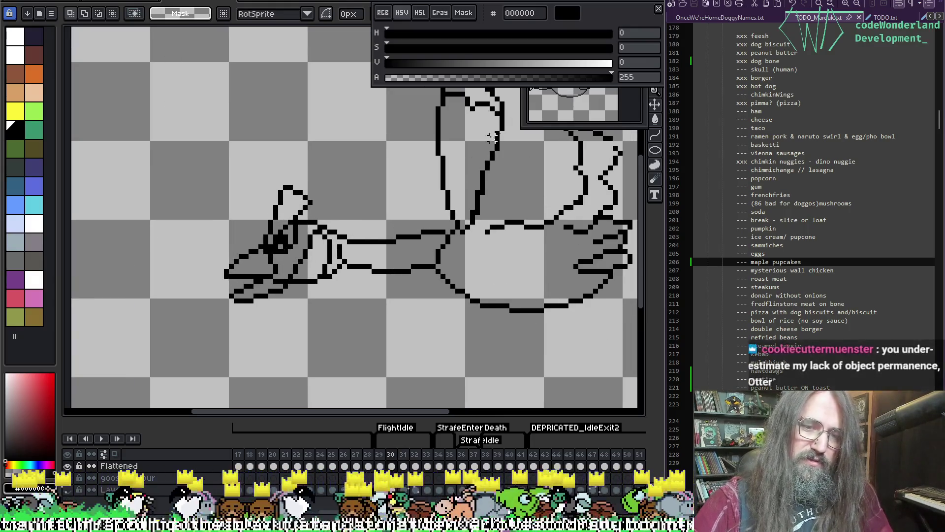
key(Right)
key(Right)
key(Left)
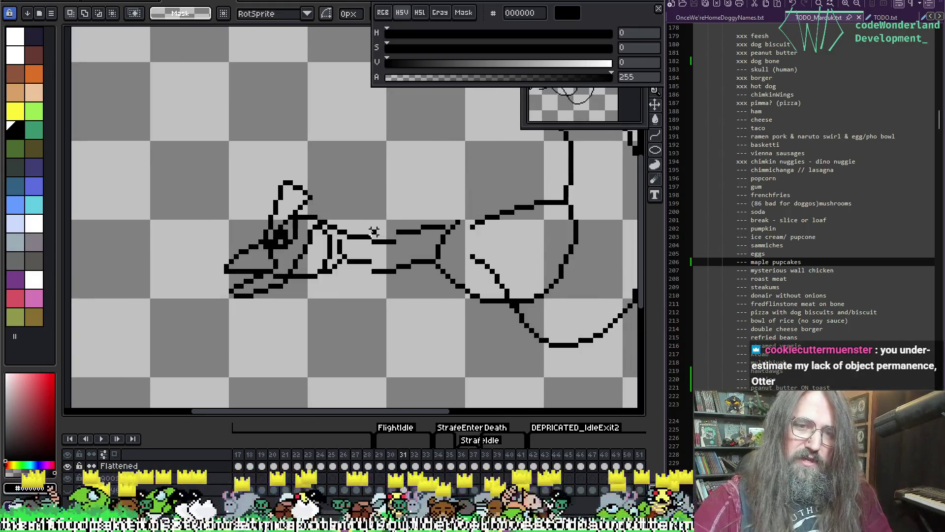
Shift a piece of the neck outline into line, save, and drop it in place
mouse_move(374, 231)
mouse_down()
mouse_move(391, 239)
mouse_move(394, 268)
mouse_up()
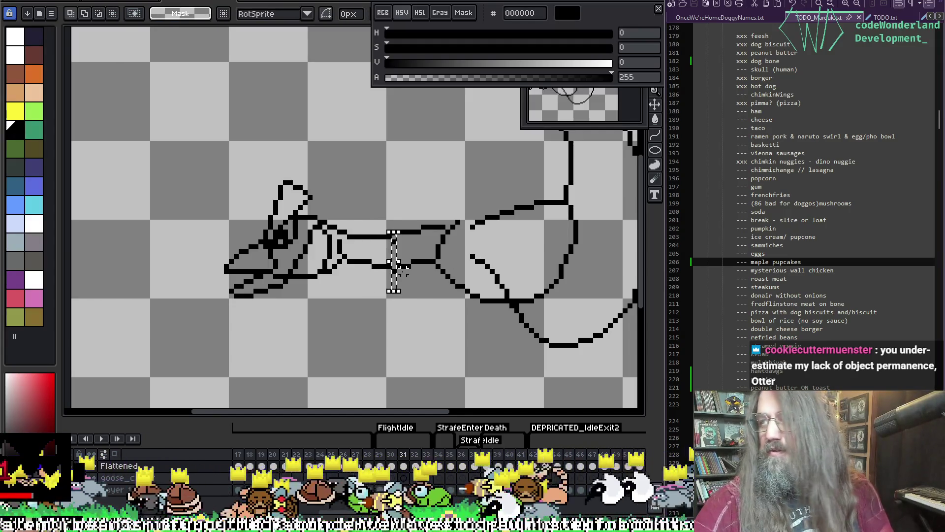
key(ctrl+s)
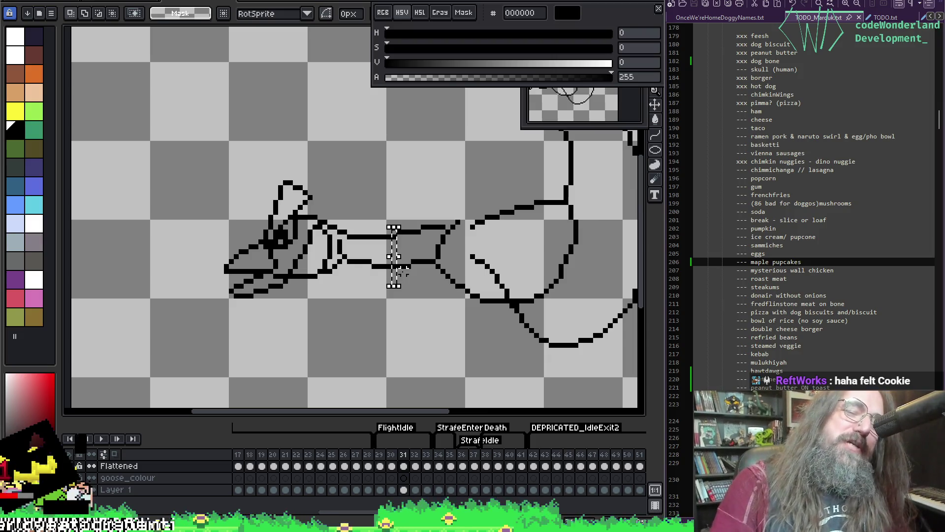
click(389, 196)
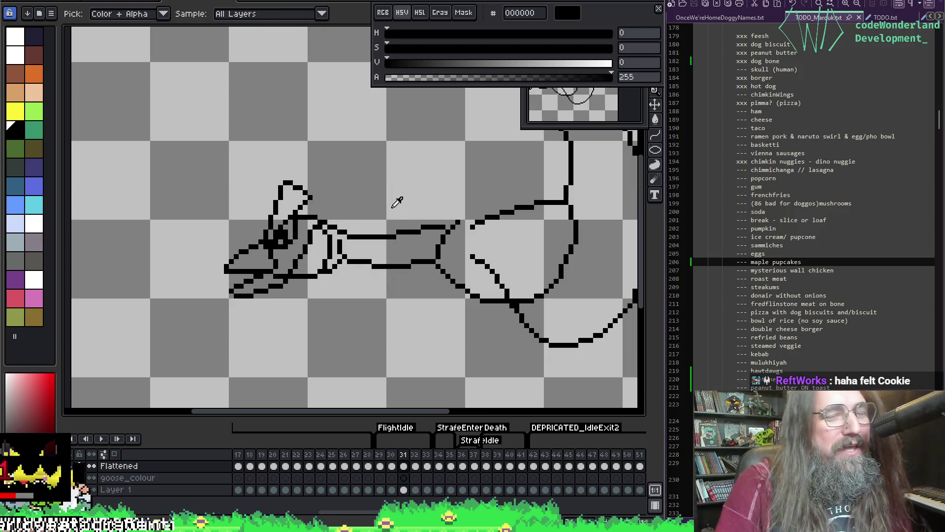
key(b)
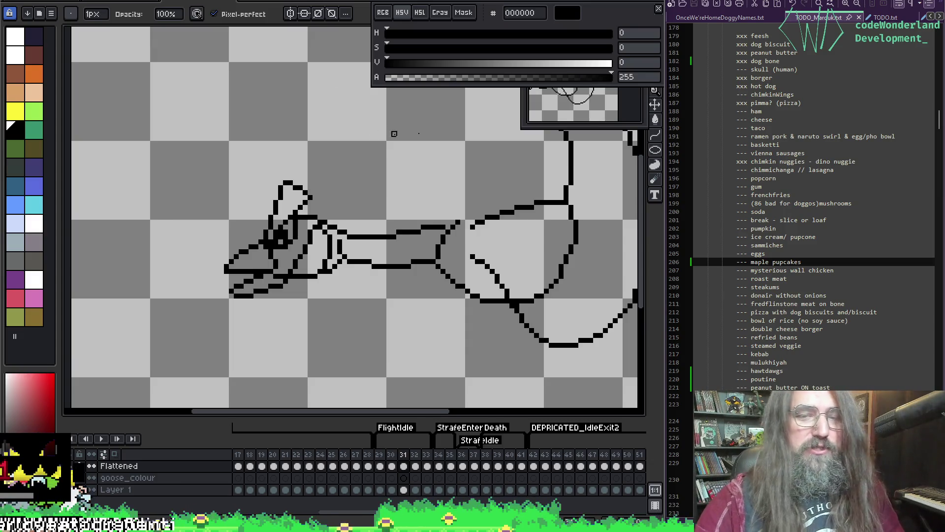
Redraw a stretch of the goose's neck line one pixel higher
drag(394, 134, 286, 208)
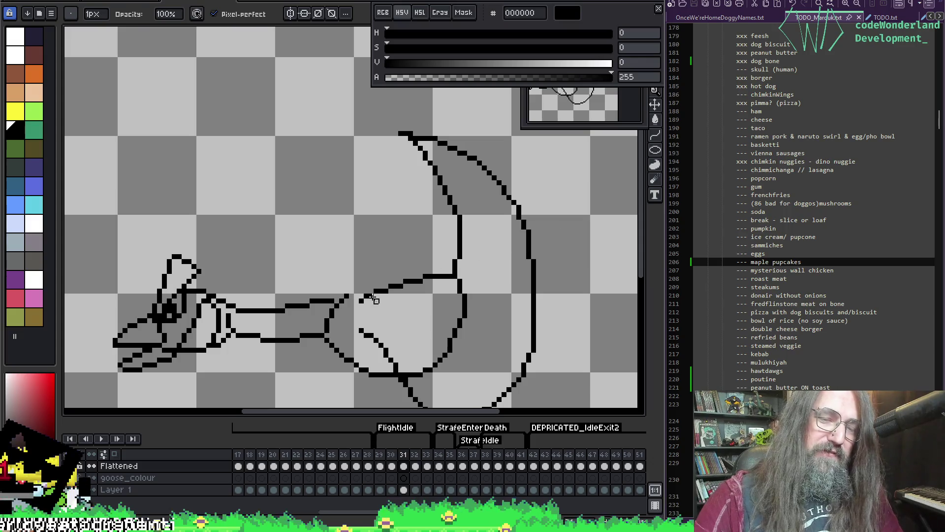
drag(357, 306, 389, 286)
key(b)
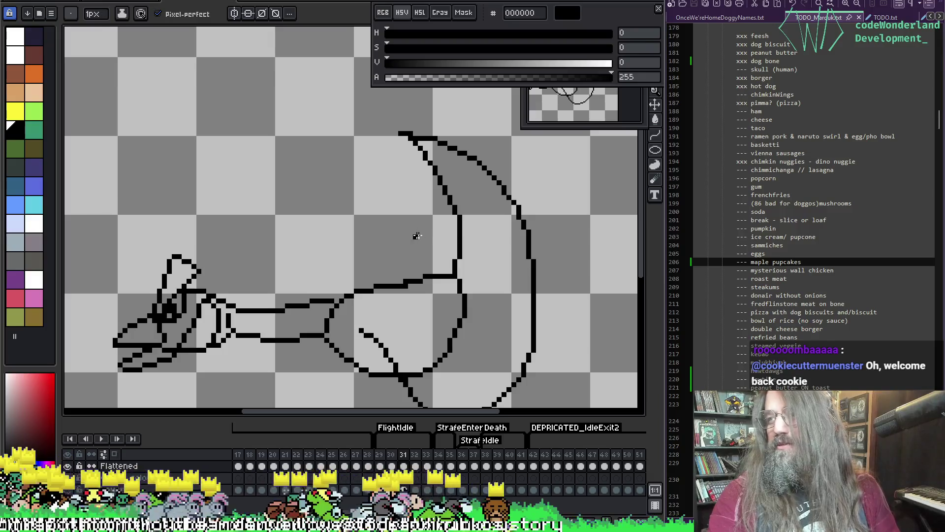
drag(417, 236, 416, 231)
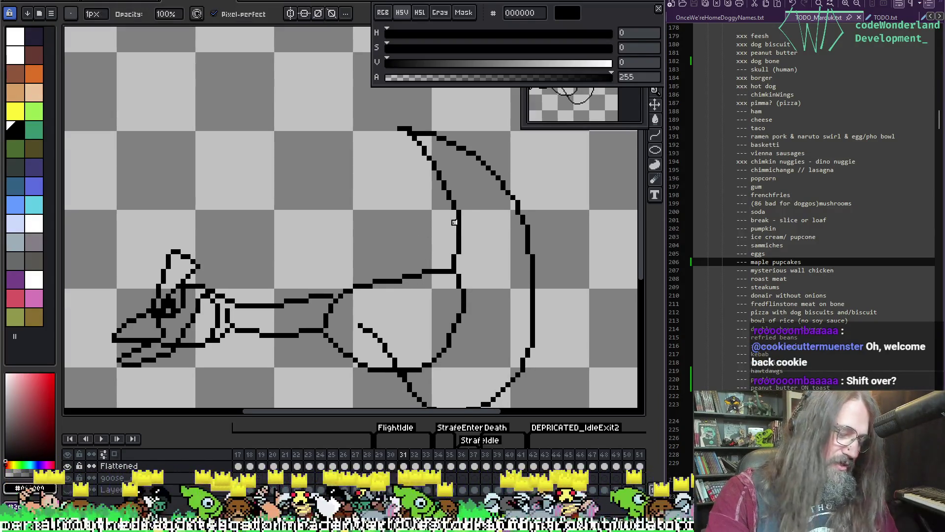
Play the animation, zoom out and centre the whole goose
key(Return)
scroll(465, 180, down, 2)
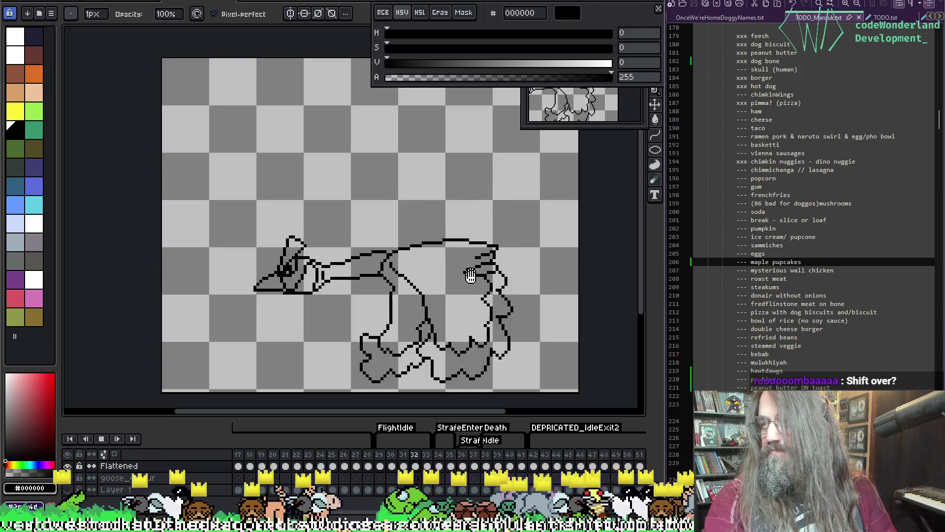
drag(469, 269, 428, 248)
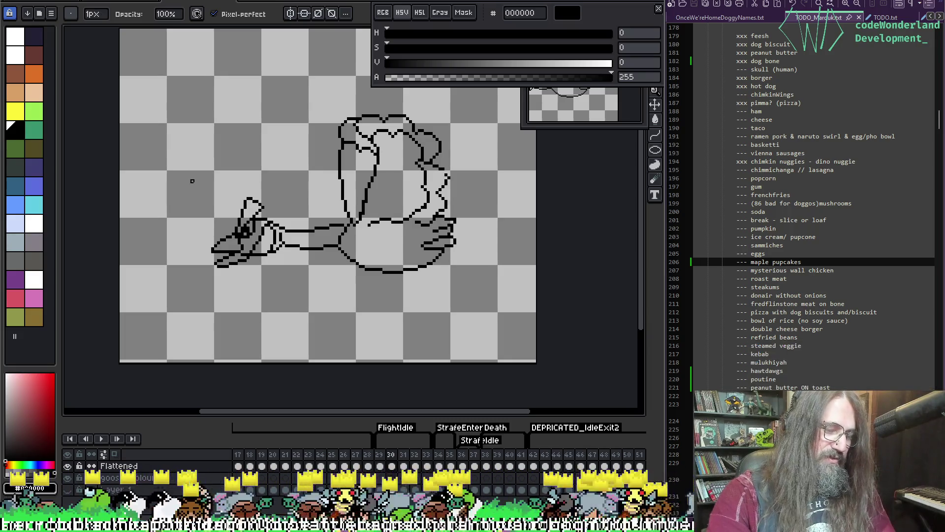
Select the goose's head on frame 31 and nudge it up
key(m)
mouse_move(199, 167)
mouse_down()
mouse_move(259, 285)
mouse_move(310, 306)
mouse_up()
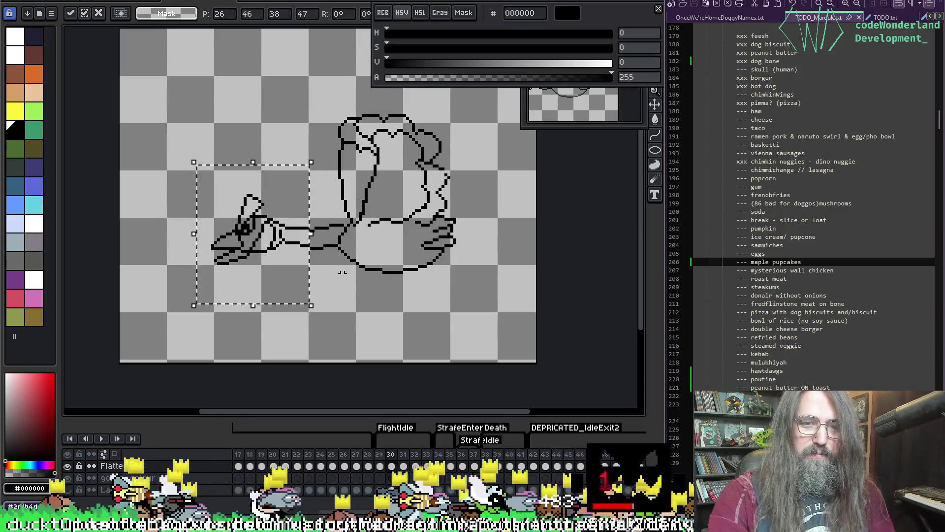
key(ctrl+d)
key(period)
drag(201, 180, 321, 323)
key(Up)
key(Up)
key(ctrl+d)
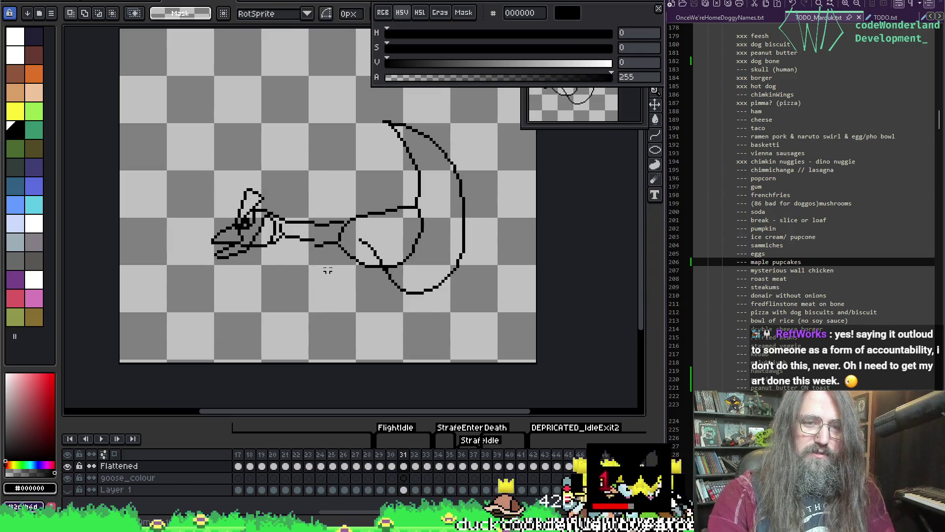
Select the head on frame 32 and nudge it up and down until it lines up
key(period)
drag(189, 187, 311, 306)
key(Up)
key(Up)
key(Up)
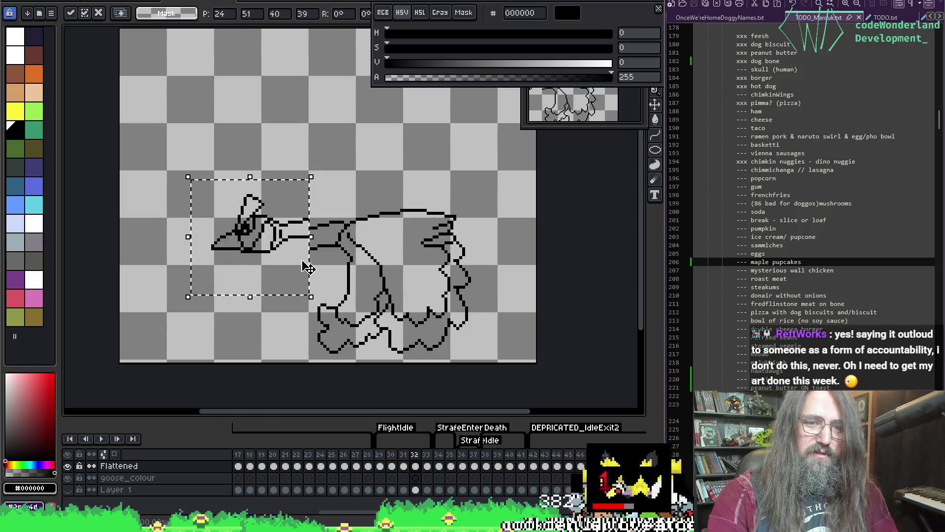
key(Return)
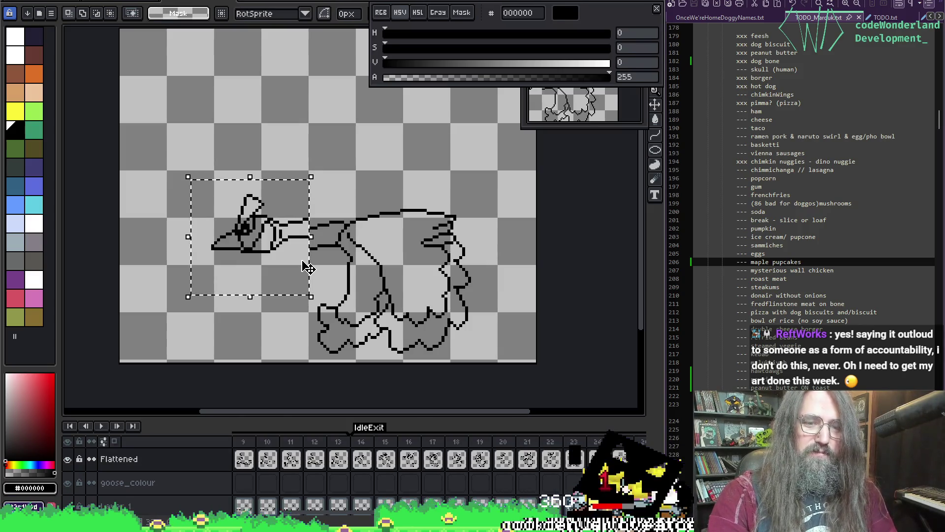
key(Up)
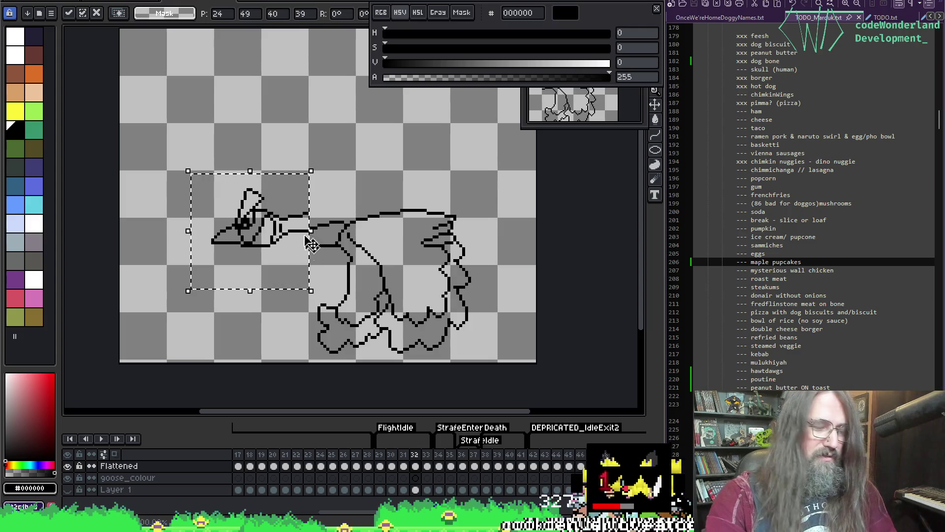
key(Return)
key(Down)
key(Down)
key(Down)
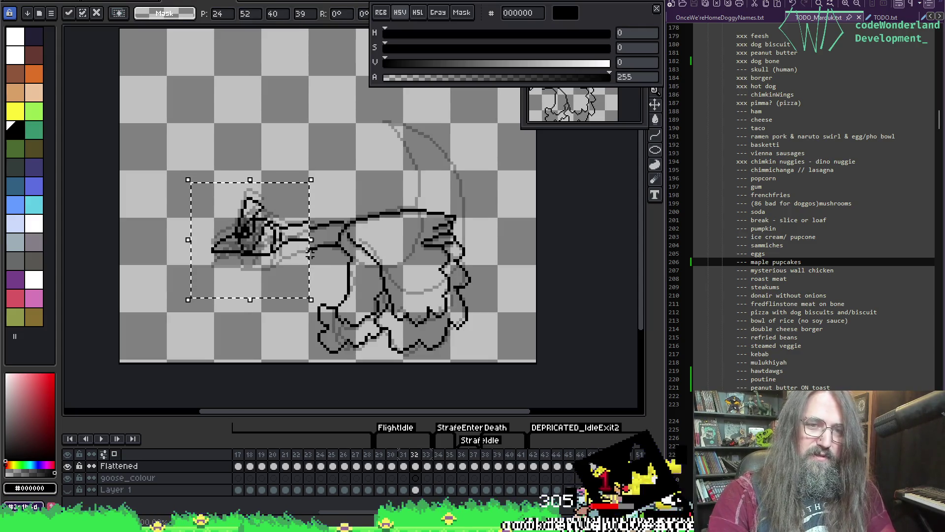
key(Up)
key(Up)
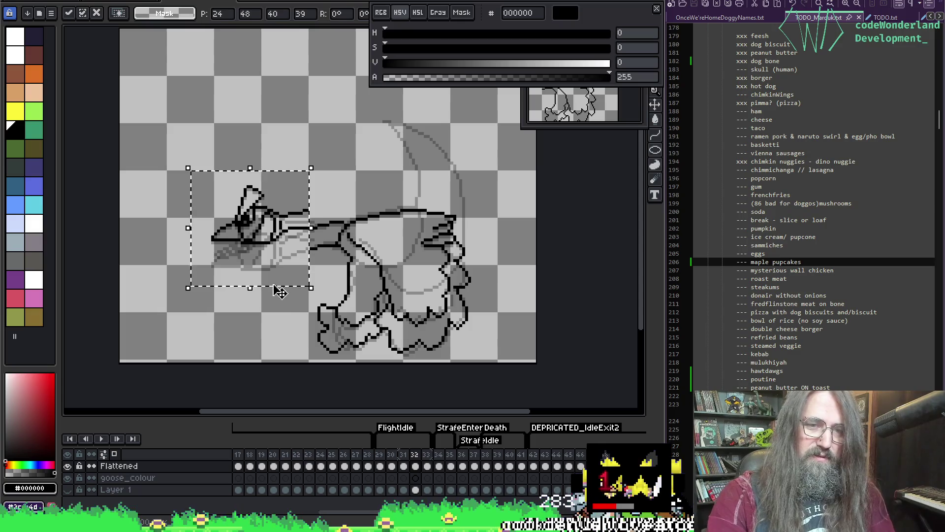
key(ctrl+d)
Lift the head on frame 33 into line, then play the animation to check alignment
key(Right)
mouse_move(191, 196)
mouse_down()
mouse_move(248, 273)
mouse_move(304, 297)
mouse_up()
drag(299, 220, 299, 194)
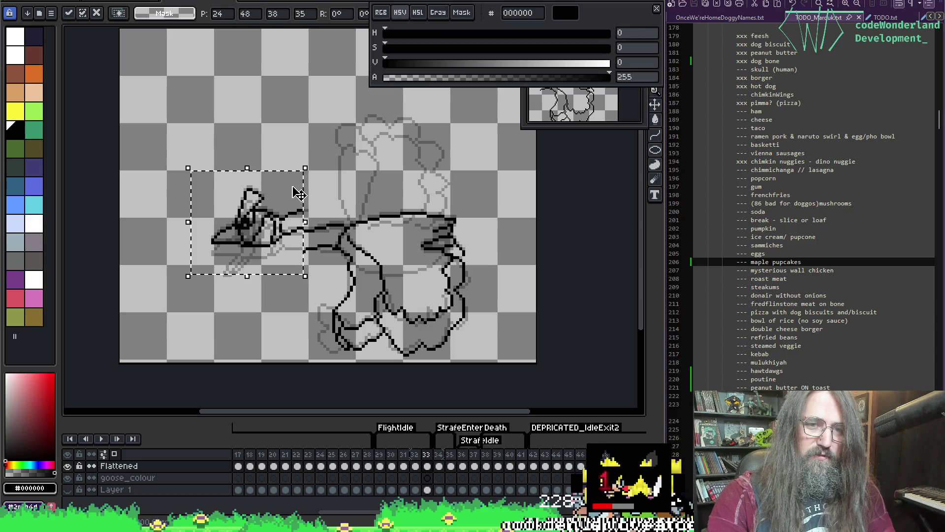
key(ctrl+d)
key(Return)
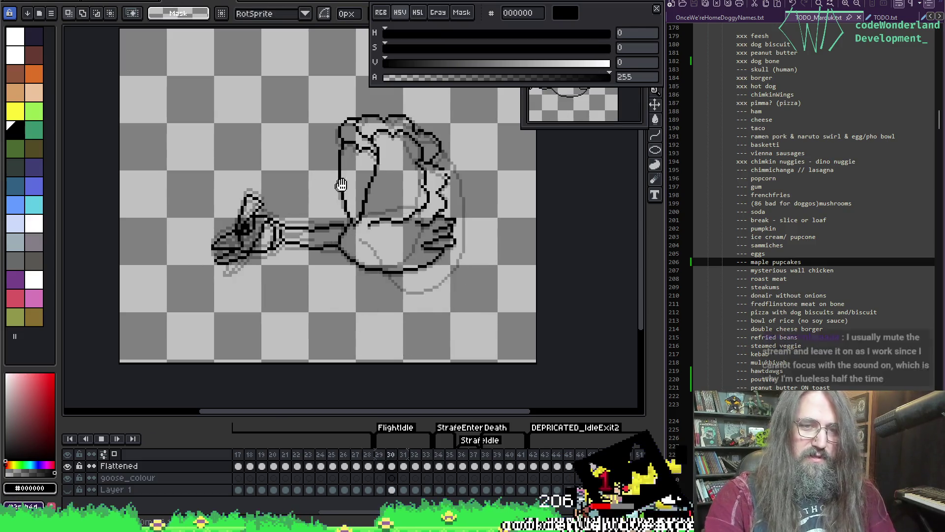
scroll(382, 133, down, 2)
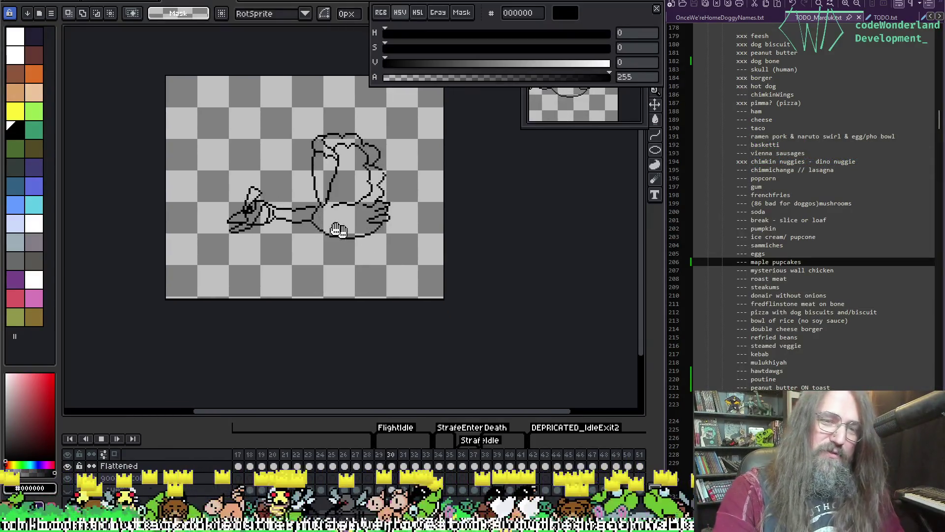
Undo stray strokes near frame 32's neck and draw a new neck line from the head
scroll(307, 170, up, 2)
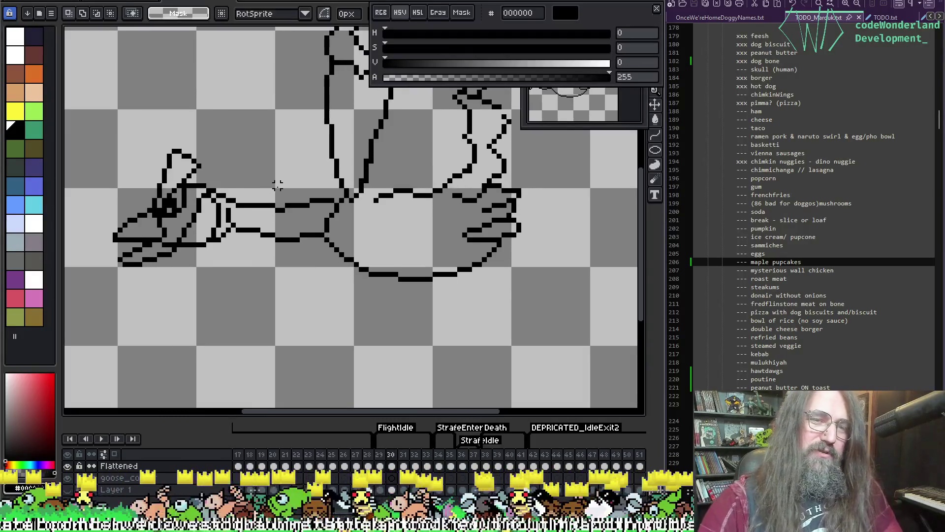
key(Return)
key(b)
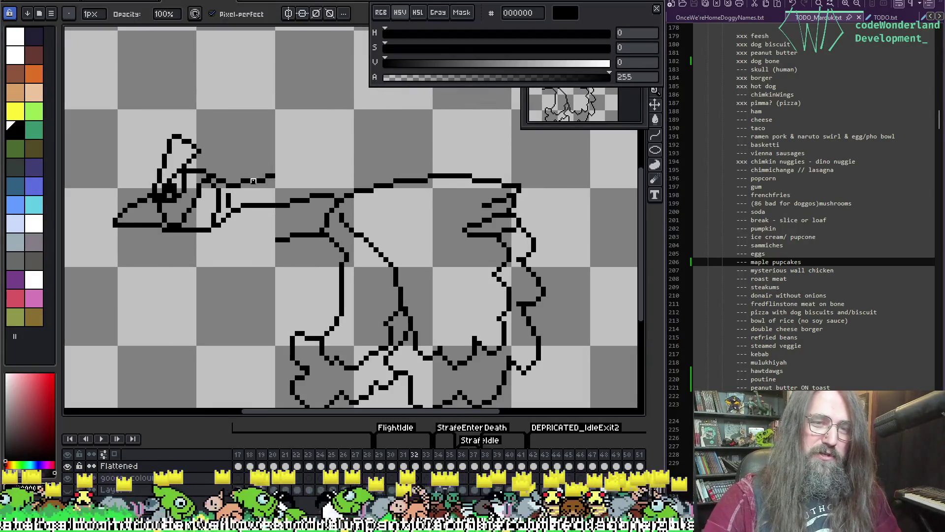
key(ctrl+z)
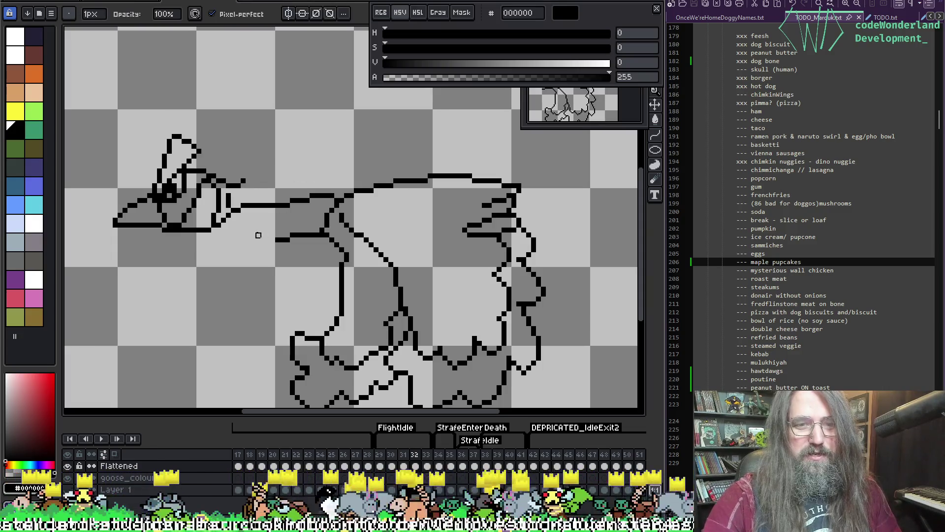
key(ctrl+z)
key(e)
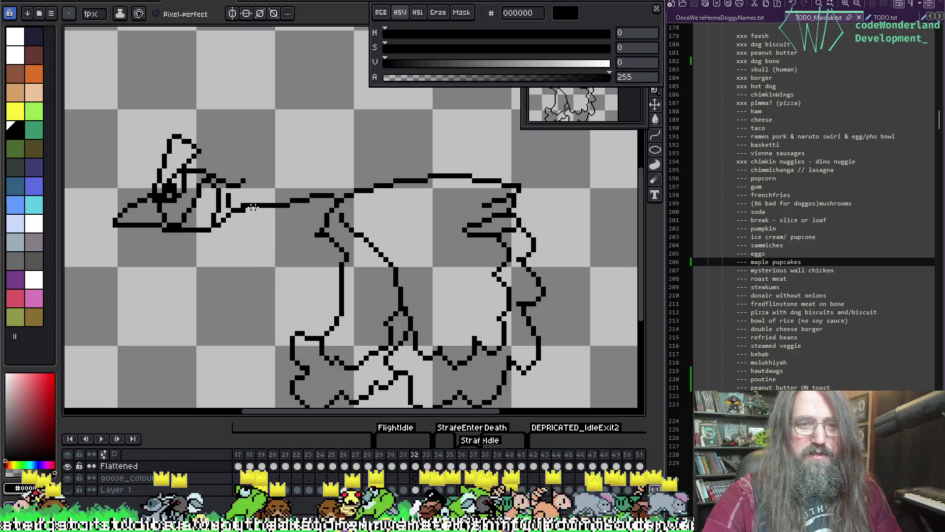
drag(252, 207, 339, 236)
key(b)
key(ctrl+z)
key(ctrl+z)
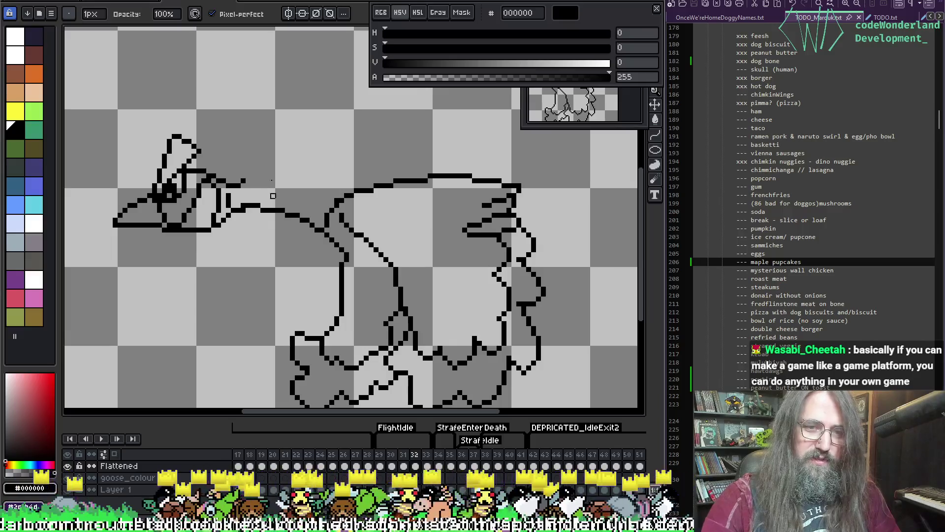
Try a new neck top line, undo it, and compare with frame 31 using onion skin
key(ctrl)
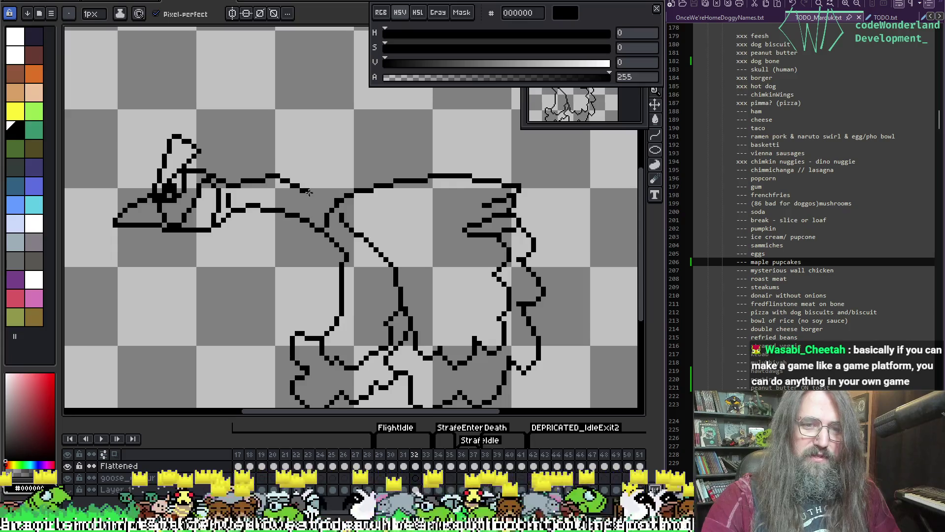
shift+click(277, 178)
drag(277, 179, 335, 195)
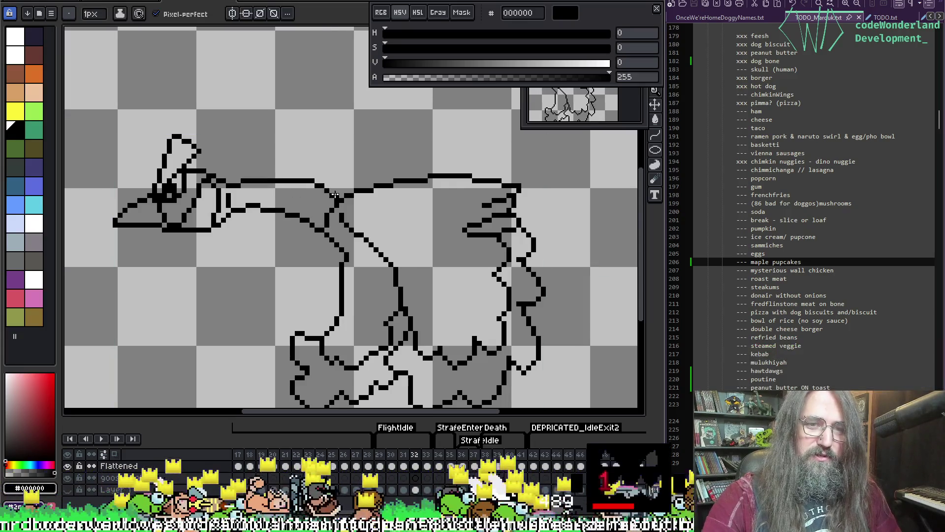
key(ctrl+z)
key(ctrl+z)
key(F3)
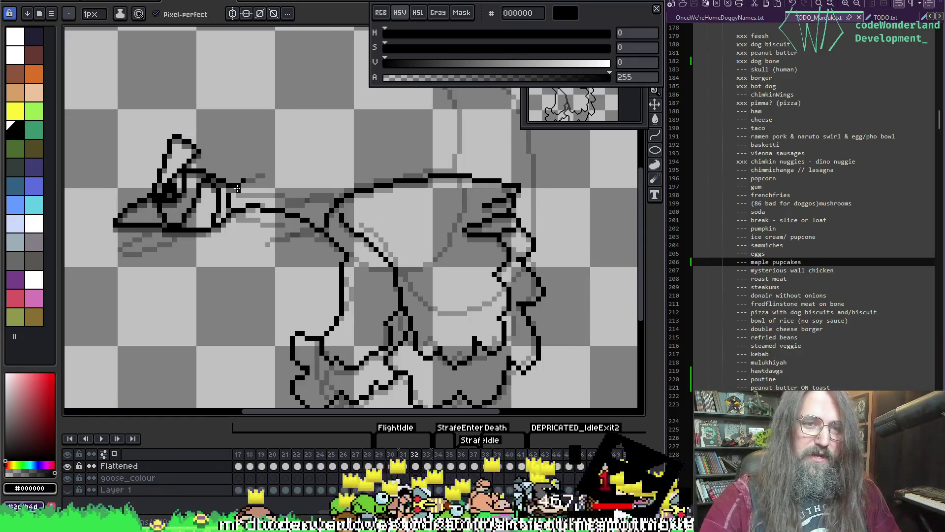
key(b)
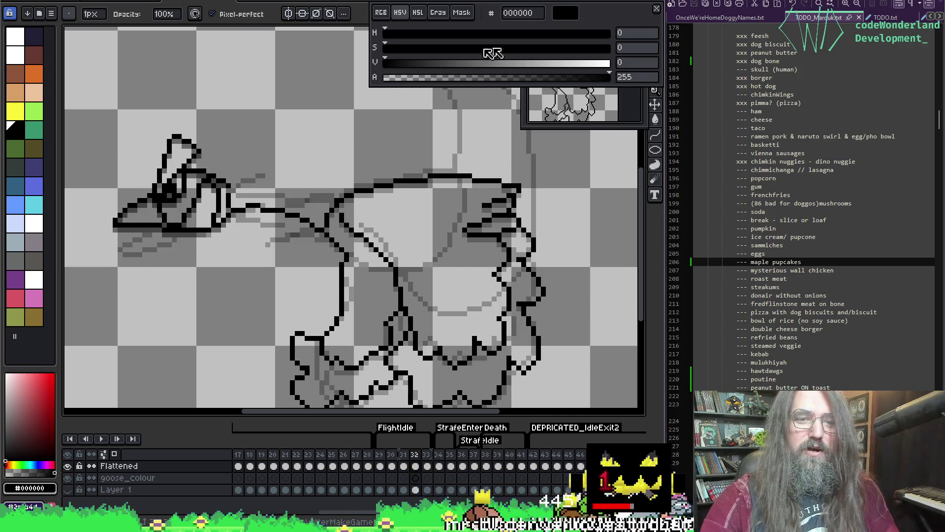
key(comma)
key(alt)
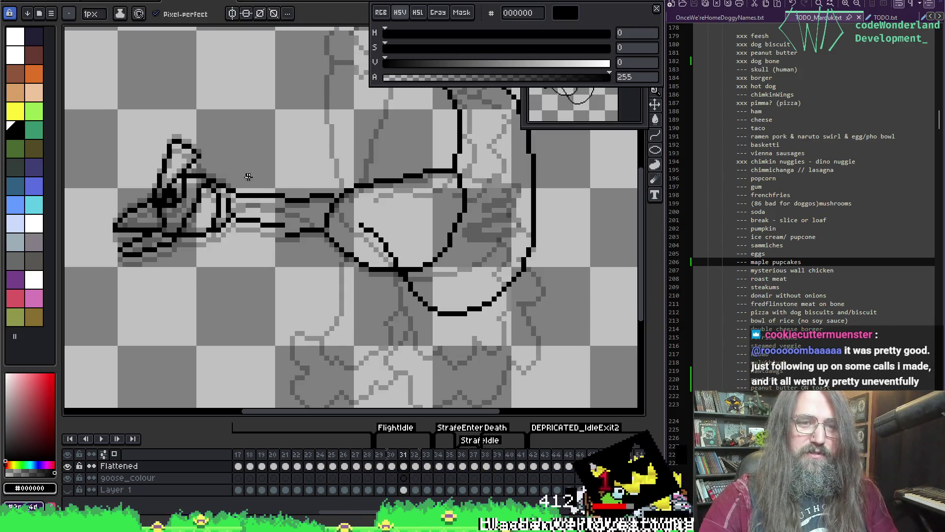
key(period)
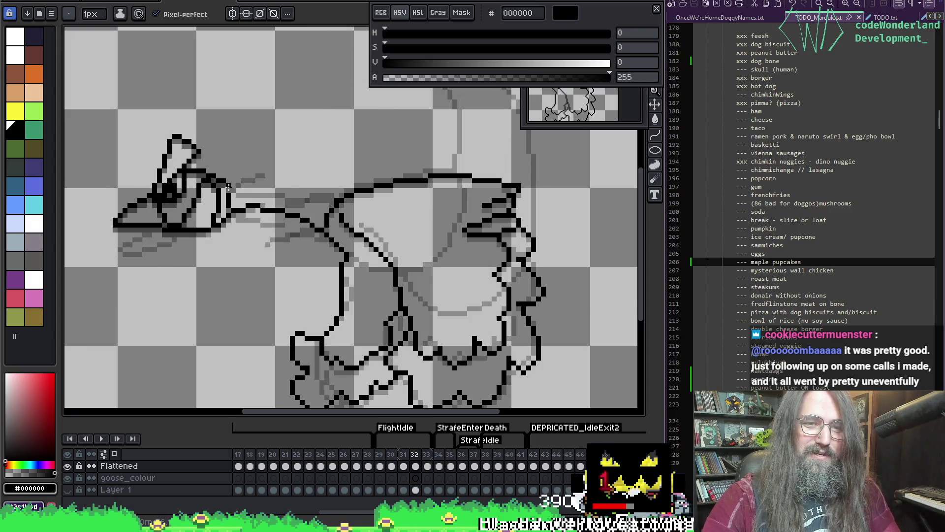
Redraw the neck's top contour to the body, erase doubled pixels, and add the lower neck line
drag(228, 186, 366, 195)
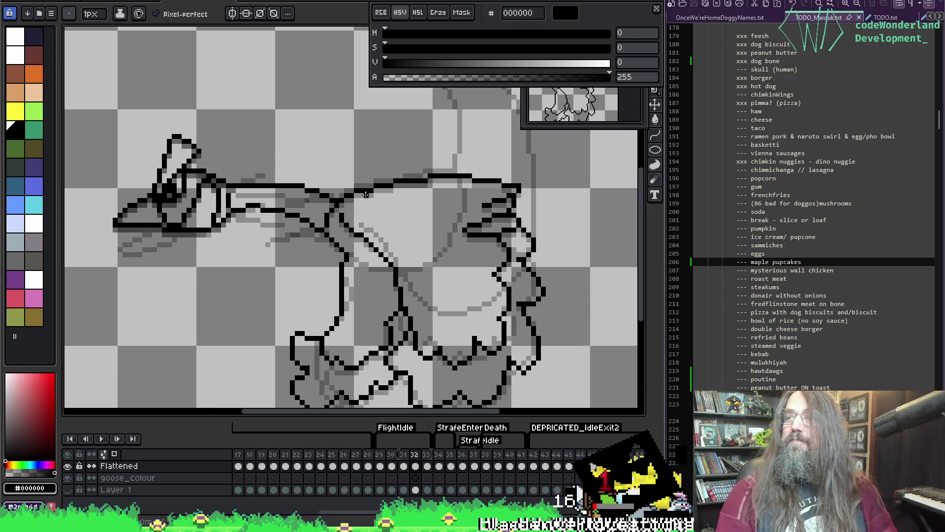
key(e)
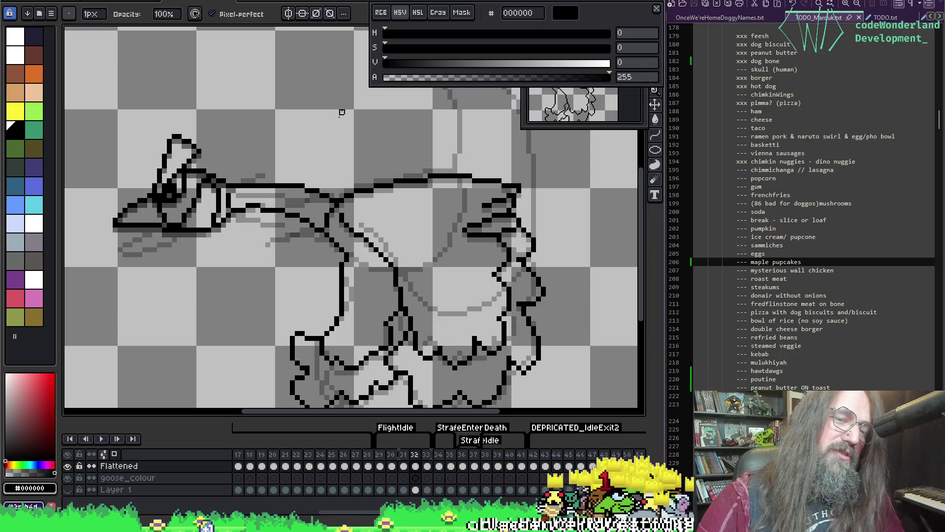
key(b)
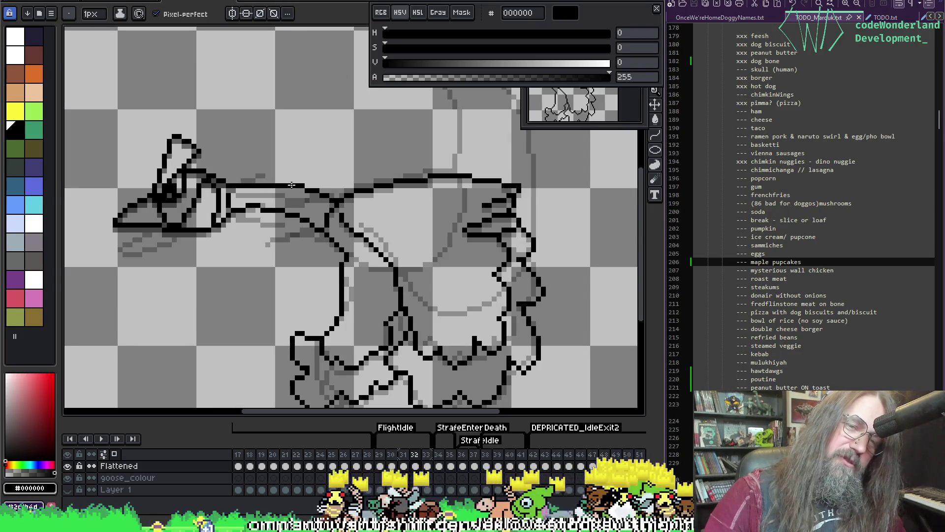
drag(247, 181, 310, 177)
key(e)
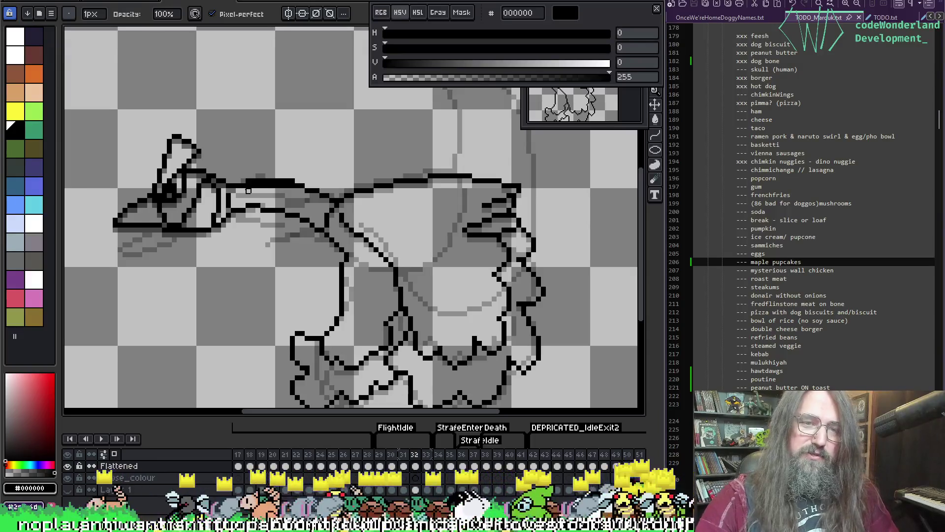
drag(249, 191, 288, 186)
key(i)
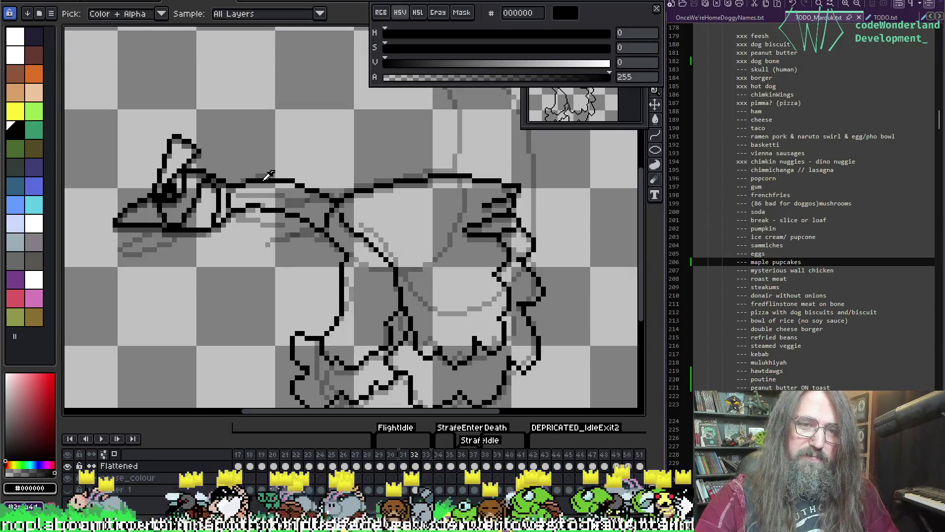
key(b)
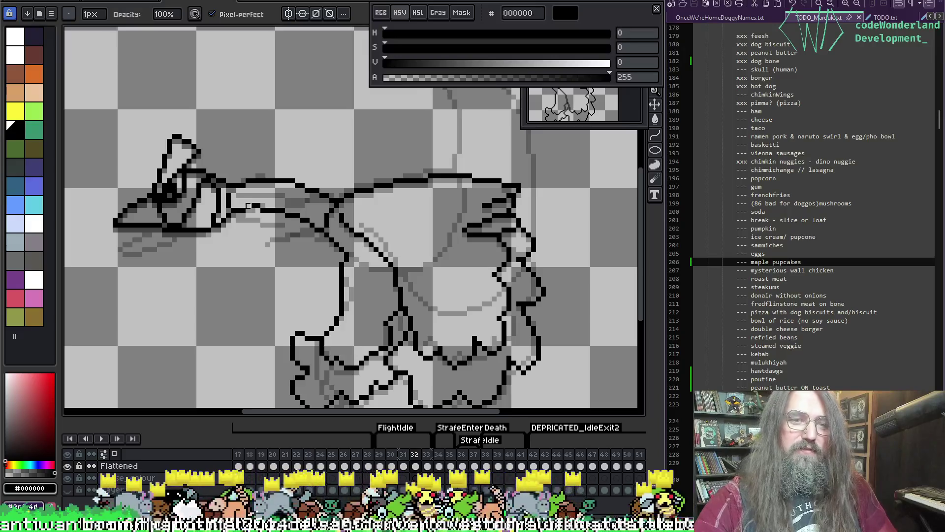
key(e)
key(b)
drag(254, 205, 264, 206)
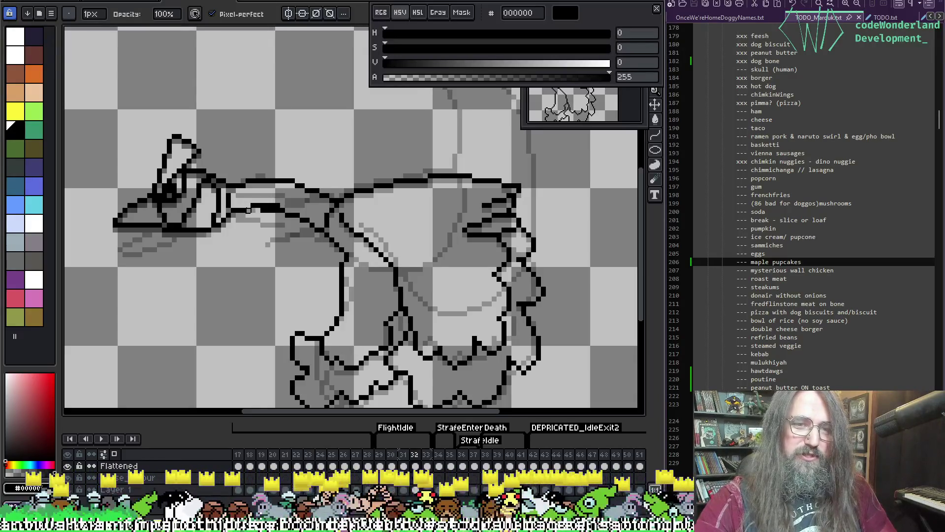
key(e)
key(b)
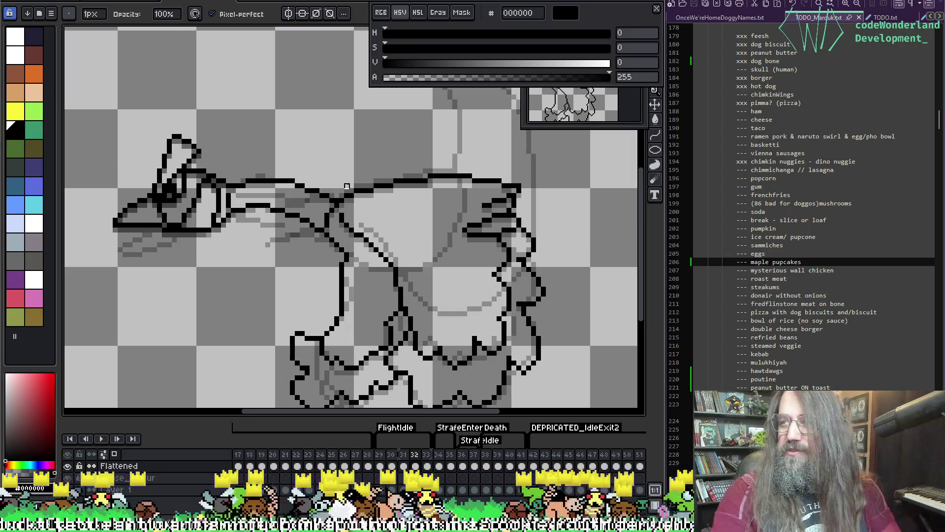
Play the animation to check the new neck, then stop playback
key(Return)
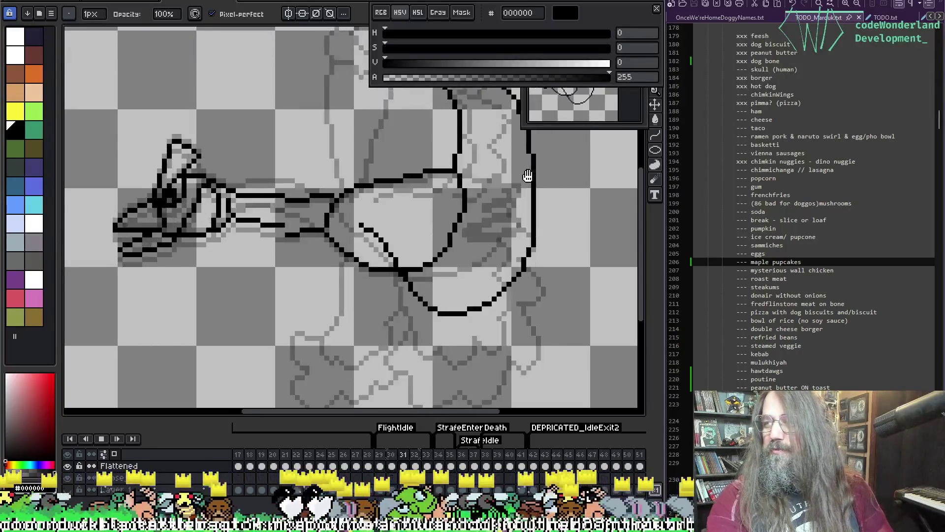
mouse_move(401, 183)
mouse_down()
mouse_move(360, 178)
mouse_move(368, 170)
mouse_up()
key(Return)
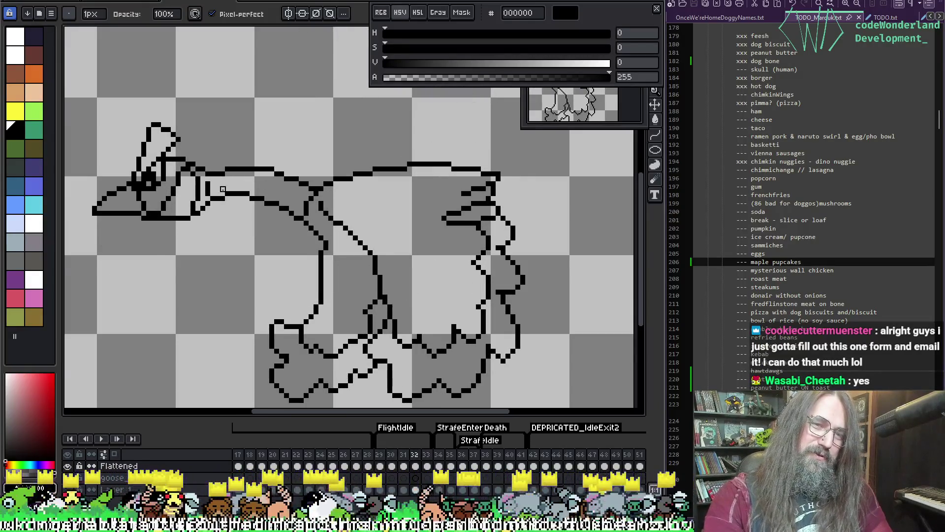
scroll(219, 185, up, 3)
Erase the old neck outline segments and try an arched top line, then undo it
mouse_move(279, 292)
mouse_down()
mouse_move(337, 268)
mouse_move(389, 269)
mouse_up()
key(b)
drag(315, 256, 301, 287)
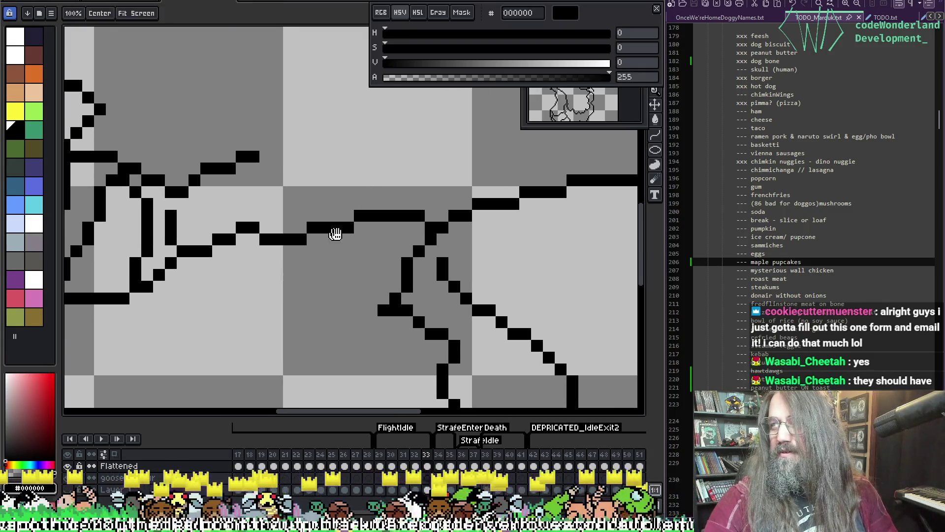
mouse_move(331, 232)
mouse_down()
mouse_move(338, 167)
mouse_move(323, 201)
mouse_up()
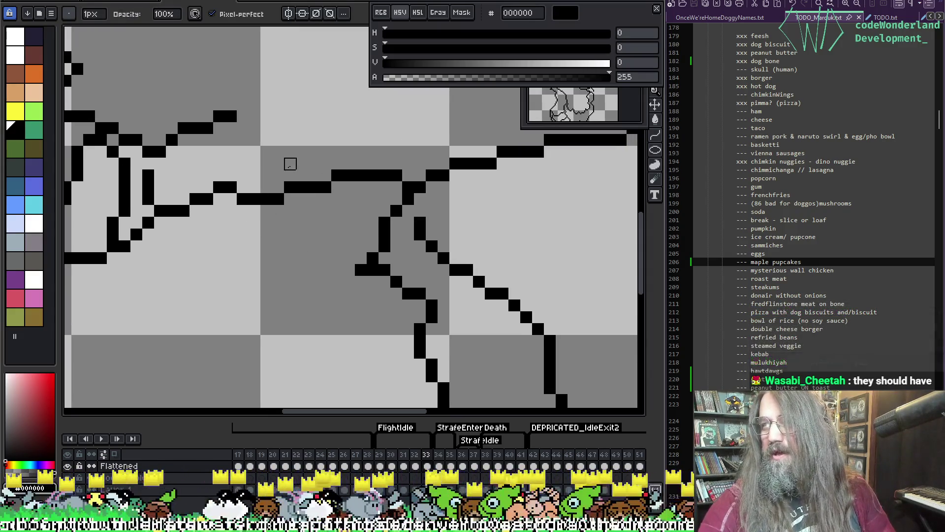
mouse_move(313, 176)
mouse_down()
mouse_move(394, 175)
mouse_move(231, 199)
mouse_move(266, 175)
mouse_move(253, 175)
mouse_move(197, 201)
mouse_up()
key(b)
drag(302, 156, 291, 210)
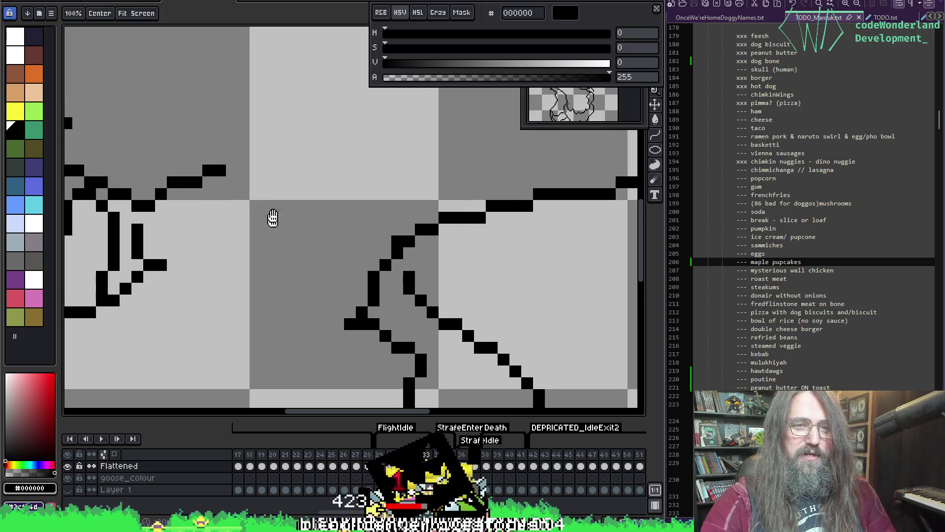
drag(196, 170, 255, 171)
key(ctrl+z)
key(ctrl+z)
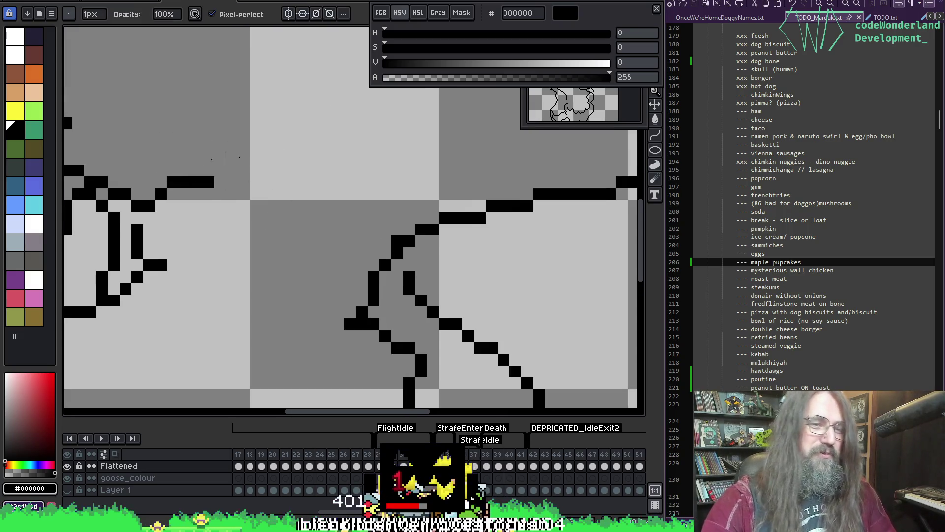
key(ctrl+z)
Draw straight top and lower neck lines running from the head into the back
key(space)
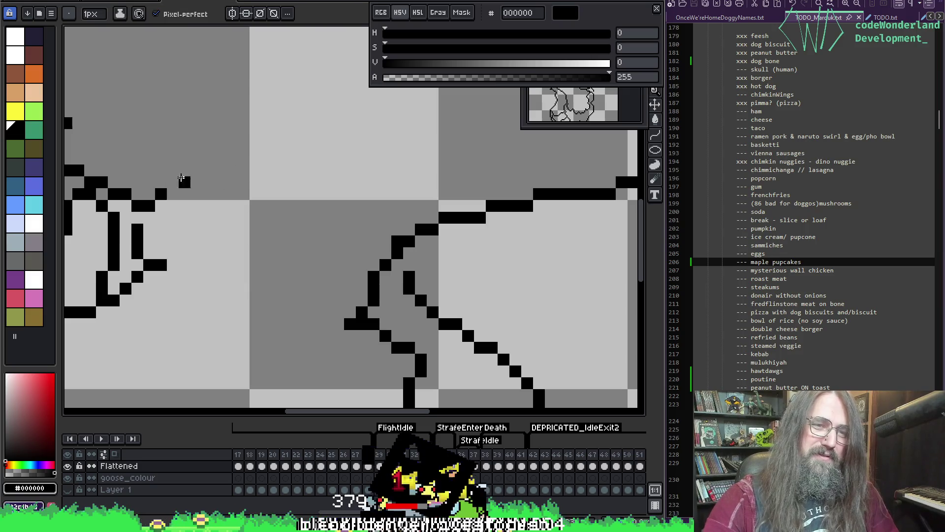
mouse_move(281, 182)
mouse_down()
mouse_move(409, 164)
mouse_move(371, 211)
mouse_up()
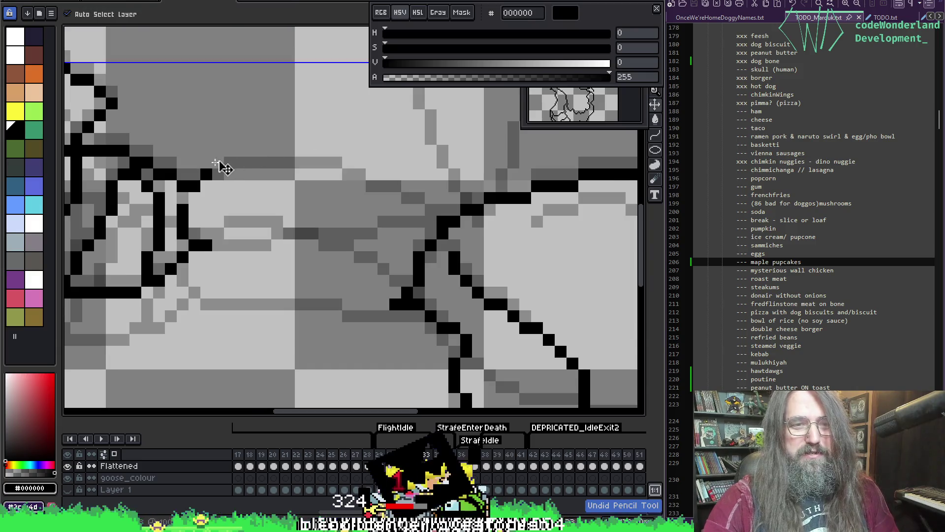
mouse_move(220, 166)
mouse_down()
mouse_move(355, 162)
mouse_move(455, 203)
mouse_up()
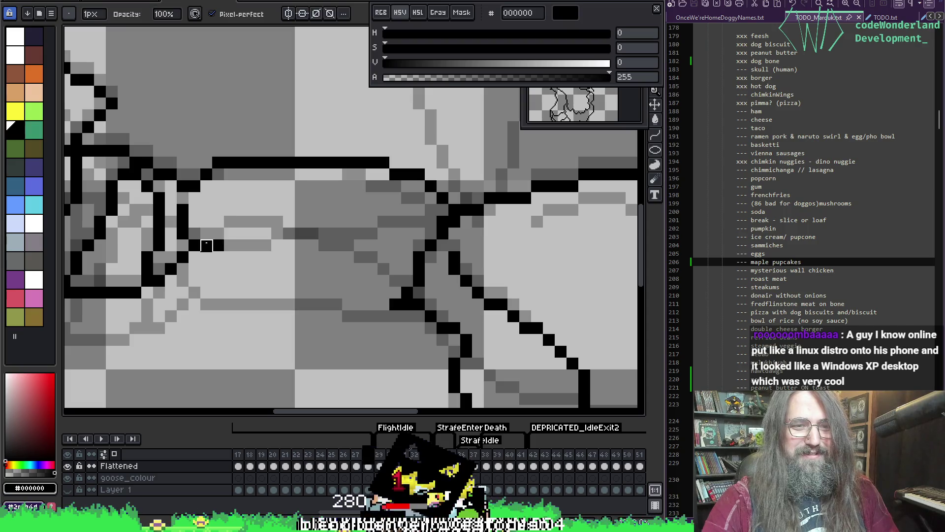
mouse_move(189, 238)
mouse_down()
mouse_move(317, 231)
mouse_move(387, 249)
mouse_move(419, 274)
mouse_up()
key(ctrl+z)
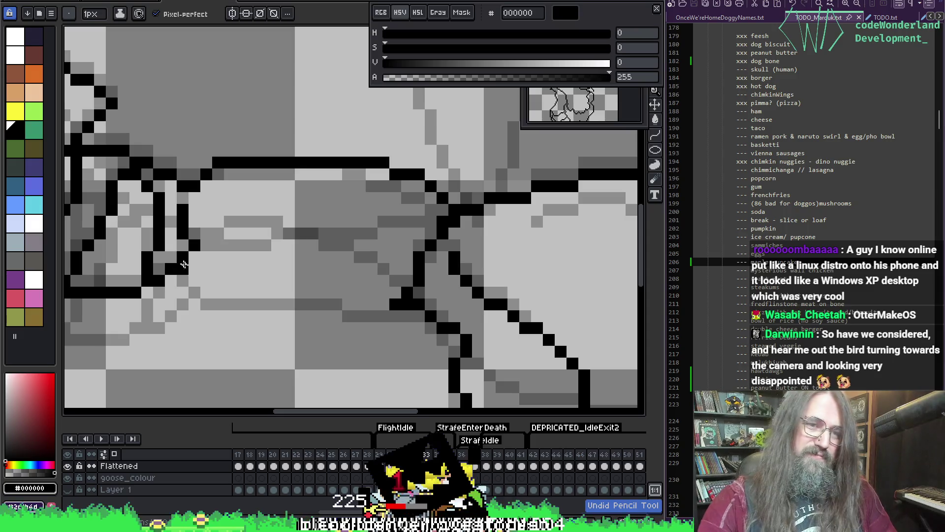
mouse_move(198, 246)
mouse_down()
mouse_move(301, 232)
mouse_move(389, 261)
mouse_move(412, 284)
mouse_up()
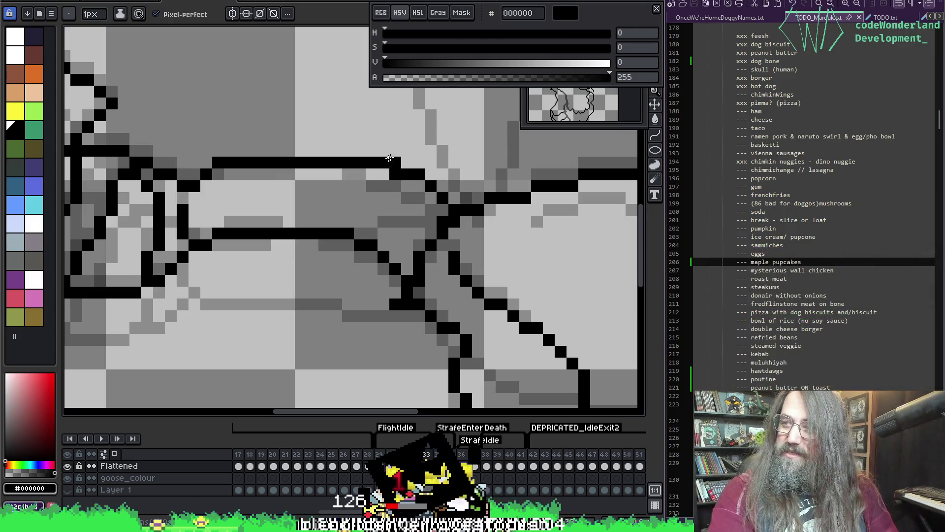
drag(369, 146, 366, 176)
key(e)
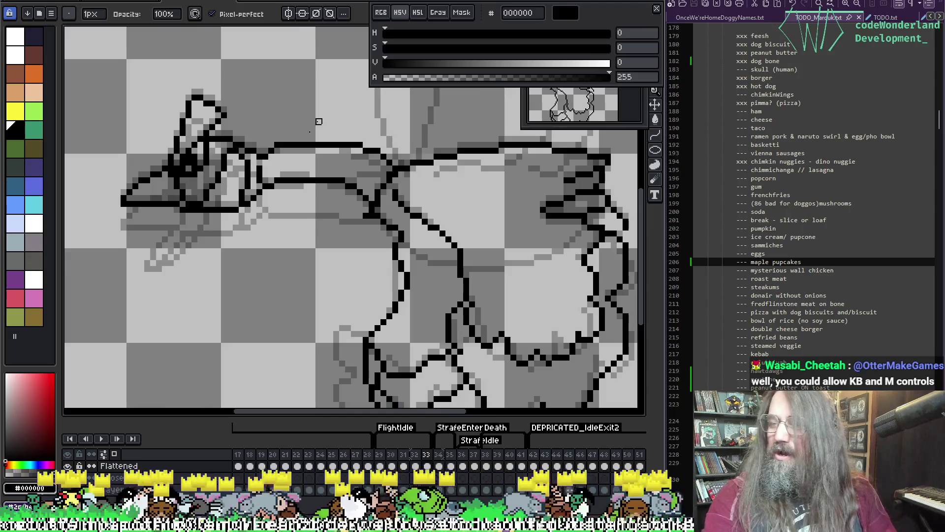
scroll(345, 133, down, 2)
Play the flight cycle, zooming out and panning until the whole canvas shows
drag(262, 256, 232, 292)
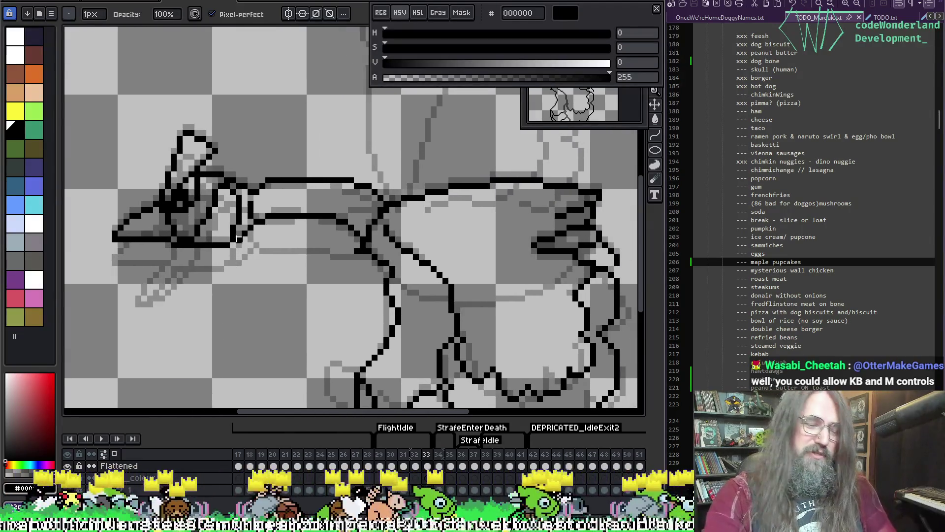
key(Return)
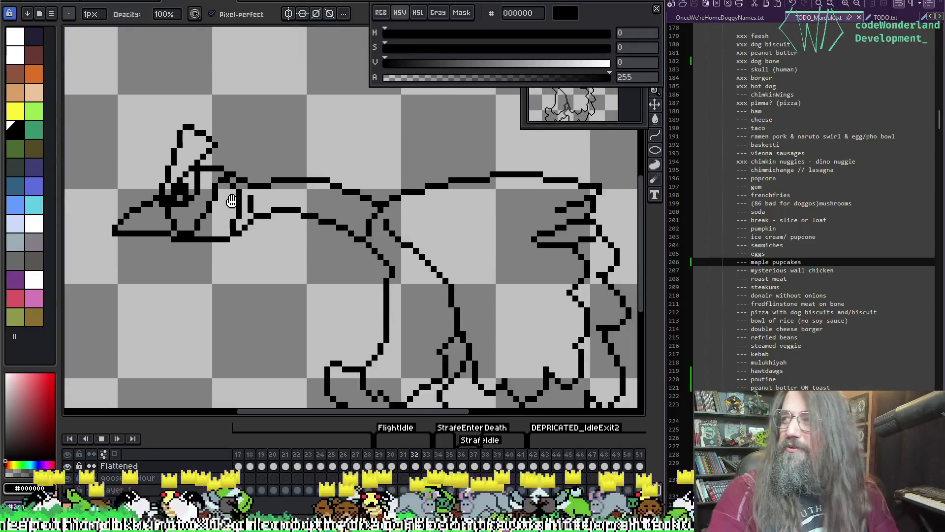
scroll(285, 186, down, 1)
drag(285, 186, 376, 246)
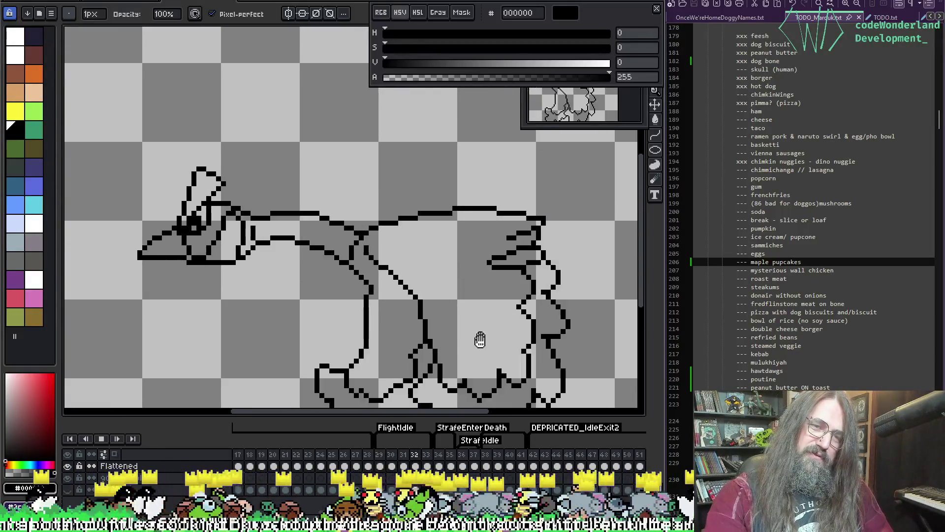
mouse_move(481, 338)
mouse_down()
mouse_move(481, 302)
mouse_move(459, 316)
mouse_up()
scroll(481, 302, down, 1)
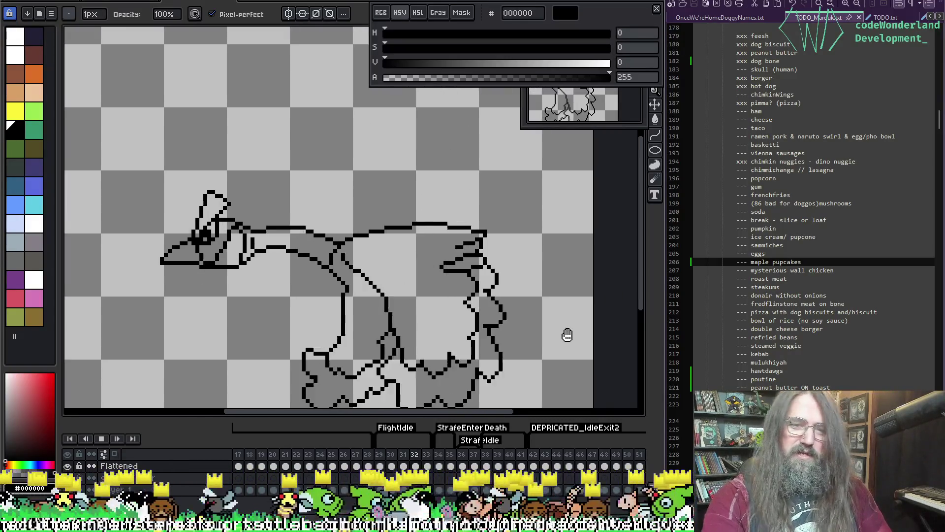
scroll(565, 332, down, 1)
drag(572, 342, 501, 314)
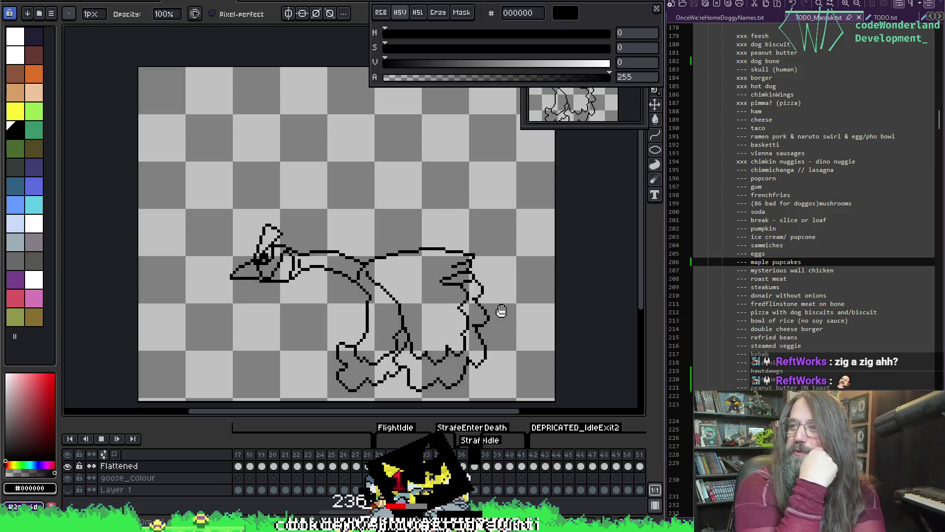
Step through the raised-wing frames, flipping back once to compare poses
key(Right)
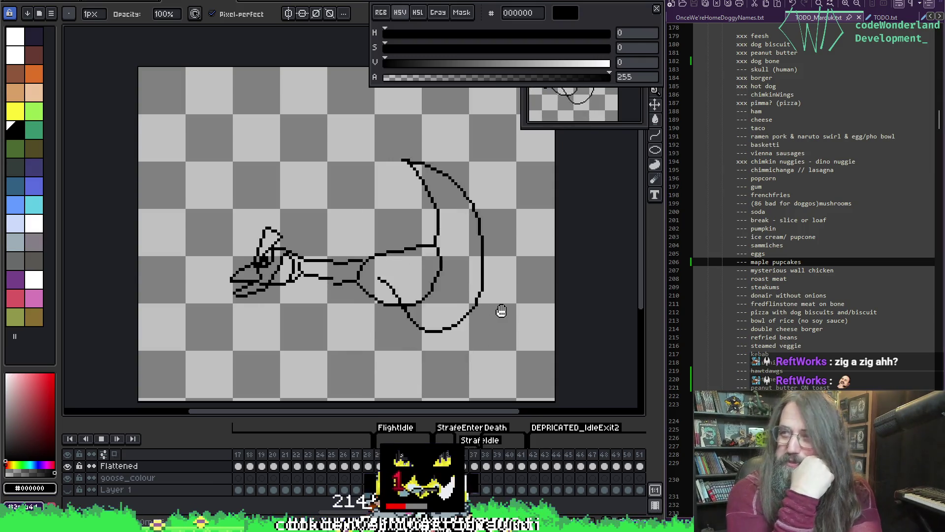
key(Right)
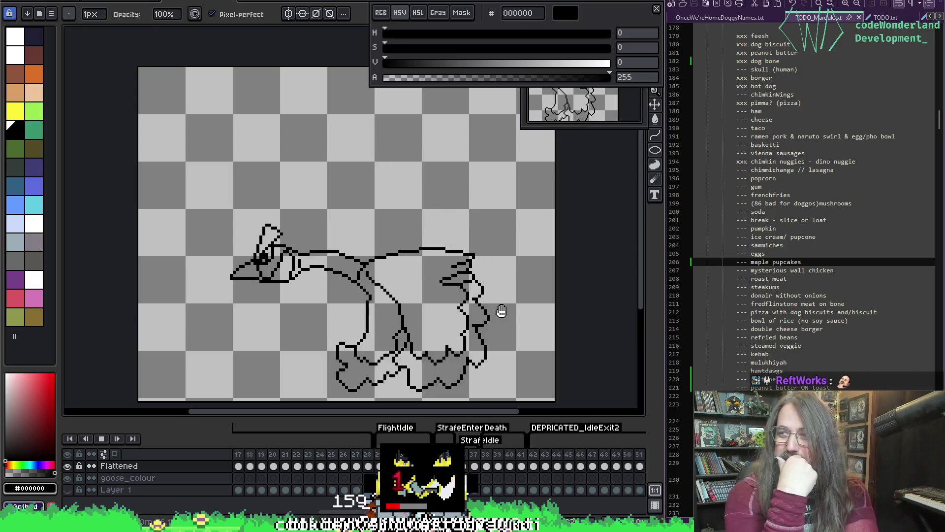
key(Left)
key(Right)
key(Right)
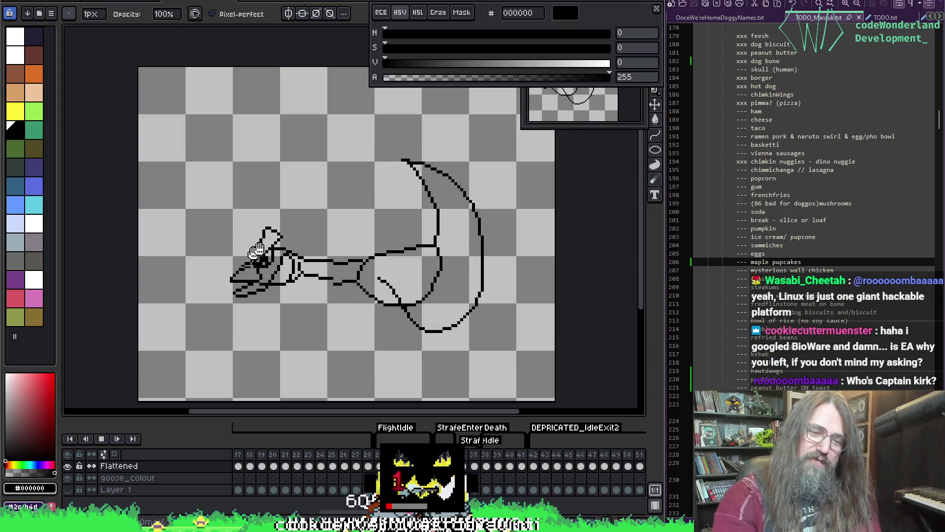
scroll(291, 213, down, 1)
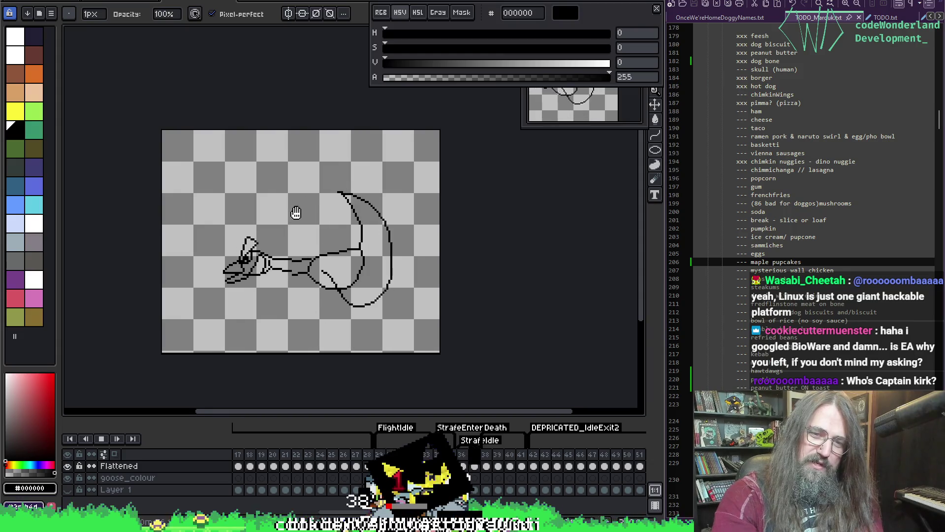
scroll(348, 205, up, 2)
scroll(384, 167, down, 1)
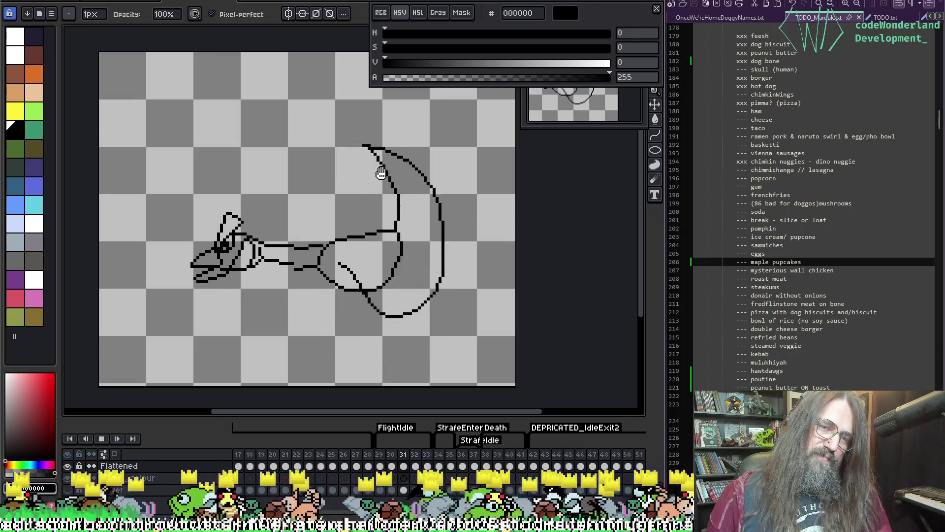
Stop playback and flip between frames 30, 31 and 33, ending on frame 33
click(382, 173)
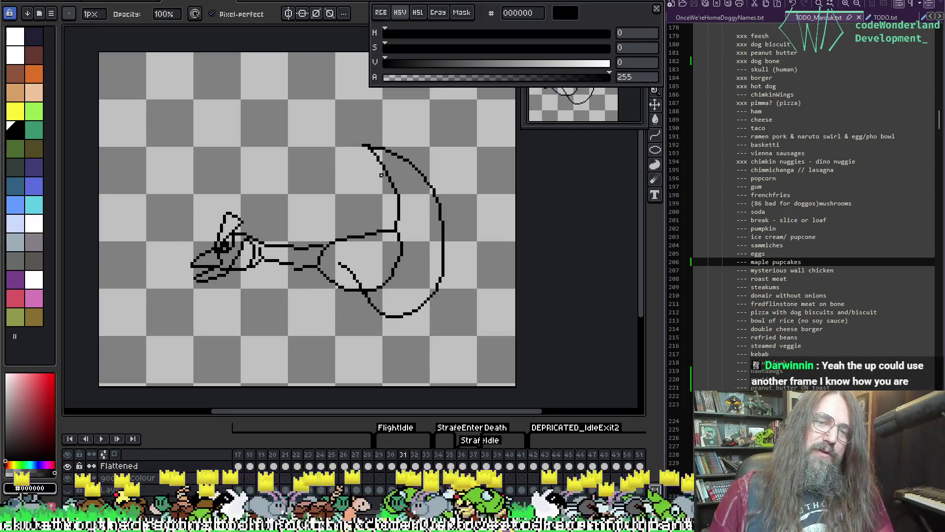
click(382, 174)
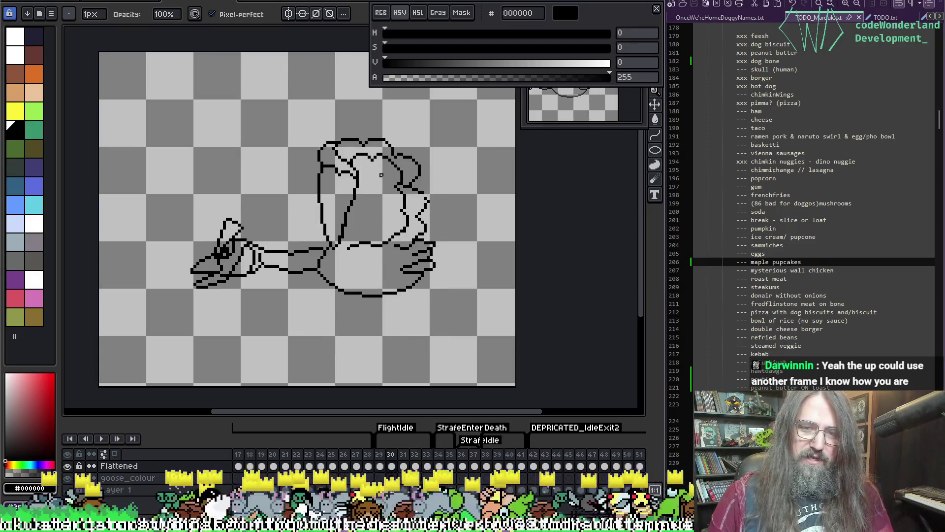
key(Return)
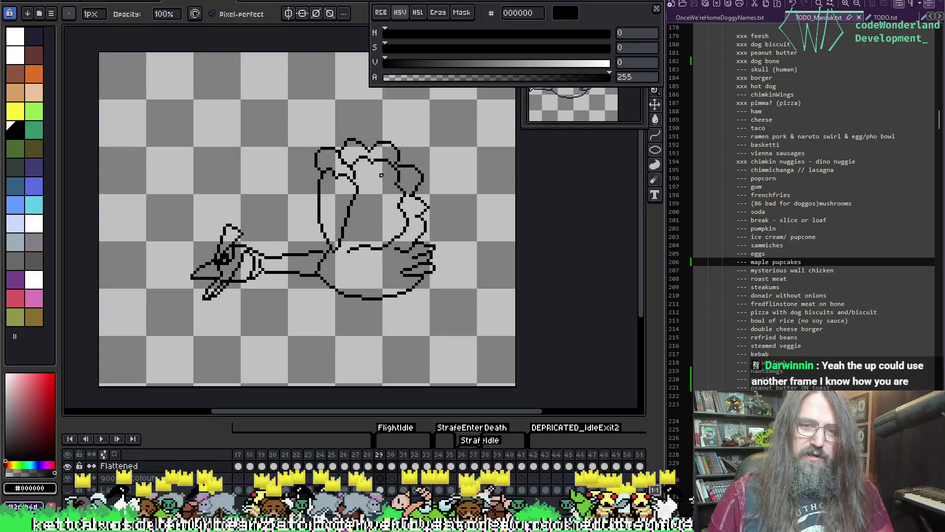
click(381, 175)
key(Right)
key(Right)
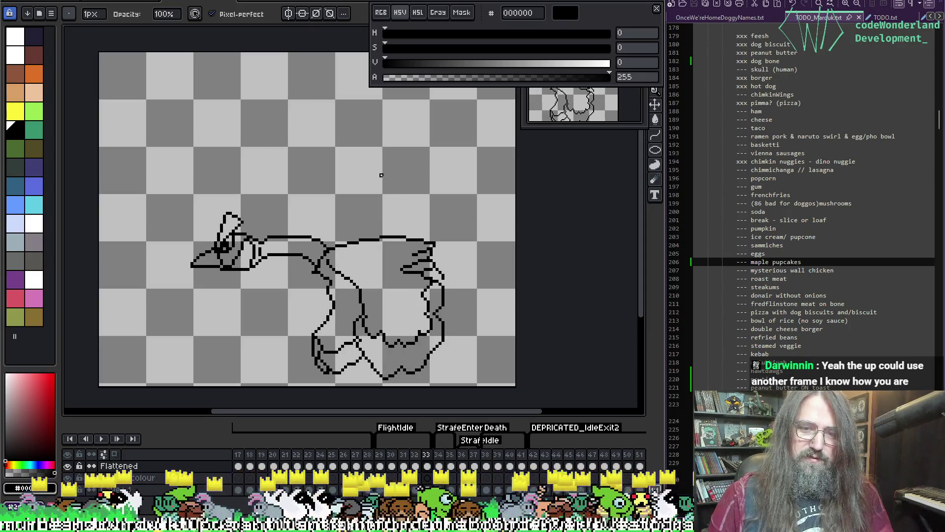
key(Left)
key(Left)
key(Left)
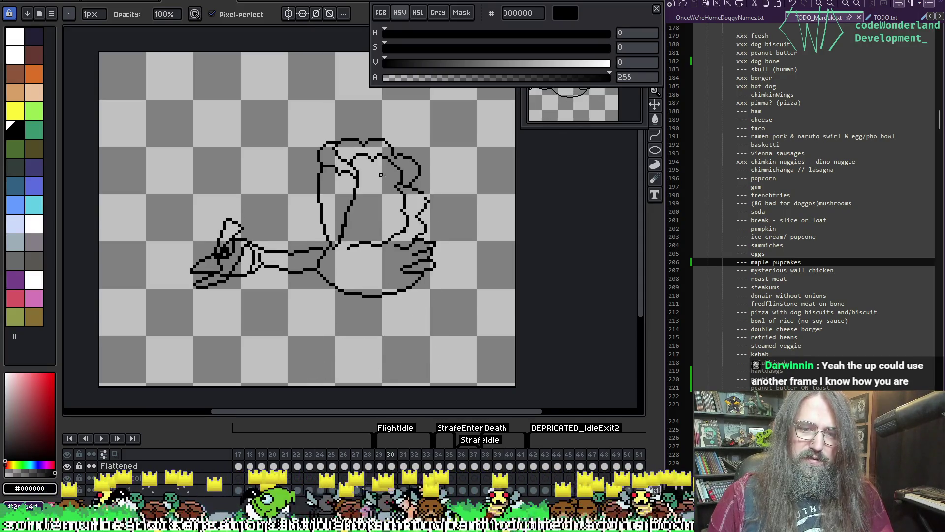
key(Right)
key(Right)
key(Right)
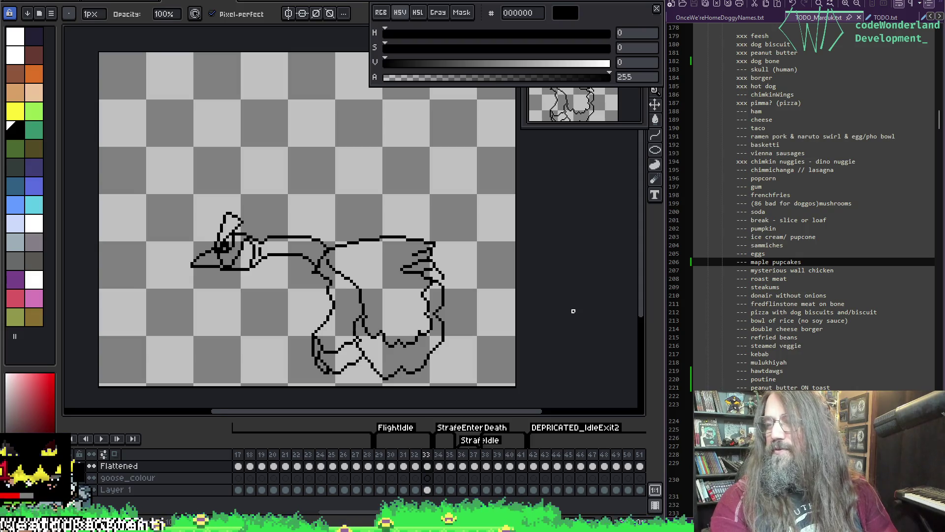
Sample the black outline colour and pencil in the missing pixels at frame 33's neck-body join
mouse_move(578, 285)
mouse_down()
mouse_move(591, 236)
mouse_move(588, 252)
mouse_up()
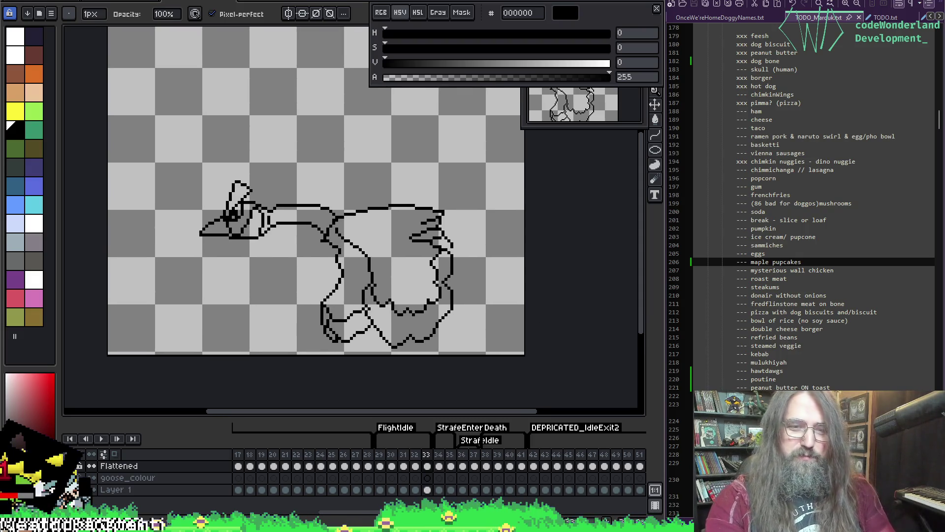
scroll(344, 259, up, 1)
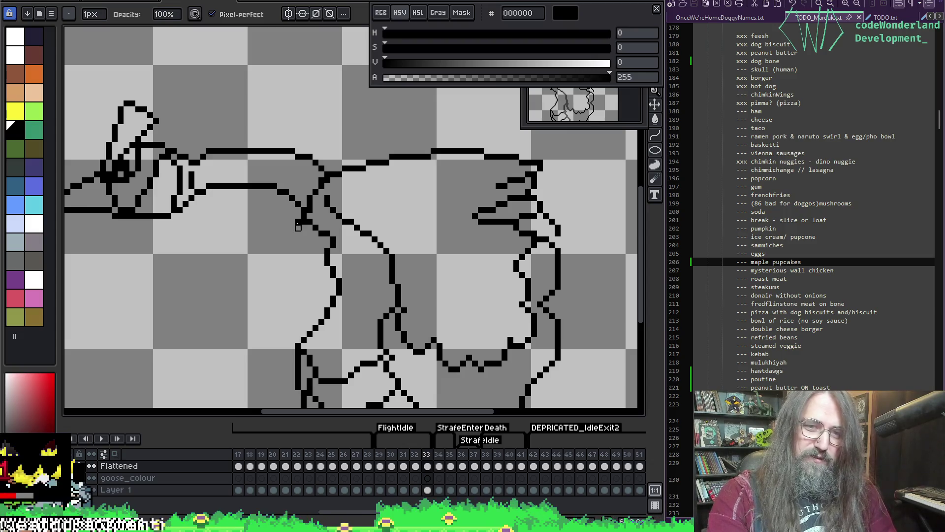
scroll(301, 221, up, 1)
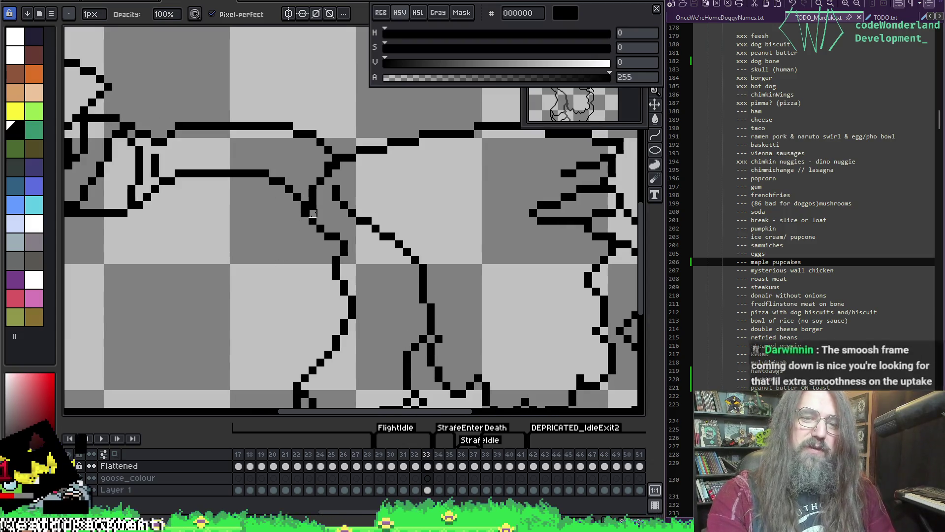
key(alt)
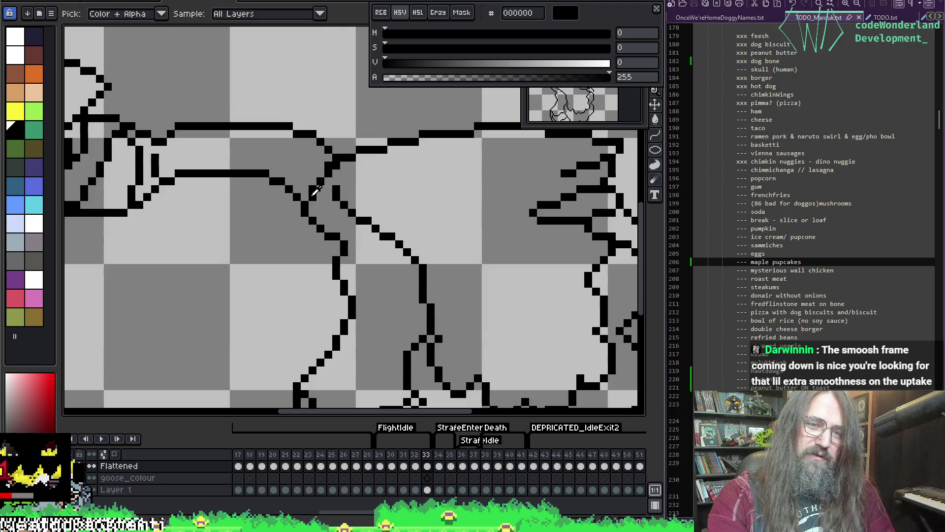
key(alt)
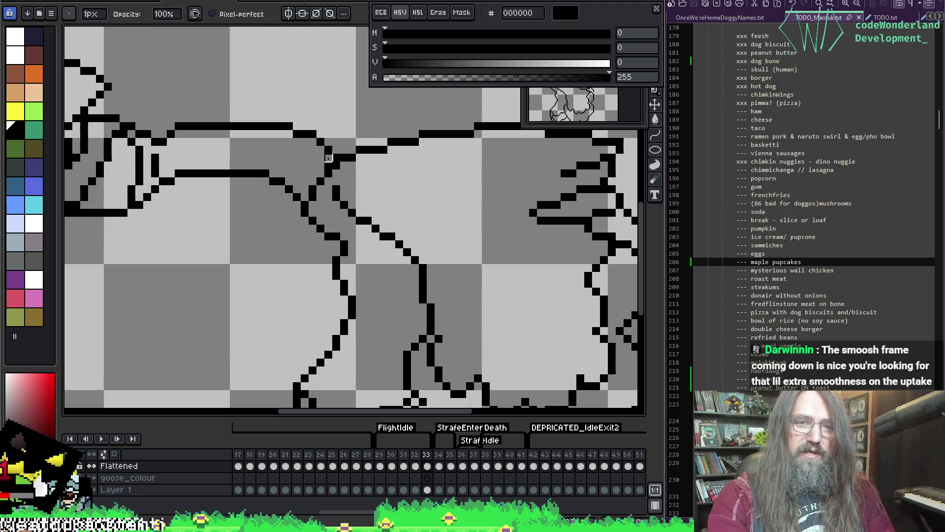
click(335, 157)
key(alt)
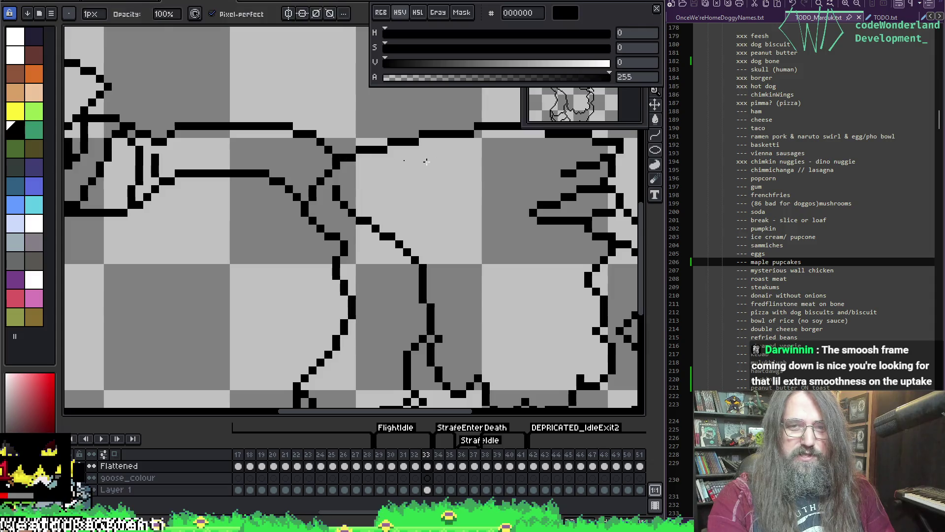
scroll(426, 161, down, 4)
scroll(424, 197, up, 2)
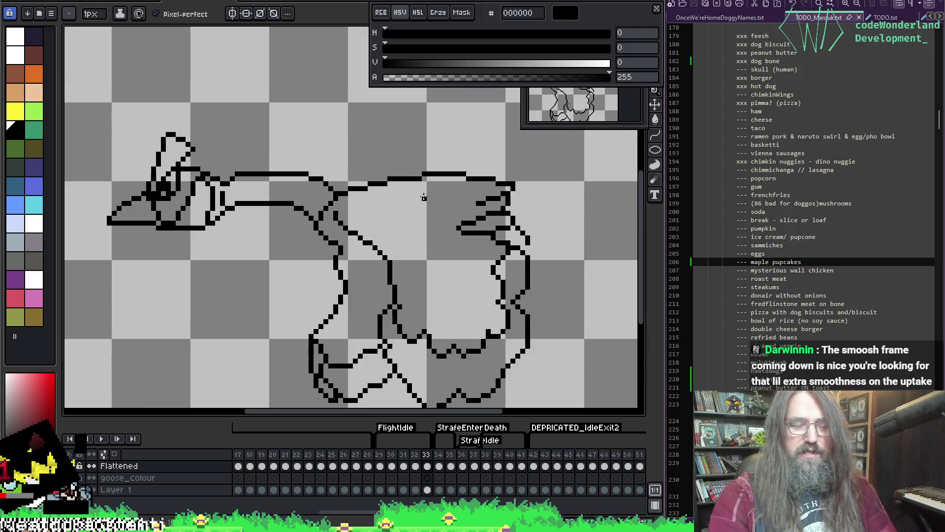
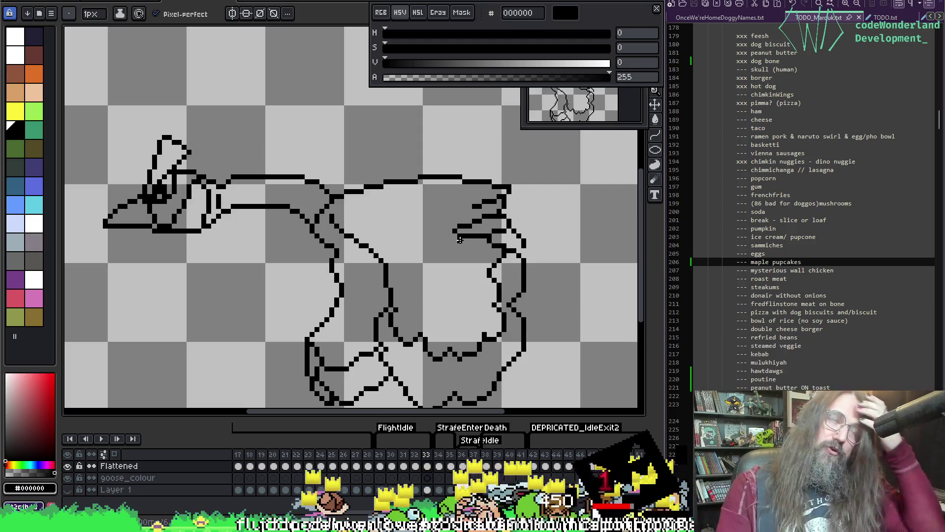
Pan the canvas, step back to frame 31 with the raised crescent wing, and zoom out one step
drag(450, 240, 411, 226)
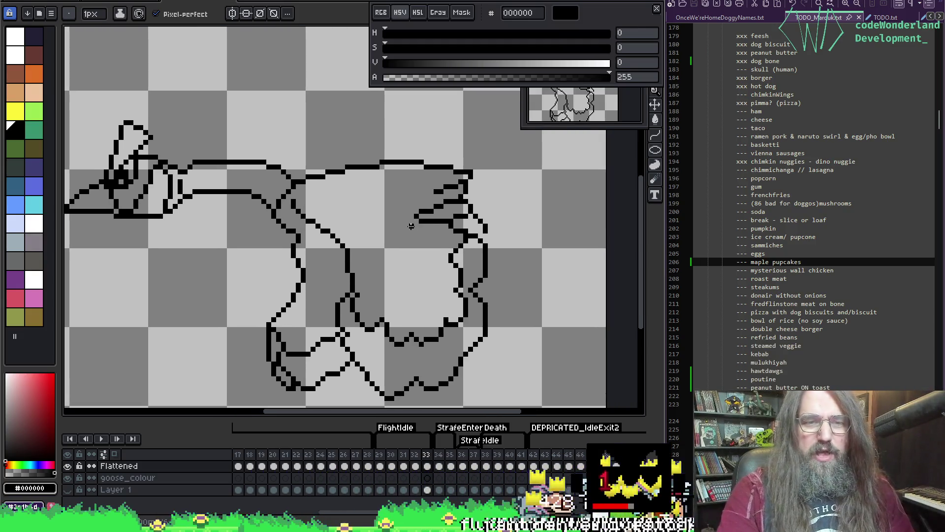
key(Return)
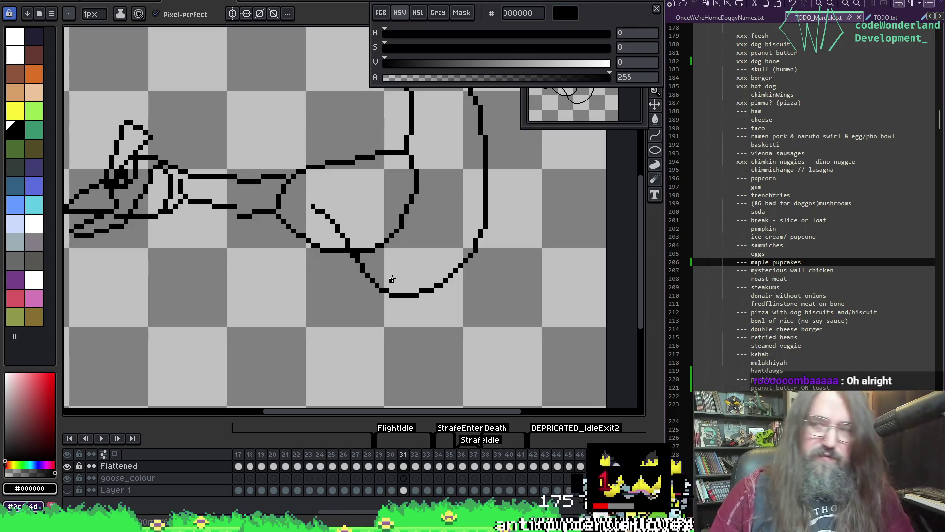
scroll(316, 184, down, 1)
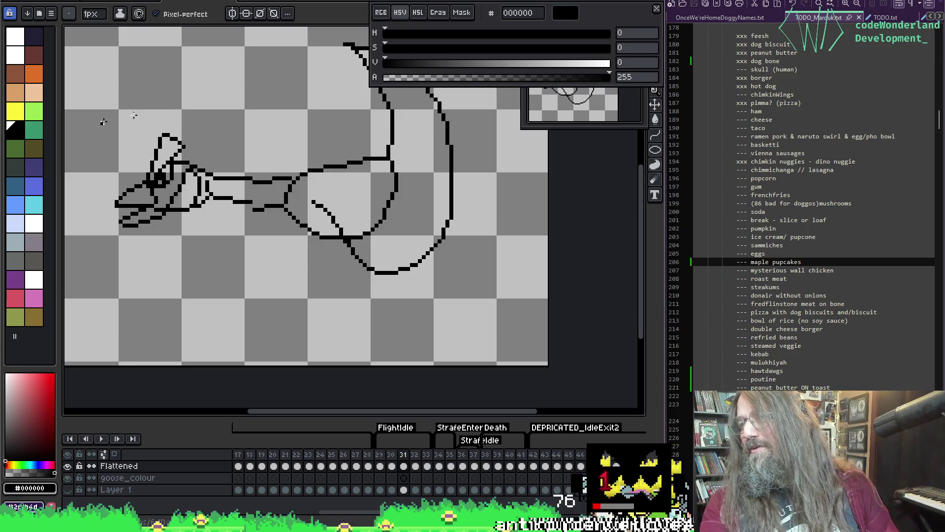
Bring the raised wing into view and flip between neighbouring frames to compare it
drag(446, 177, 359, 279)
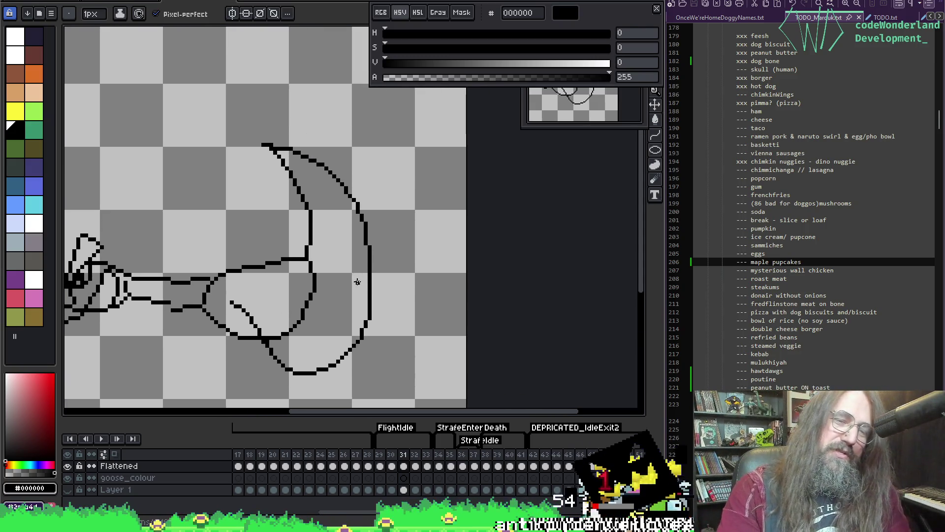
key(Left)
key(Right)
key(Left)
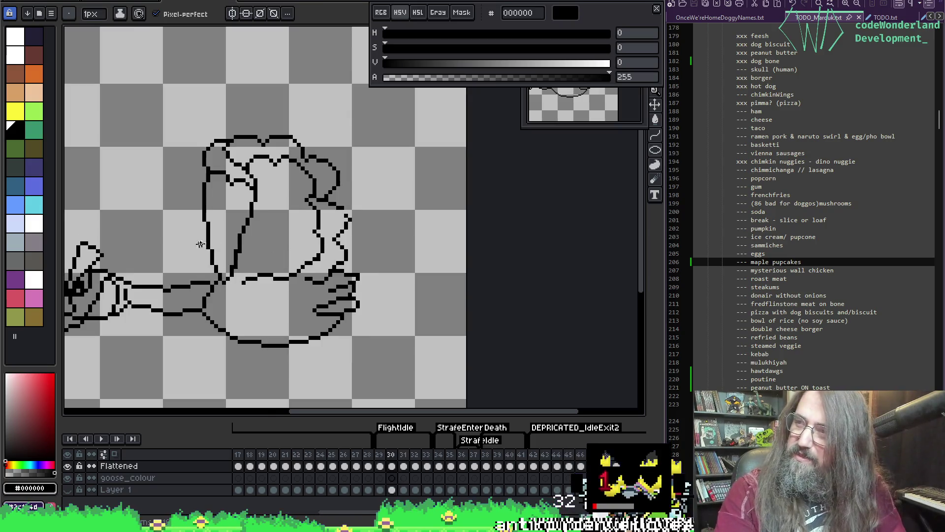
key(Right)
Pick black from the wing outline and add pixels along its inner edge, undoing stray ones
key(i)
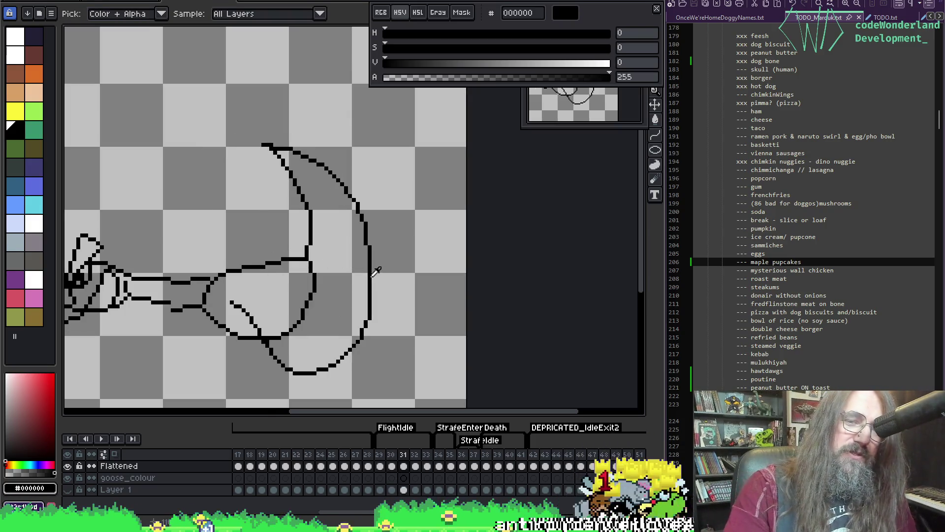
click(375, 272)
key(b)
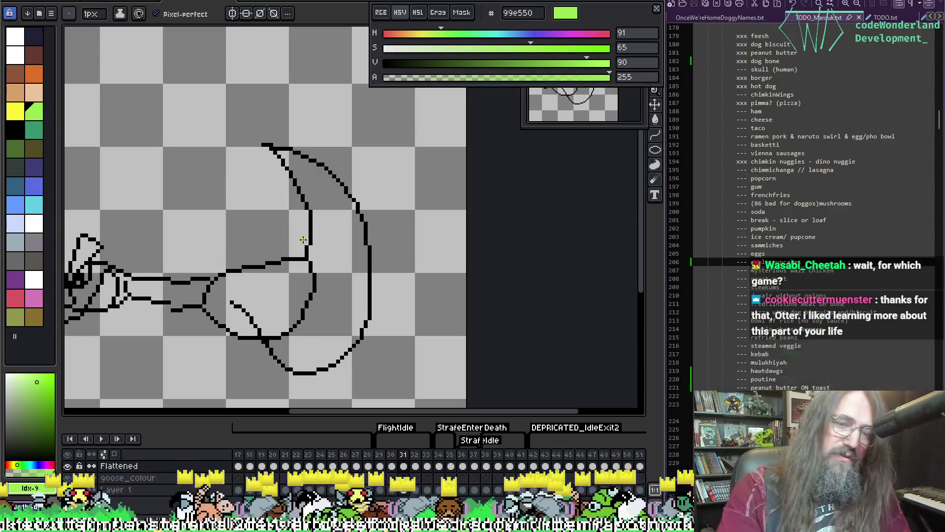
drag(306, 242, 329, 229)
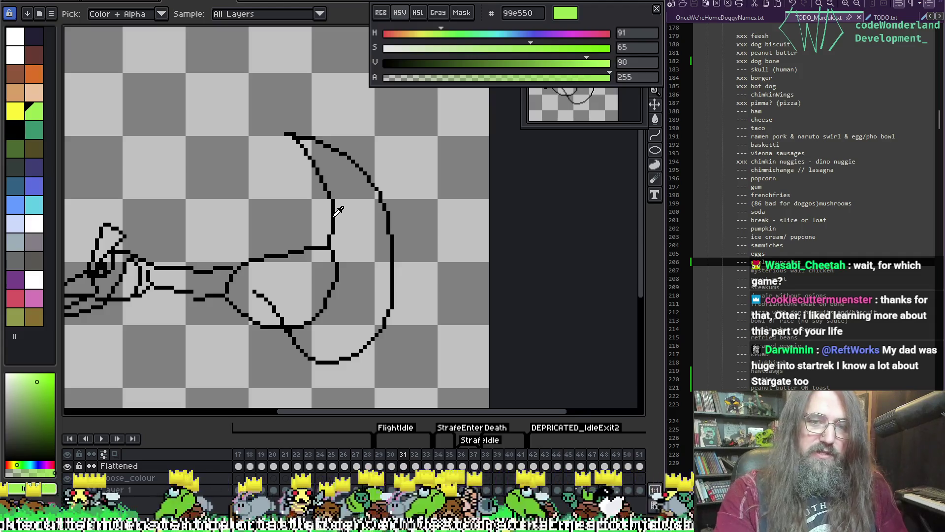
alt+click(333, 217)
drag(331, 223, 329, 238)
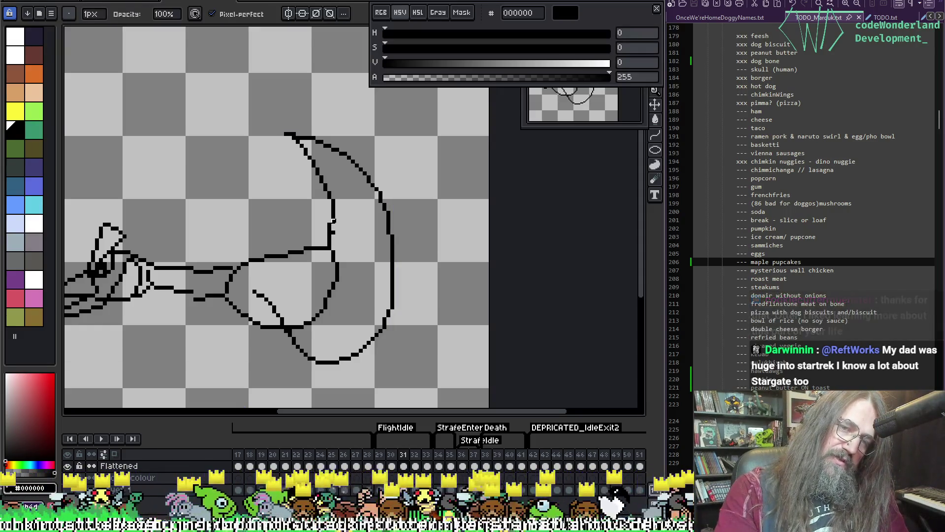
key(alt)
key(alt)
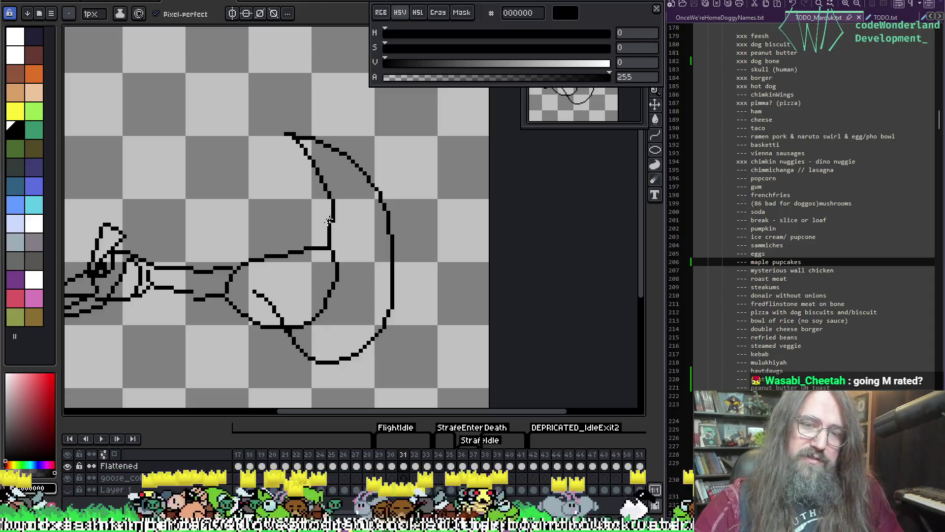
key(alt)
key(ctrl+z)
key(ctrl+z)
key(ctrl+z)
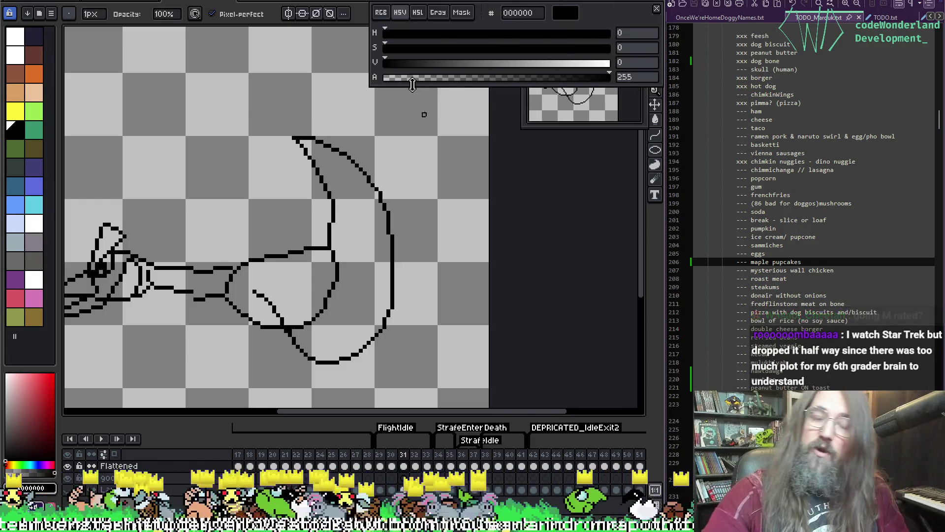
Redraw the wing's right outline, undoing the overly thick stroke and thinning the doubled pixels
key(i)
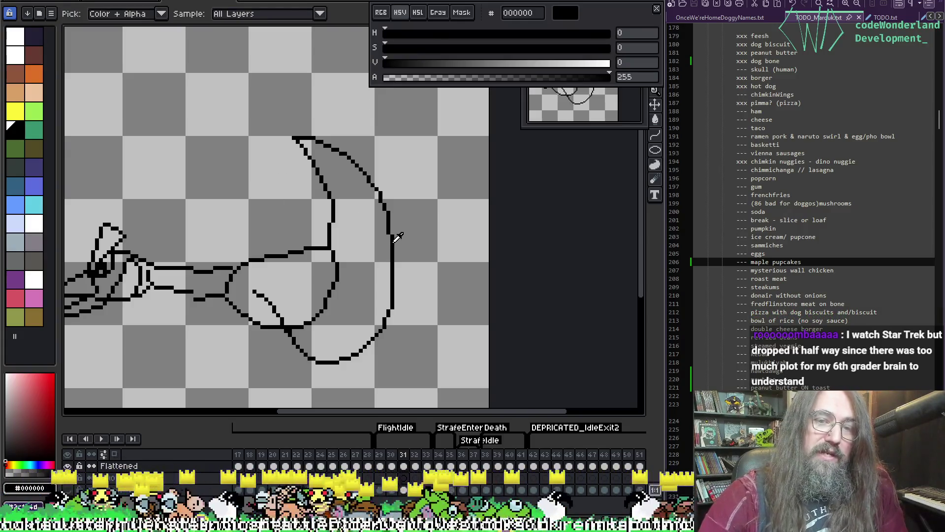
key(e)
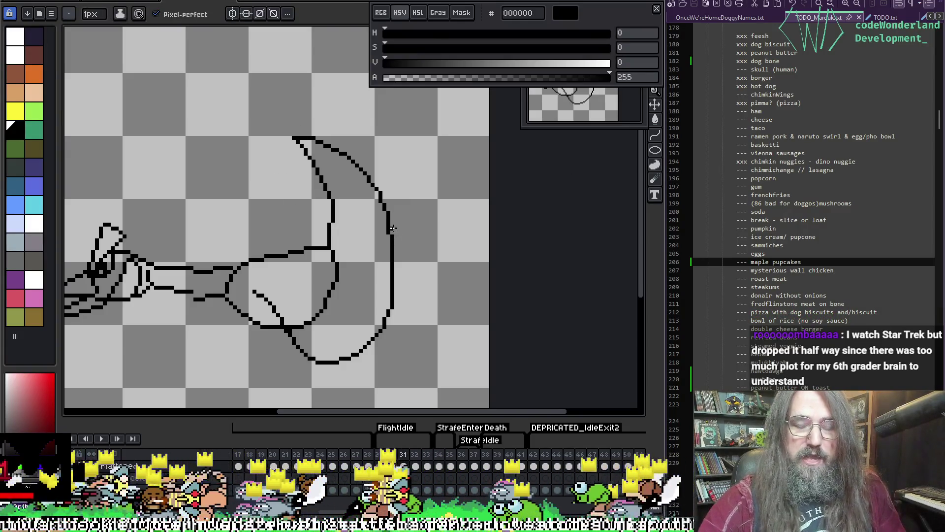
key(i)
click(386, 213)
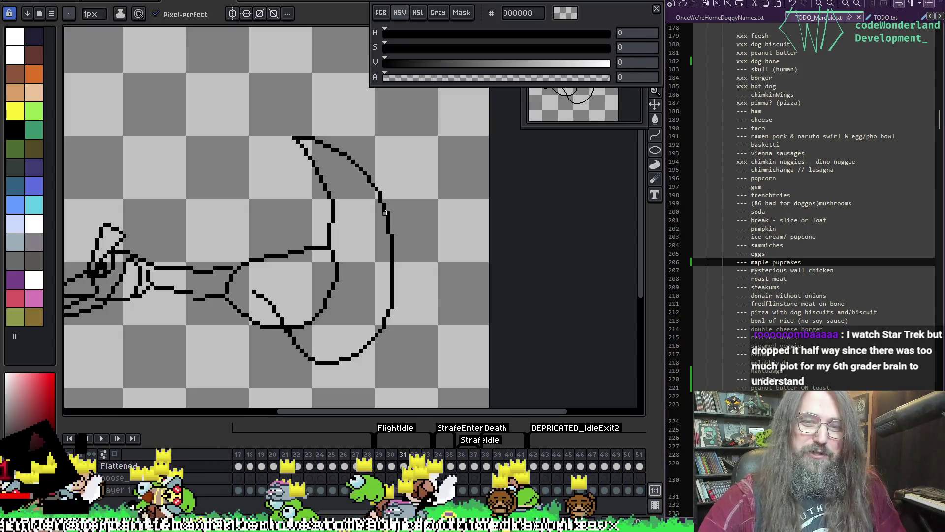
click(398, 235)
key(b)
drag(390, 212, 394, 285)
key(ctrl+z)
key(ctrl+z)
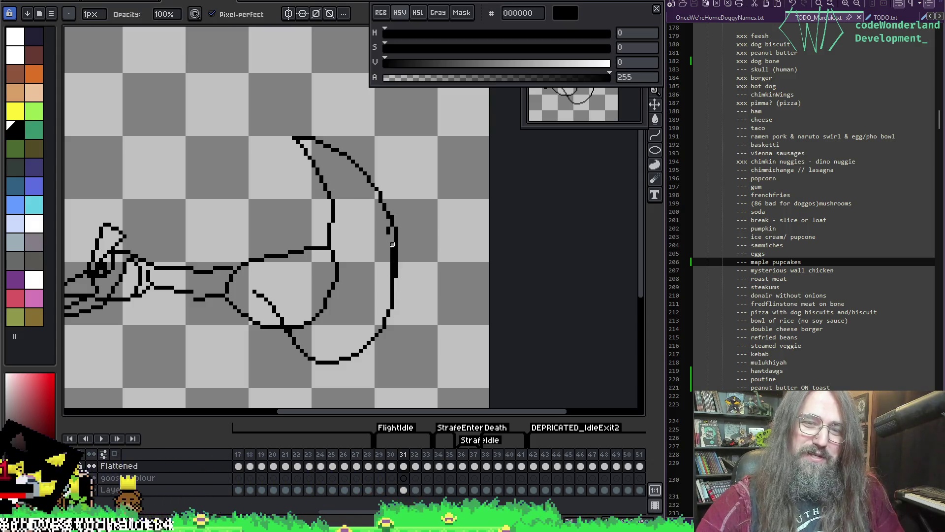
alt+click(389, 220)
drag(388, 217, 389, 271)
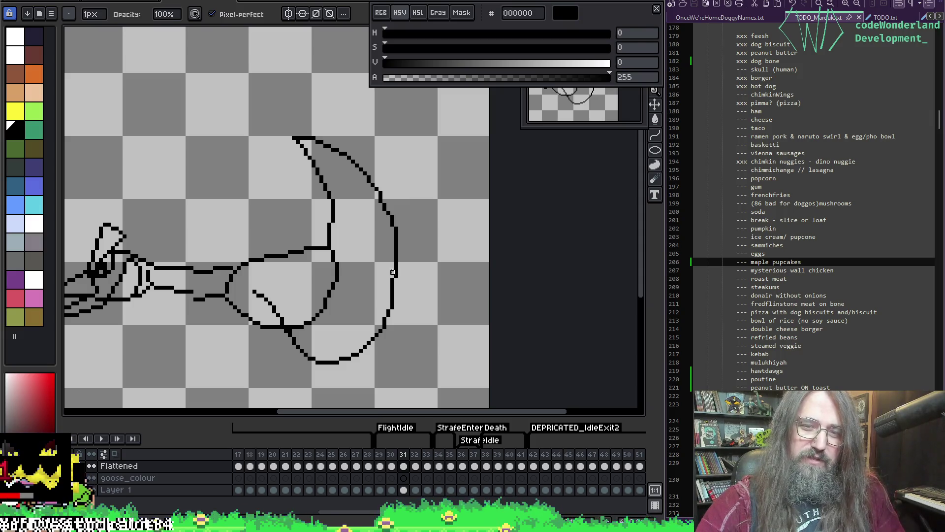
Smooth the curve at the wing's lower right, alternating between pencil and eraser
alt+click(396, 273)
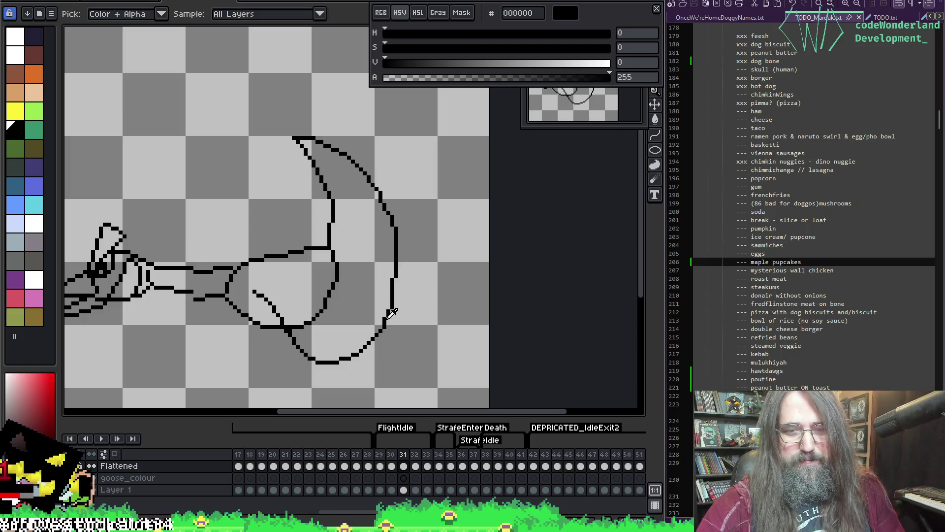
alt+click(387, 319)
key(b)
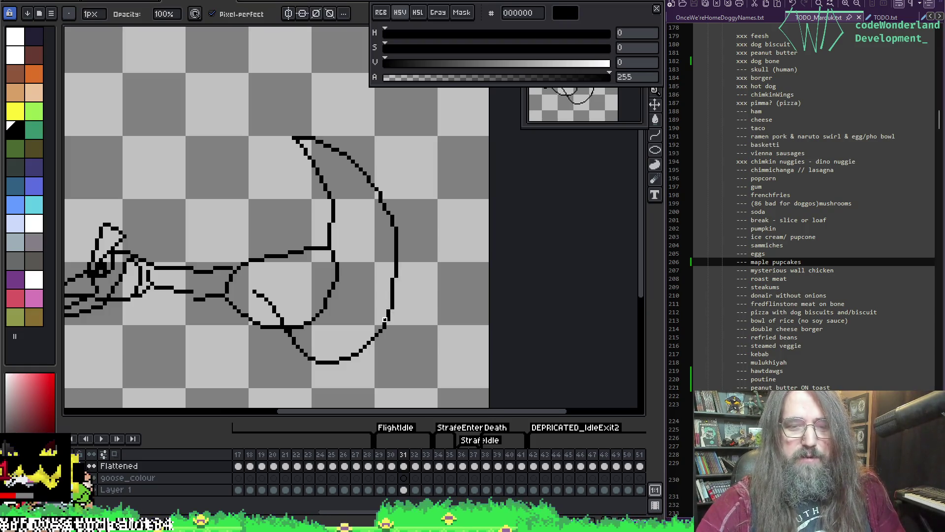
key(i)
key(b)
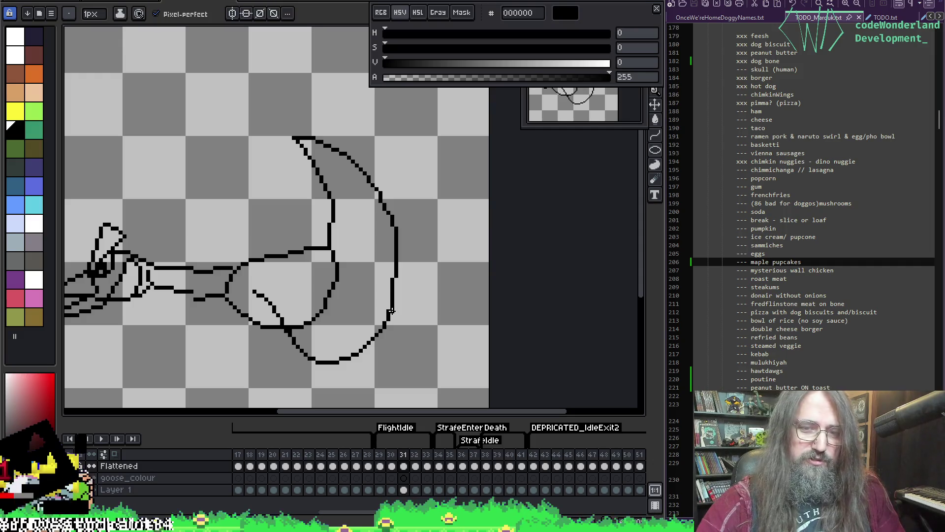
key(i)
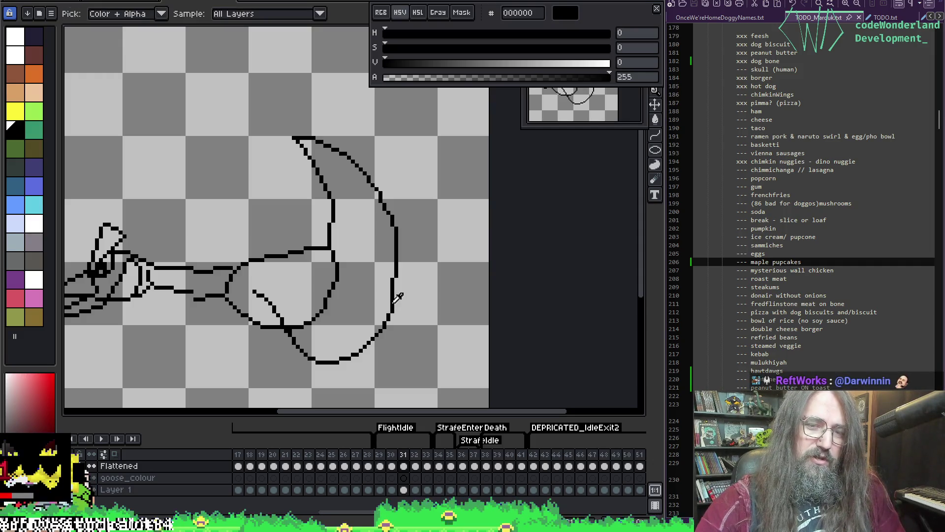
key(b)
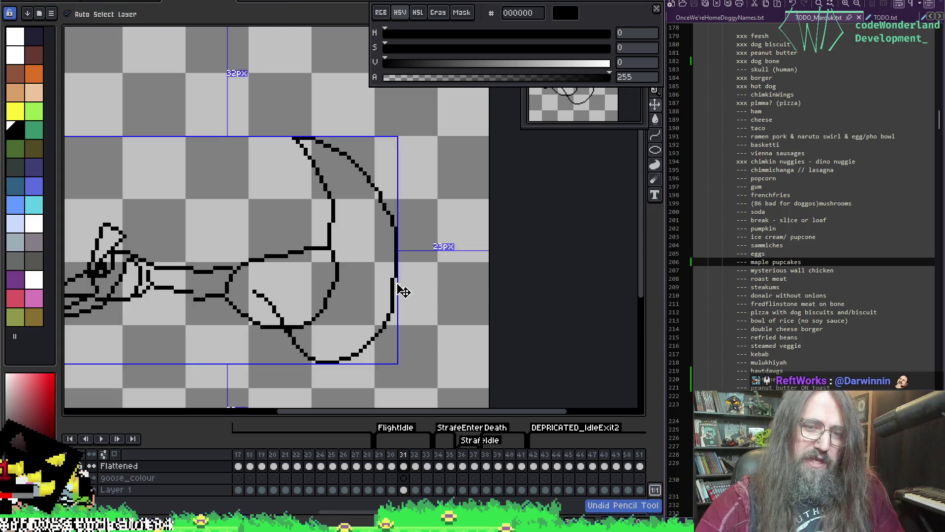
click(394, 283)
key(b)
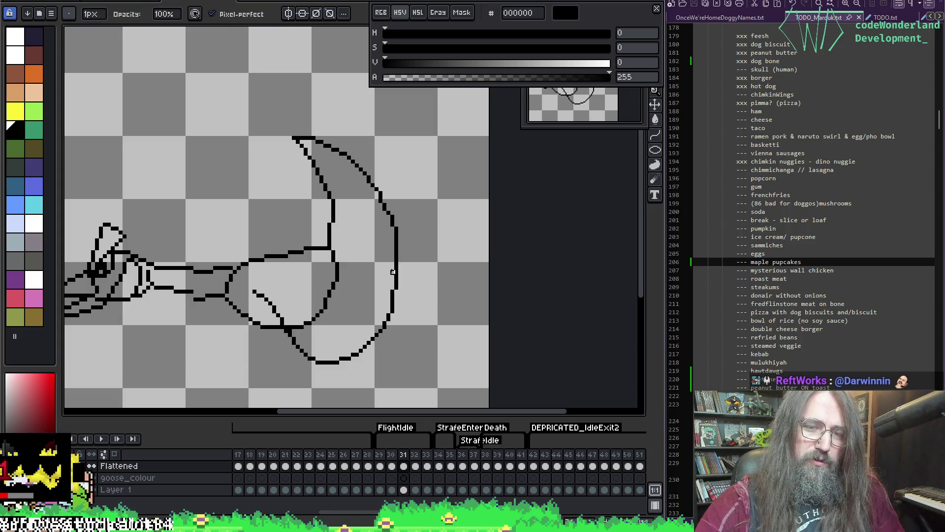
key(i)
key(b)
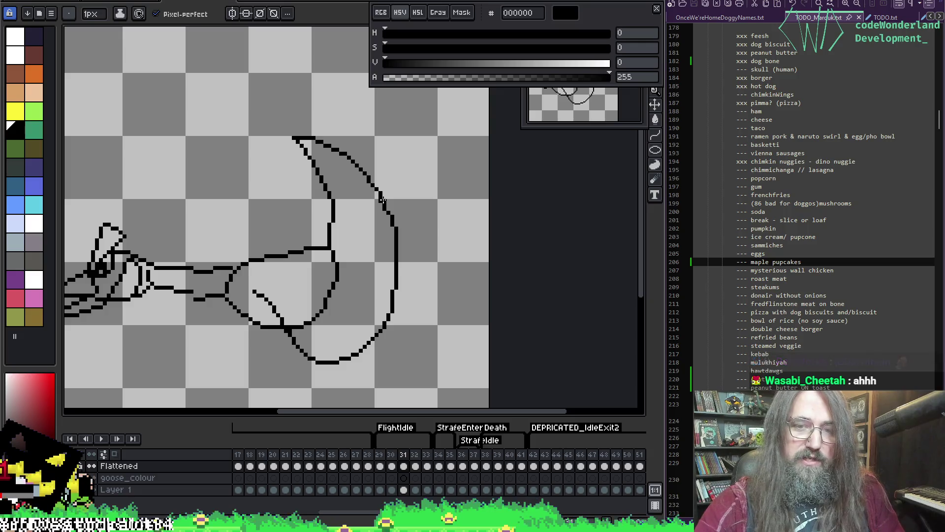
key(e)
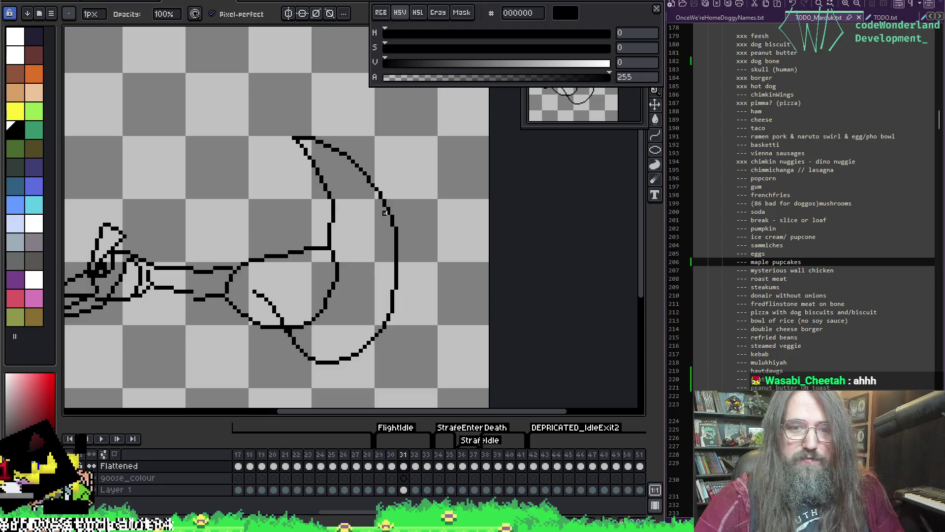
key(b)
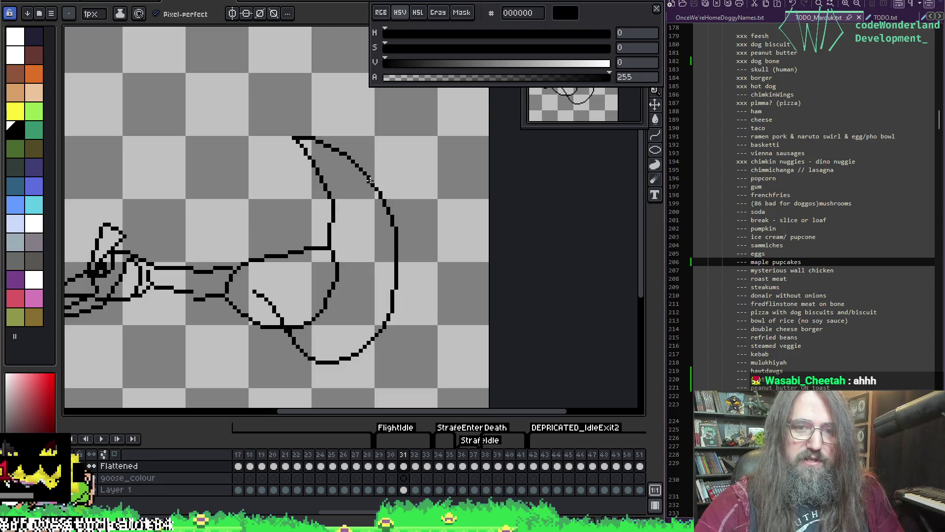
key(e)
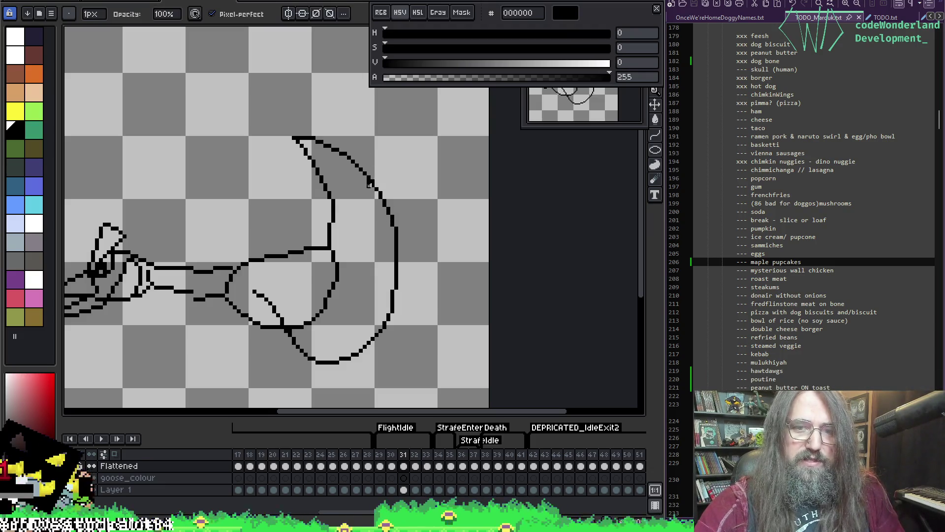
key(b)
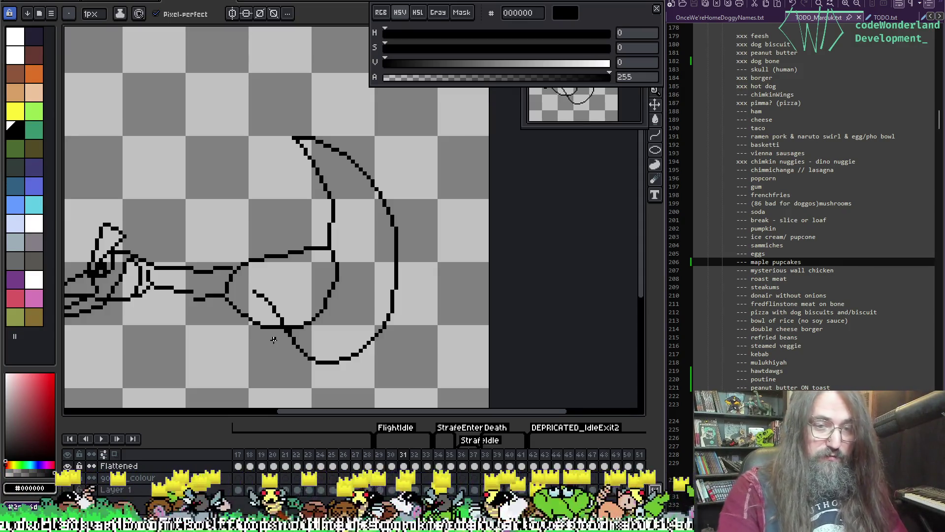
drag(260, 256, 291, 265)
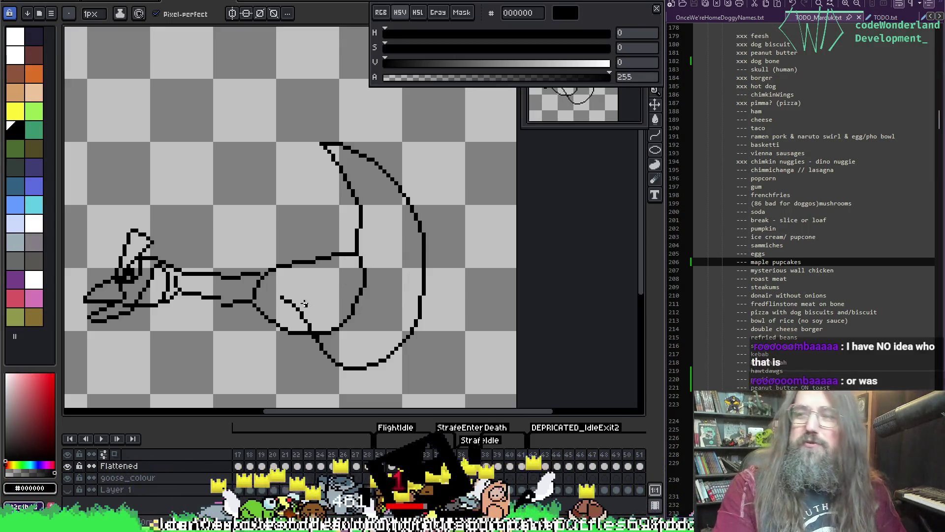
Flip back and forth between adjacent frames to check the wing motion
key(i)
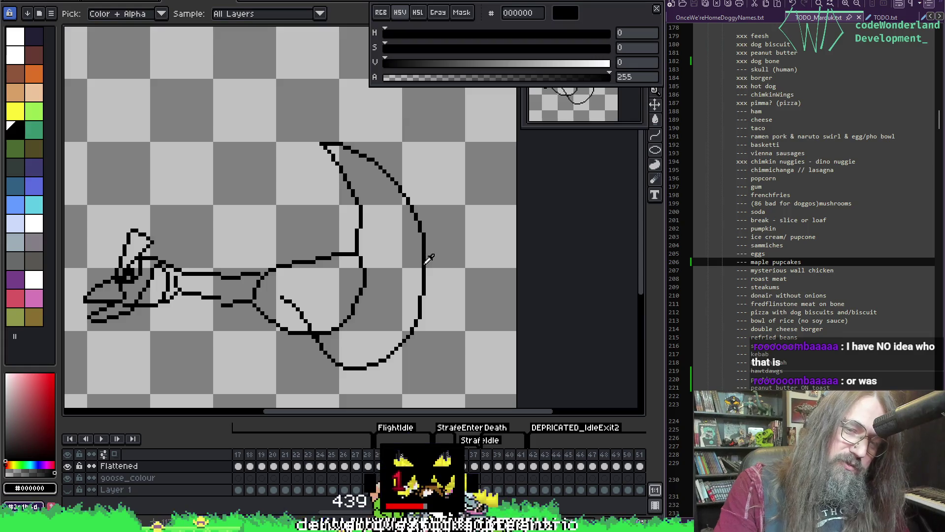
key(b)
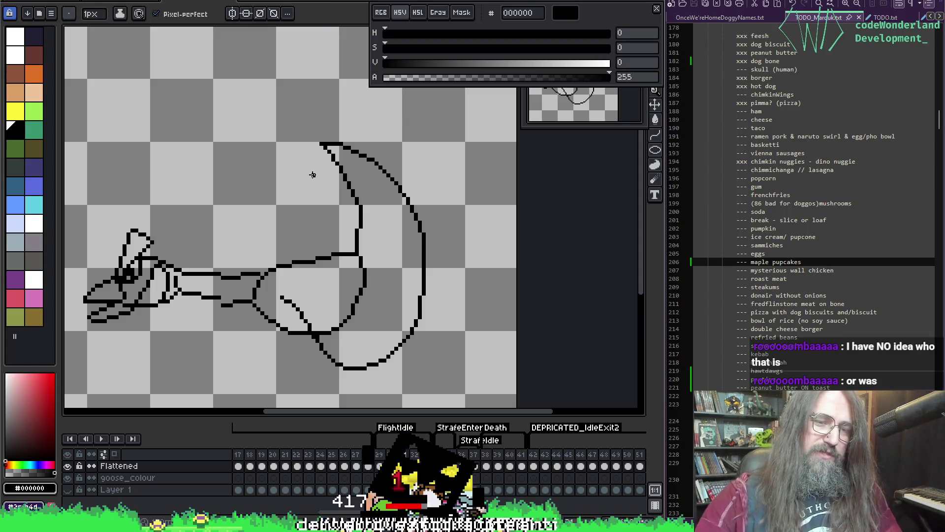
key(Left)
key(Right)
key(Left)
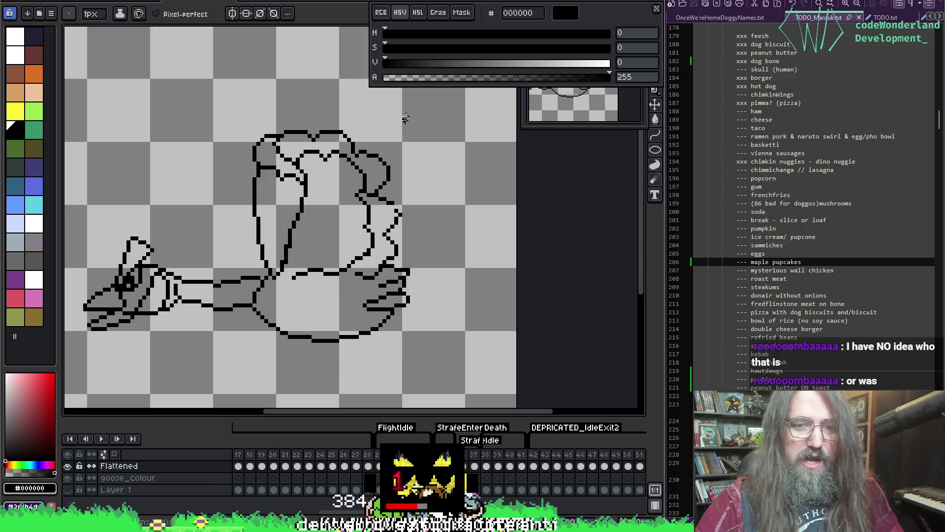
key(Right)
Step forward through the wings-up and spread-wings frames to the standing goose frame
key(Right)
key(Right)
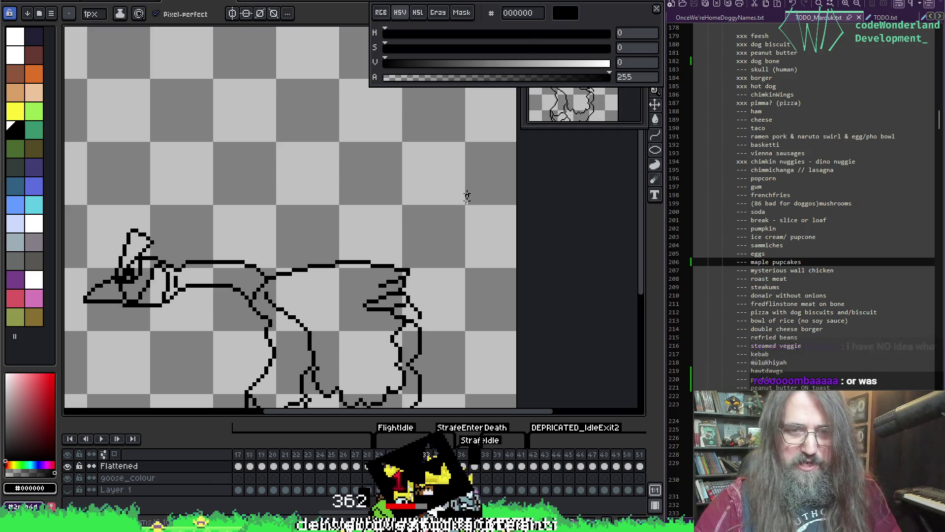
key(Right)
key(Right)
key(Right)
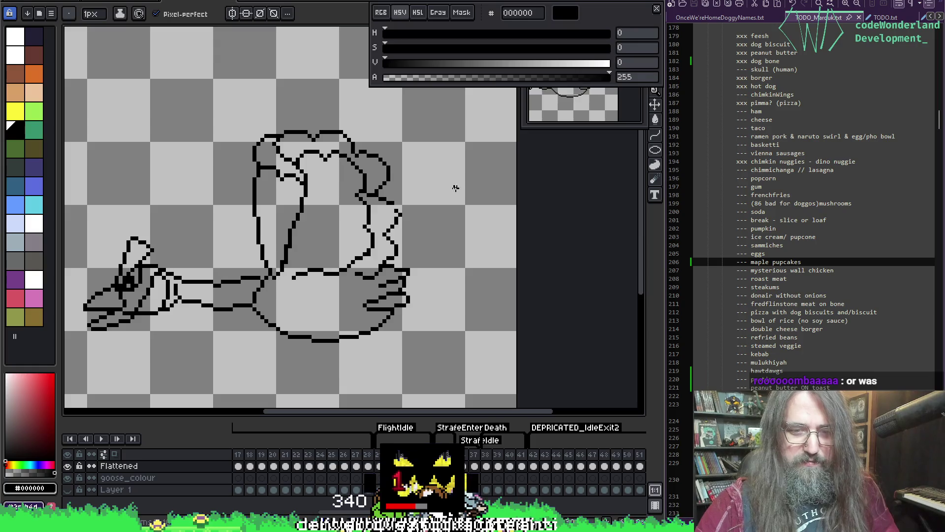
key(Right)
key(Right)
key(Right)
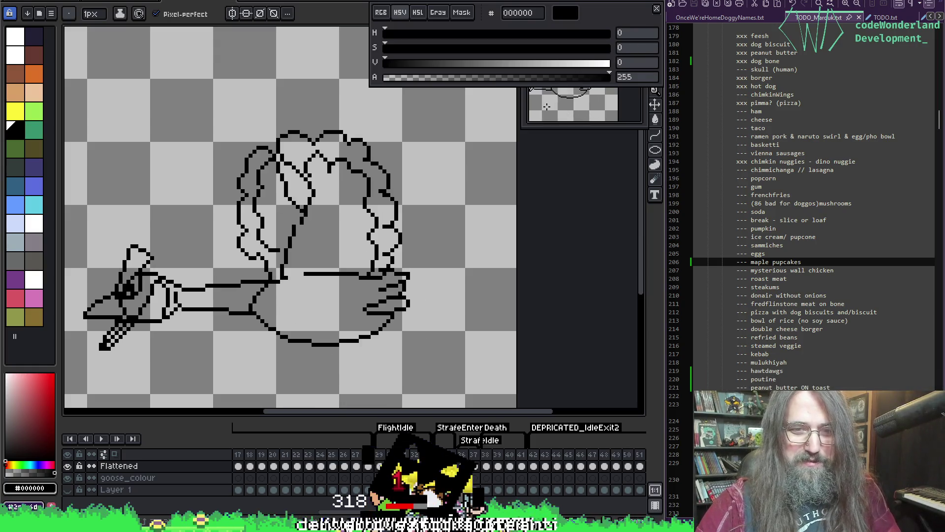
key(Right)
key(Right)
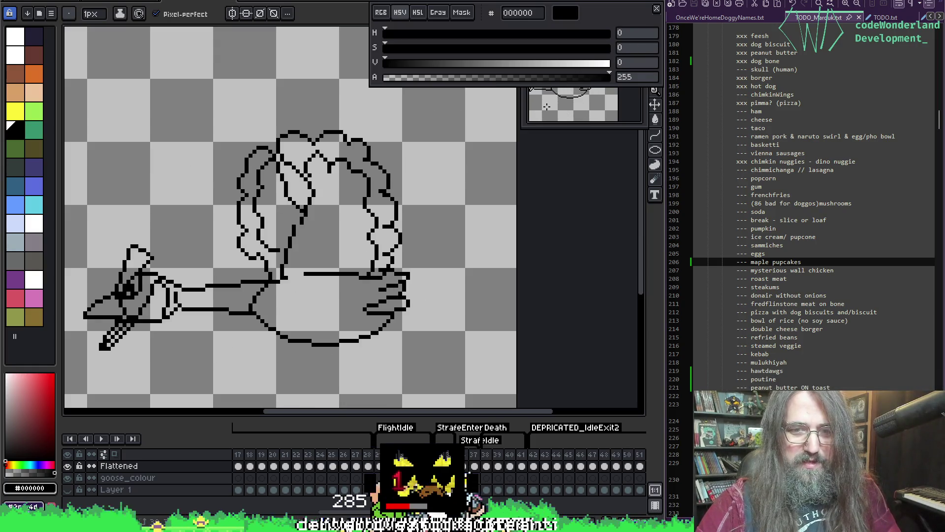
key(Right)
key(Right)
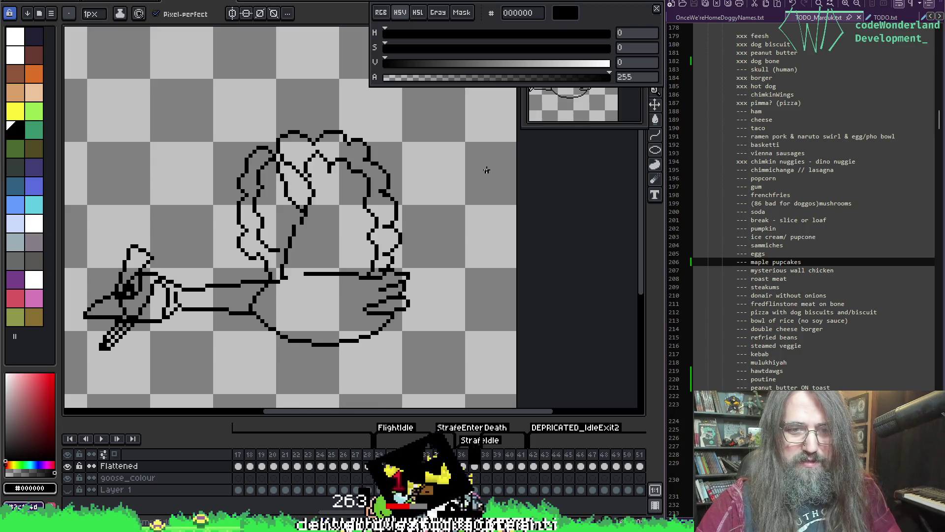
key(Right)
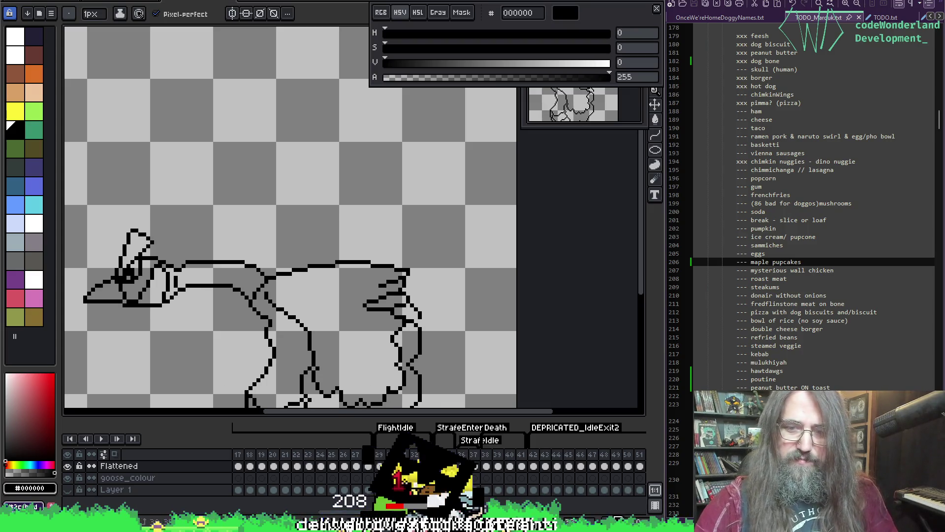
scroll(473, 227, down, 2)
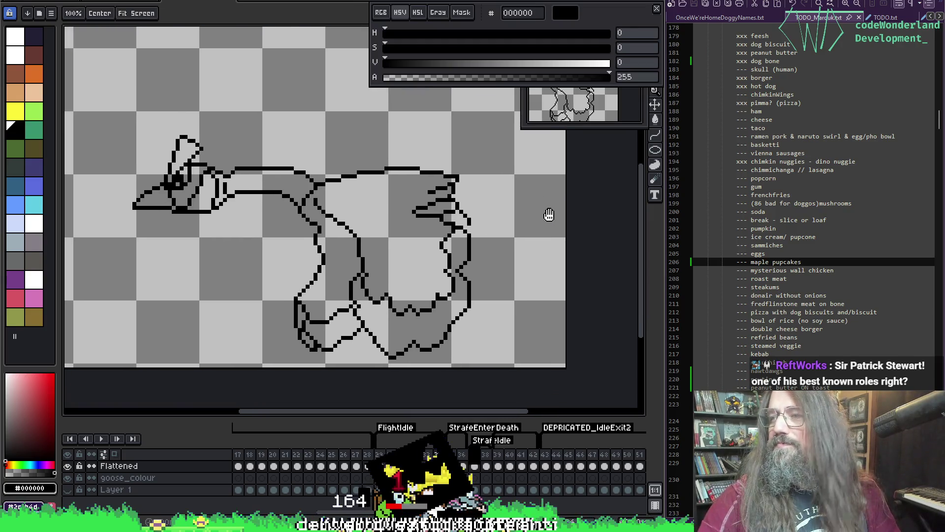
Erase the goose's lower body and leg strokes, then return to a 1px pencil
drag(514, 251, 548, 211)
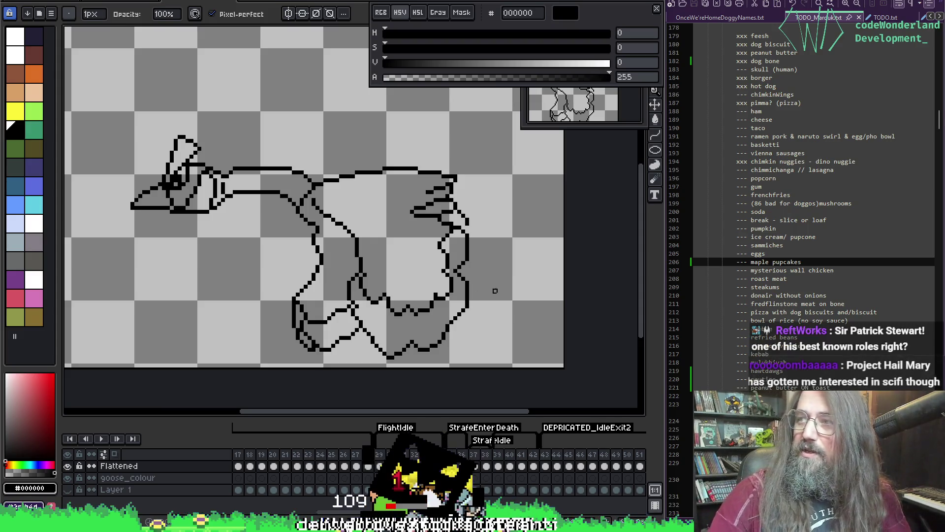
scroll(389, 345, up, 13)
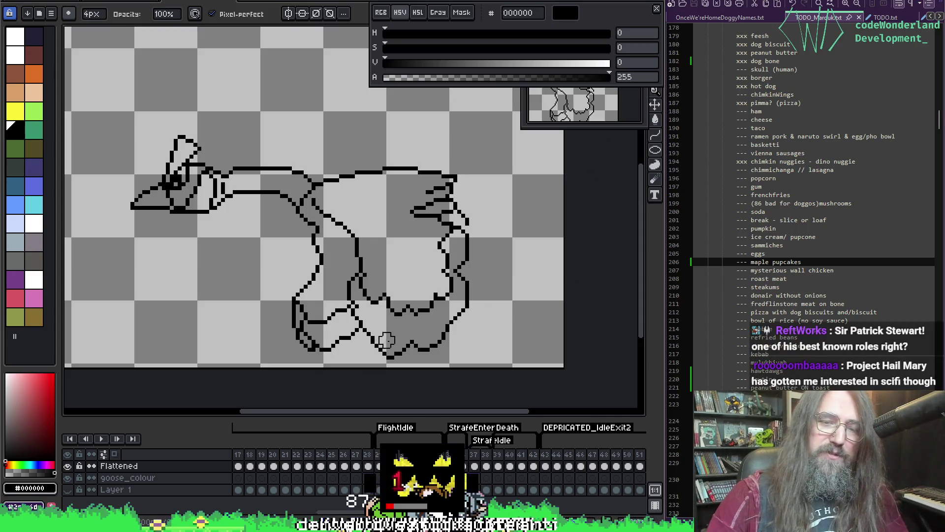
mouse_move(387, 274)
mouse_down()
mouse_move(337, 270)
mouse_move(351, 236)
mouse_move(332, 254)
mouse_move(344, 253)
mouse_move(327, 331)
mouse_move(456, 305)
mouse_move(450, 264)
mouse_up()
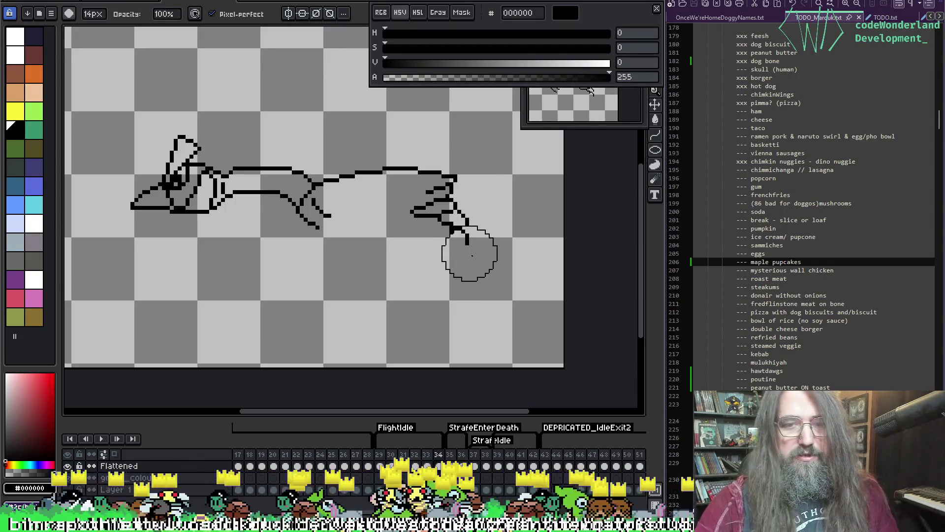
drag(460, 258, 486, 273)
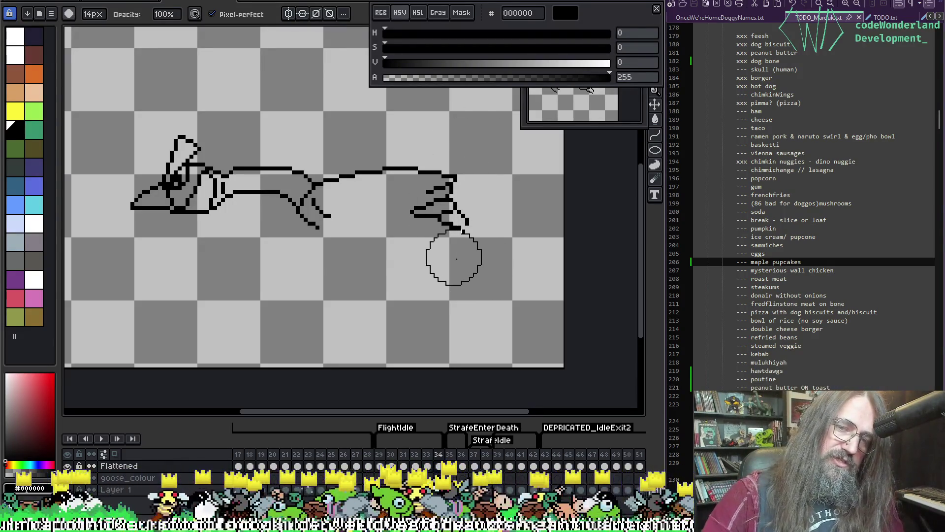
key(i)
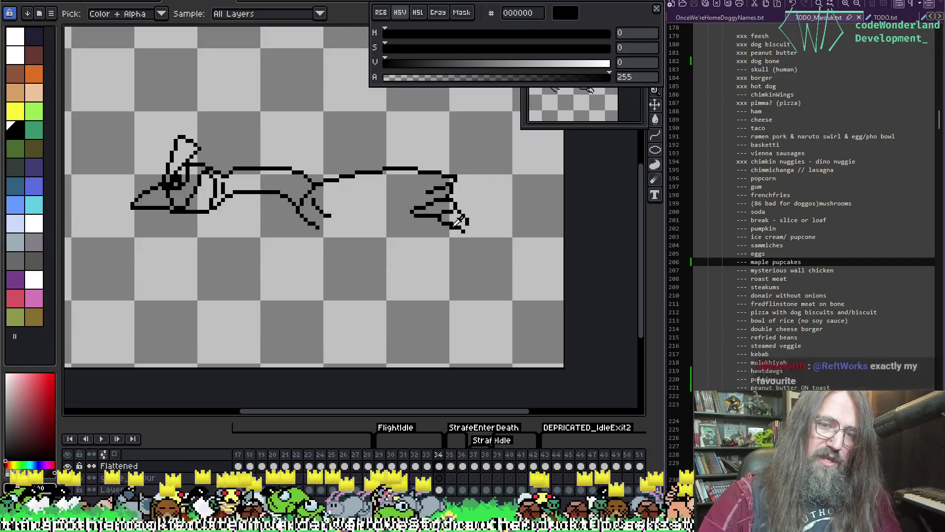
key(e)
key(minus)
key(minus)
key(minus)
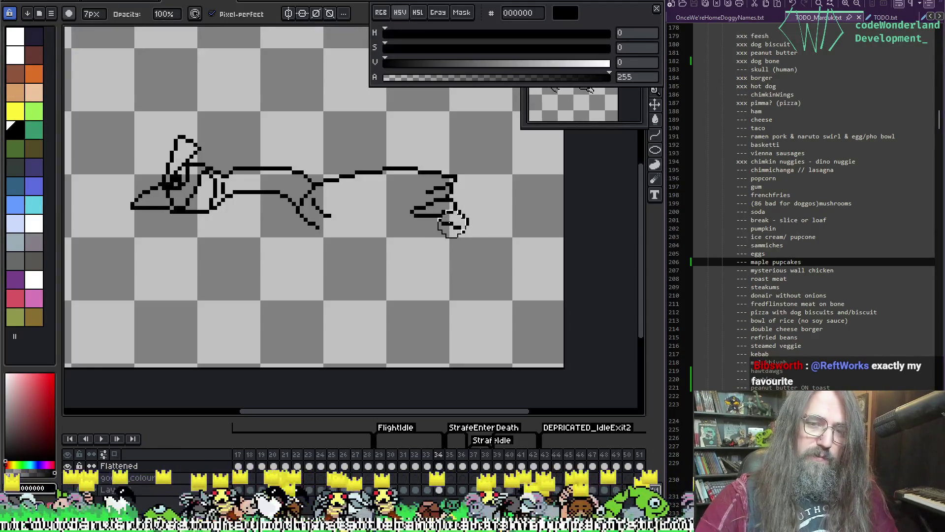
key(alt)
key(b)
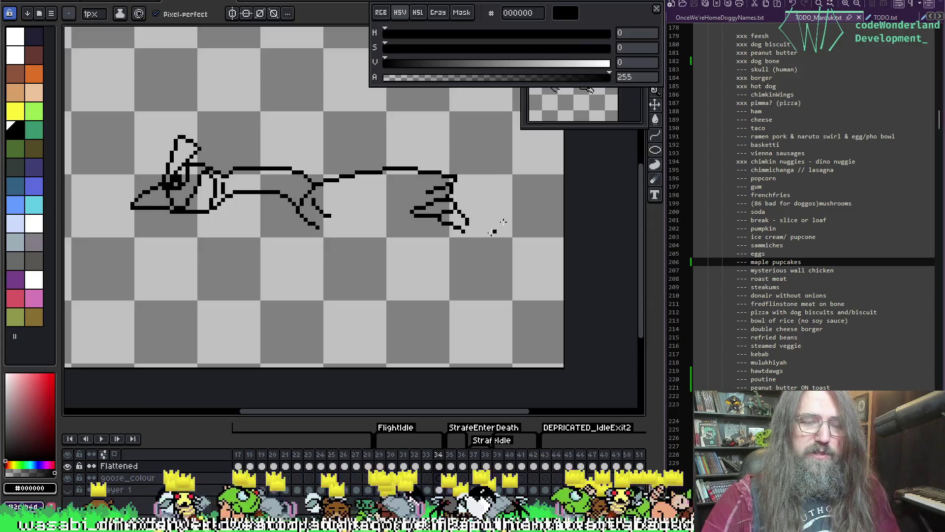
Flip between frames 31 through 33 to compare the wing poses
key(comma)
key(comma)
key(period)
key(comma)
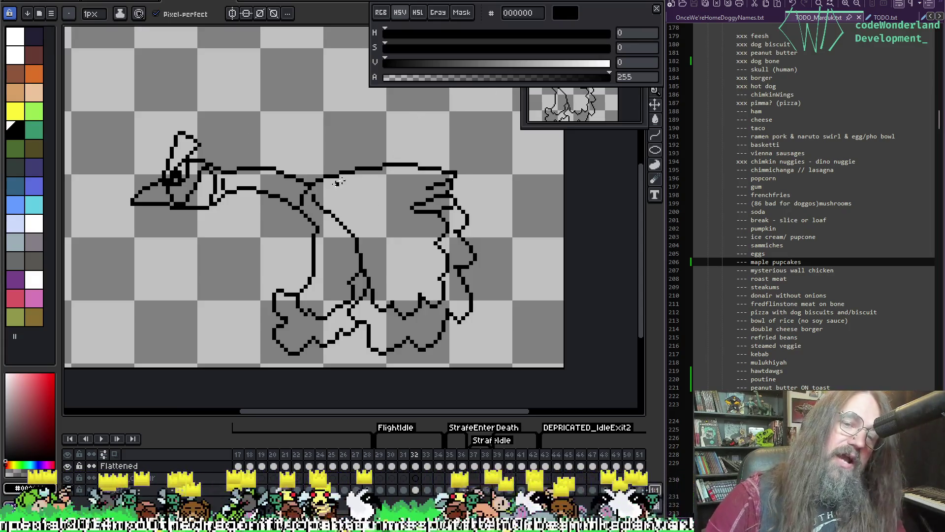
key(comma)
key(comma)
key(period)
key(period)
key(period)
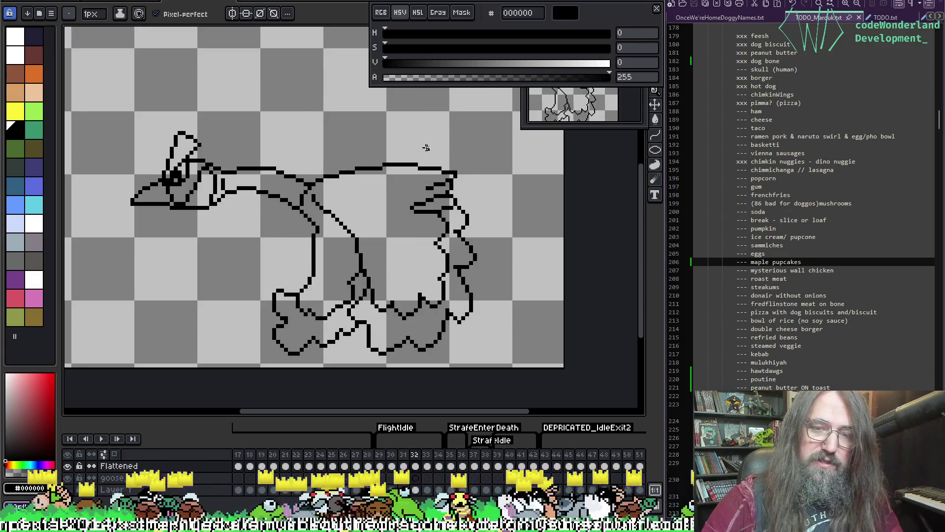
key(period)
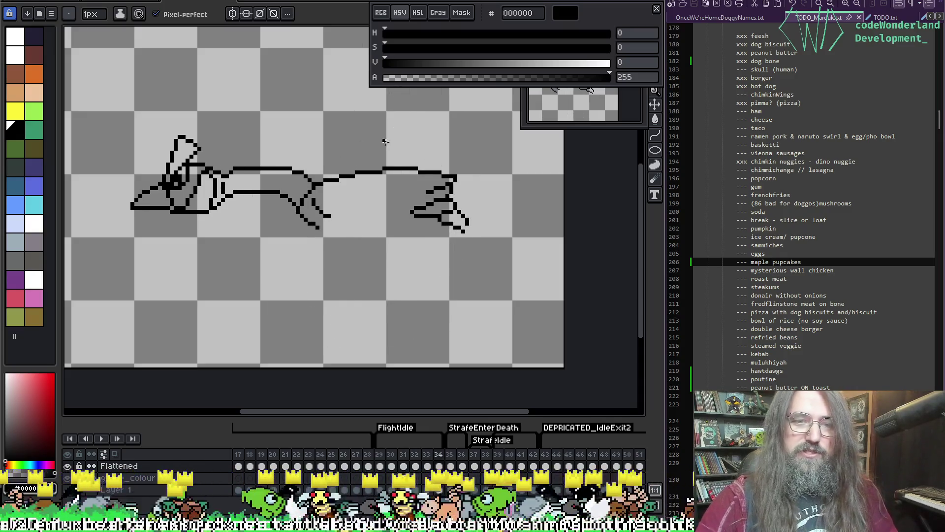
Turn on onion skin and move the selected back and tail lines on frame 34
key(F3)
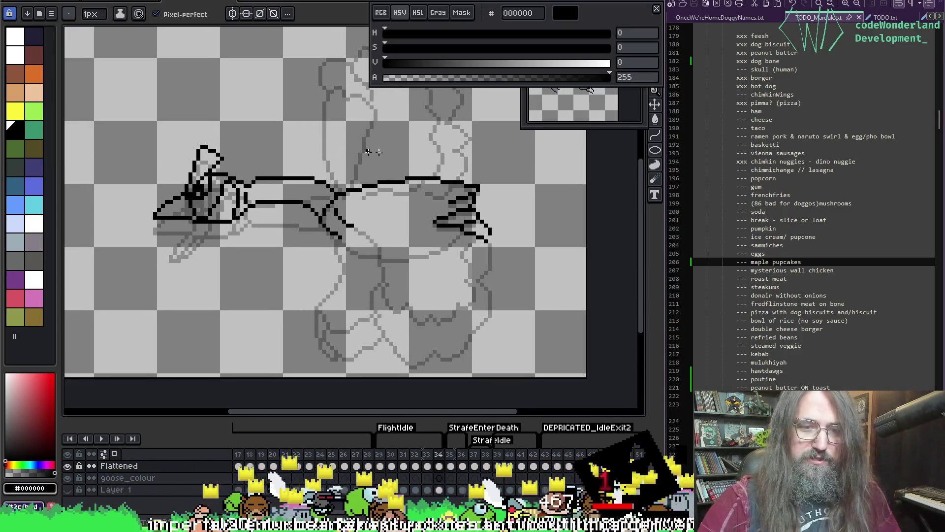
key(m)
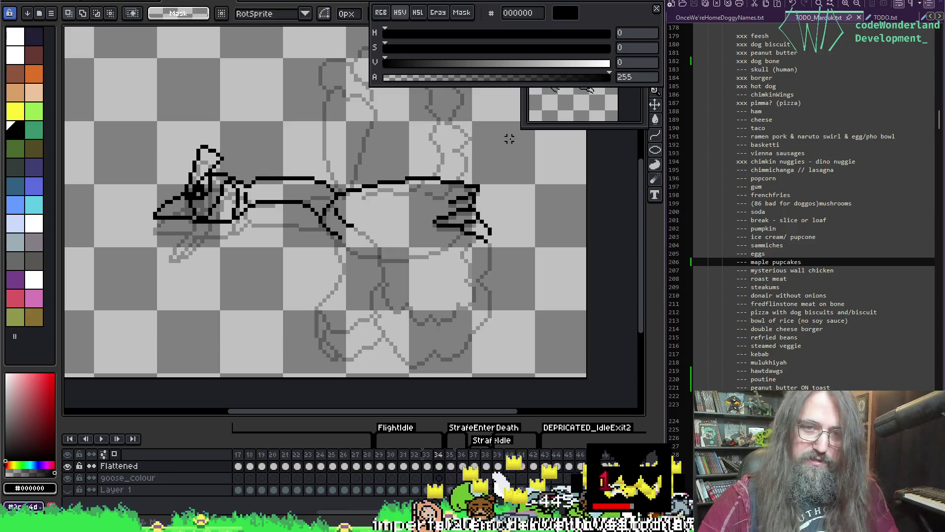
mouse_move(510, 151)
mouse_down()
mouse_move(389, 249)
mouse_move(297, 289)
mouse_up()
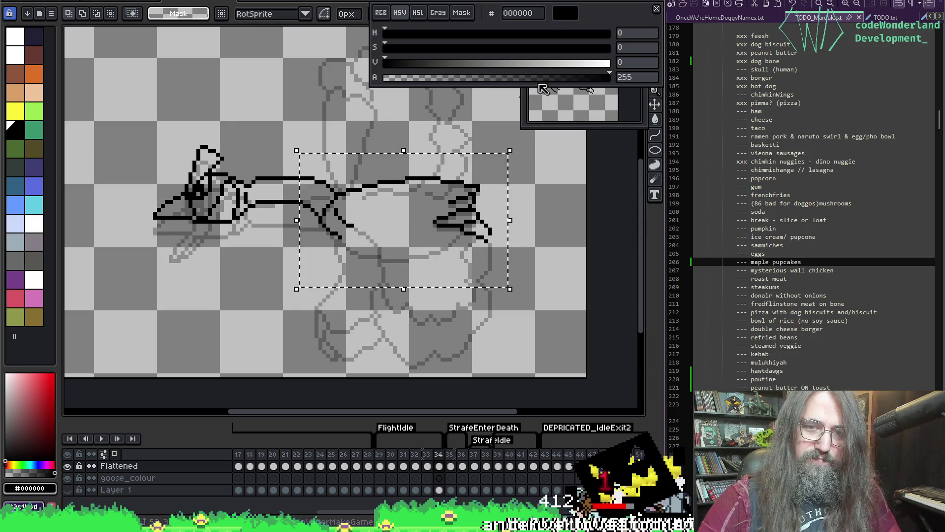
click(408, 268)
key(ctrl+d)
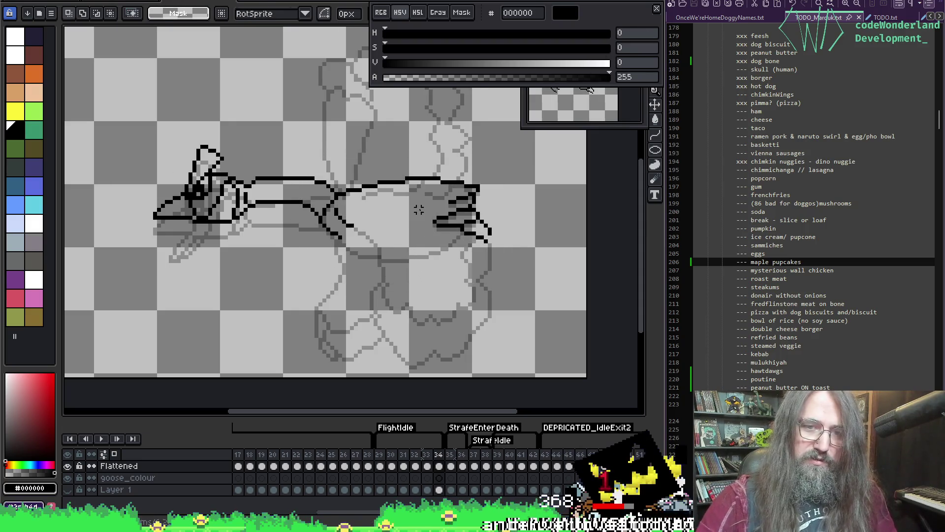
Compare with neighbouring frames, then reselect and readjust the back and tail area
key(Right)
key(Right)
key(Left)
key(Left)
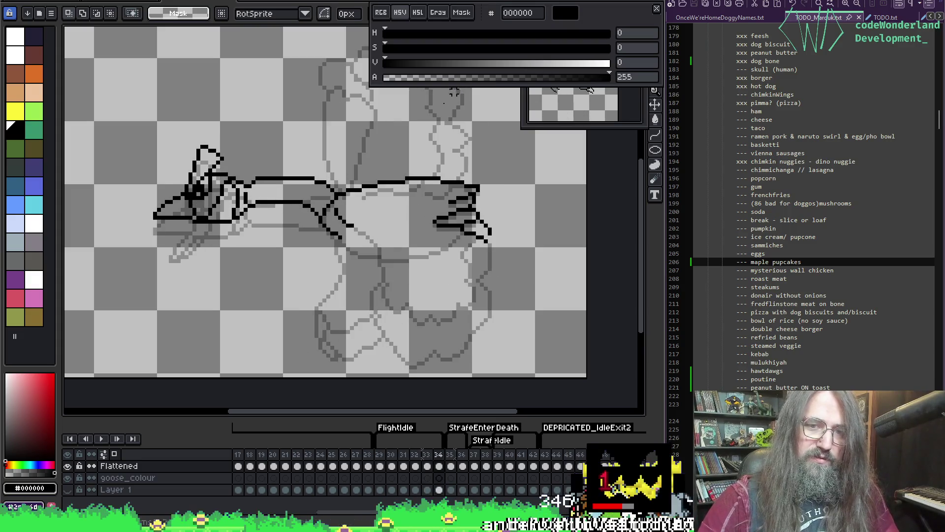
key(Right)
key(Left)
mouse_move(288, 139)
mouse_down()
mouse_move(321, 169)
mouse_move(513, 281)
mouse_up()
key(ctrl+d)
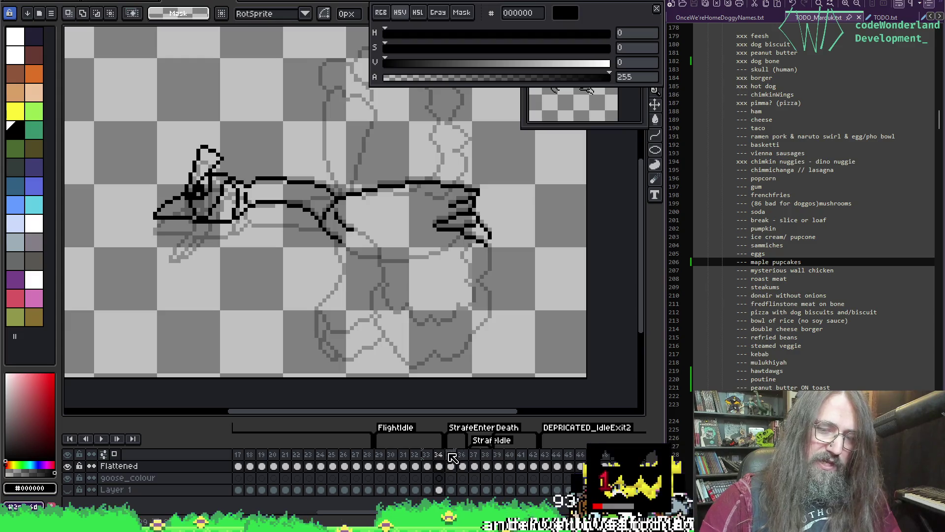
click(431, 454)
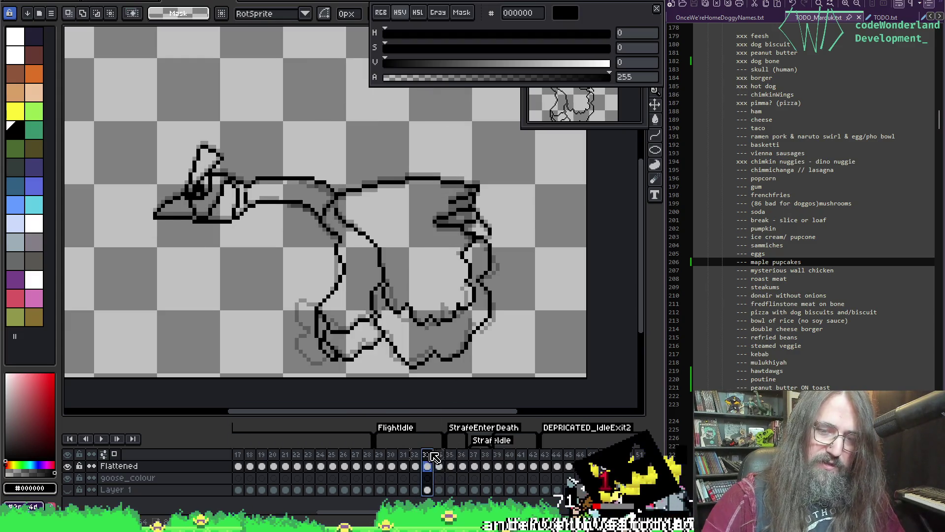
click(441, 456)
scroll(408, 322, up, 2)
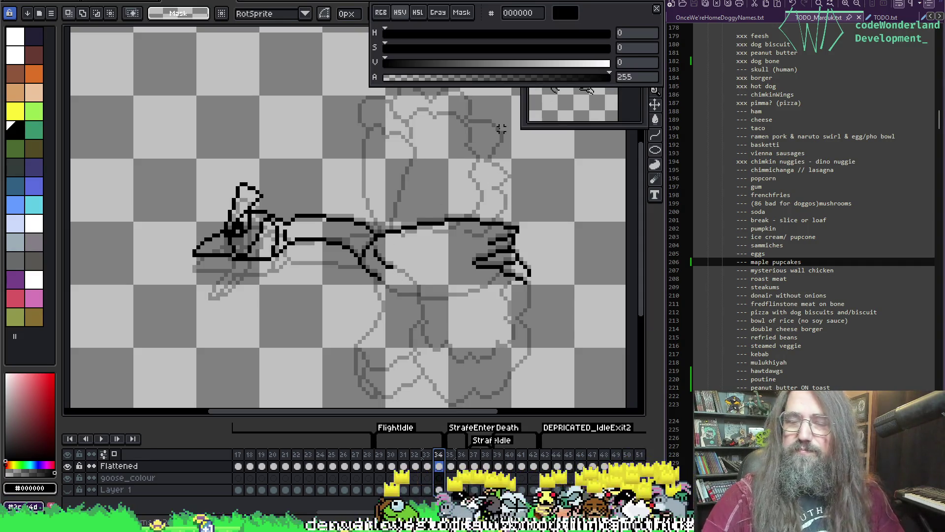
key(h)
drag(327, 237, 302, 234)
key(i)
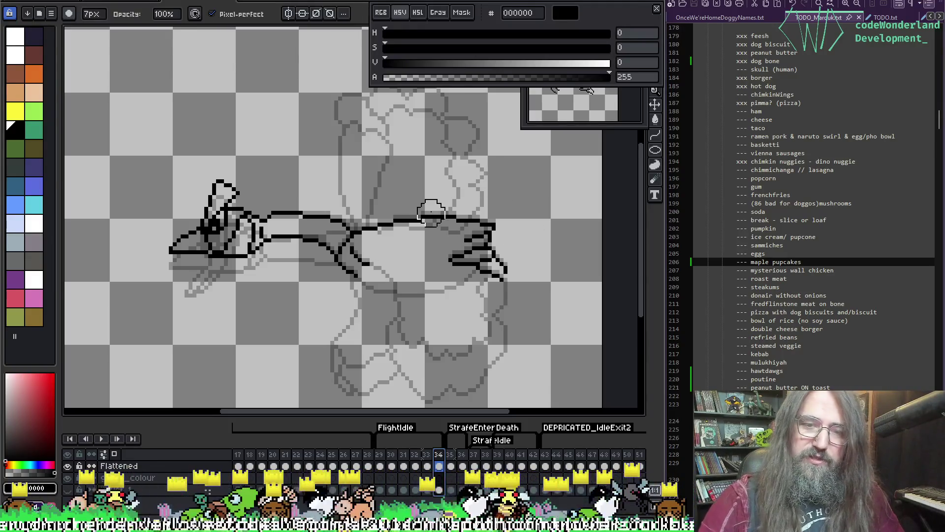
click(372, 255)
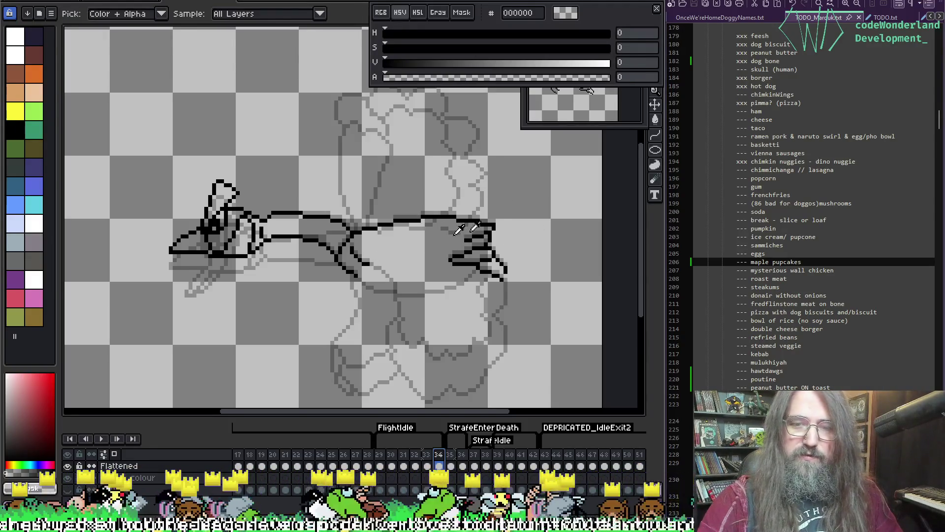
key(b)
scroll(433, 256, up, 2)
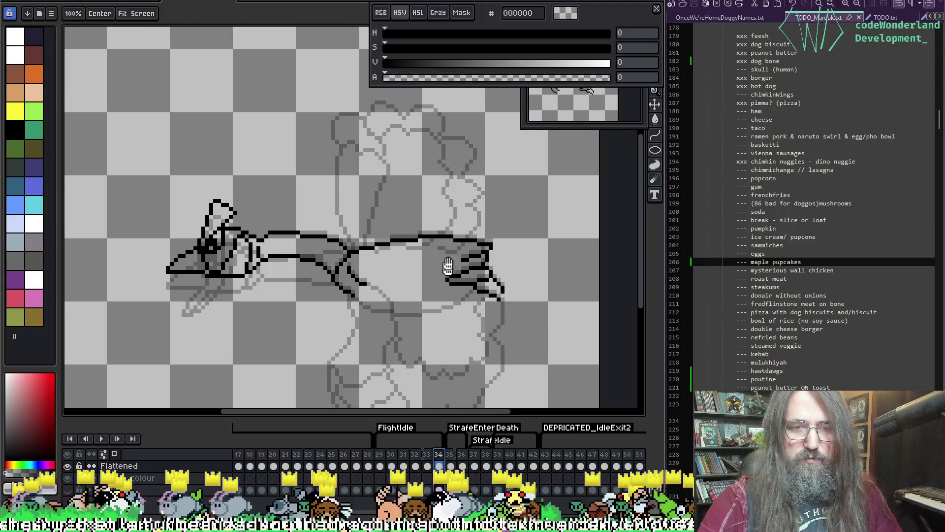
drag(362, 280, 366, 252)
key(i)
click(369, 253)
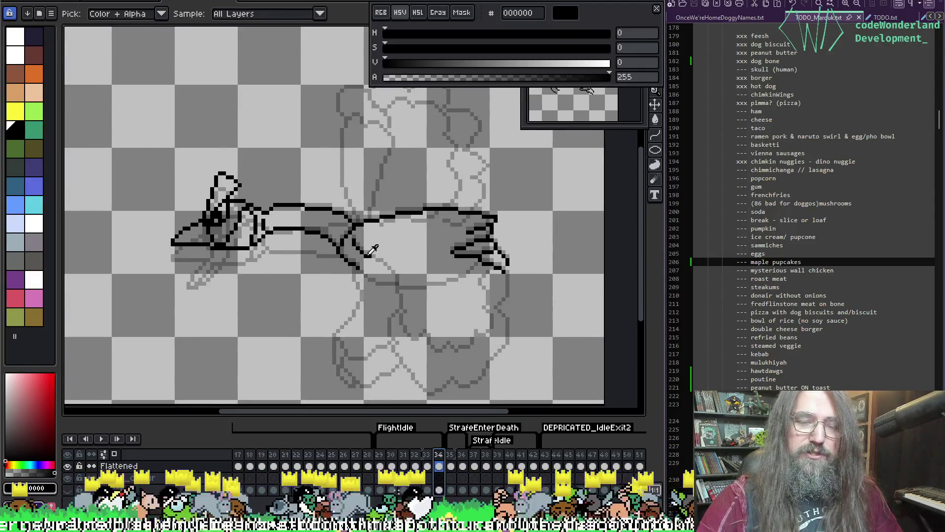
key(b)
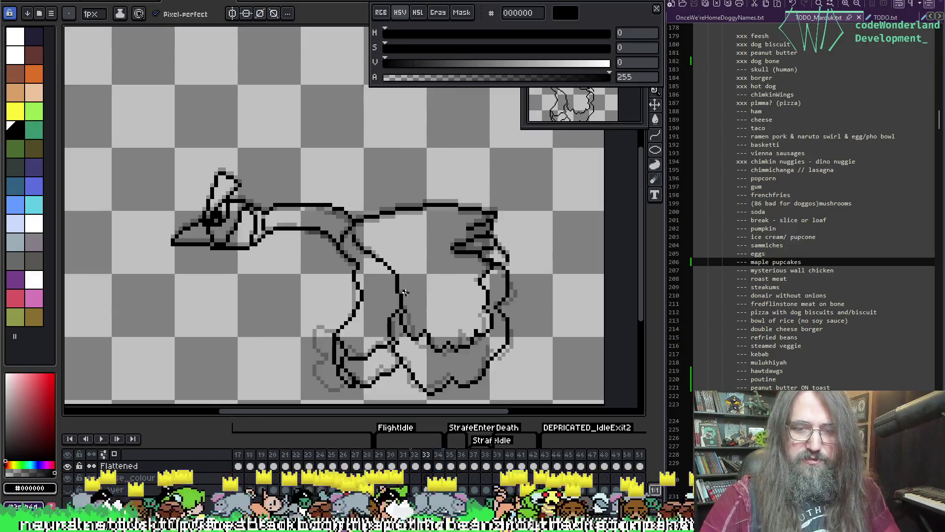
key(Left)
key(Left)
key(Right)
key(Left)
key(Right)
key(Right)
key(Left)
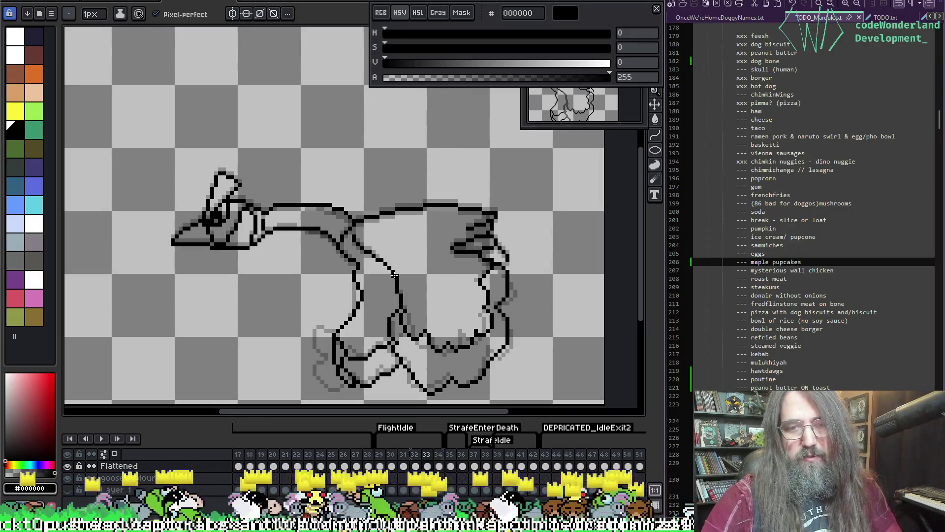
key(Right)
key(Left)
key(Right)
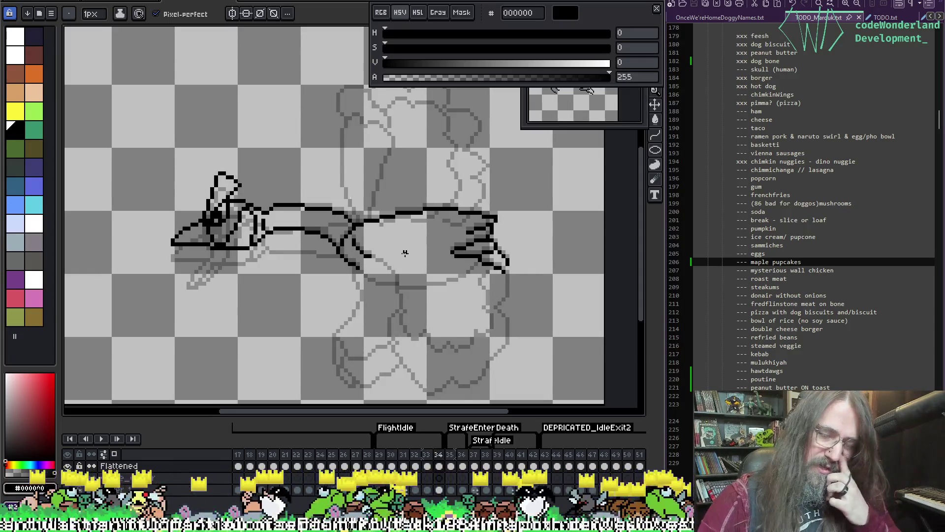
key(alt)
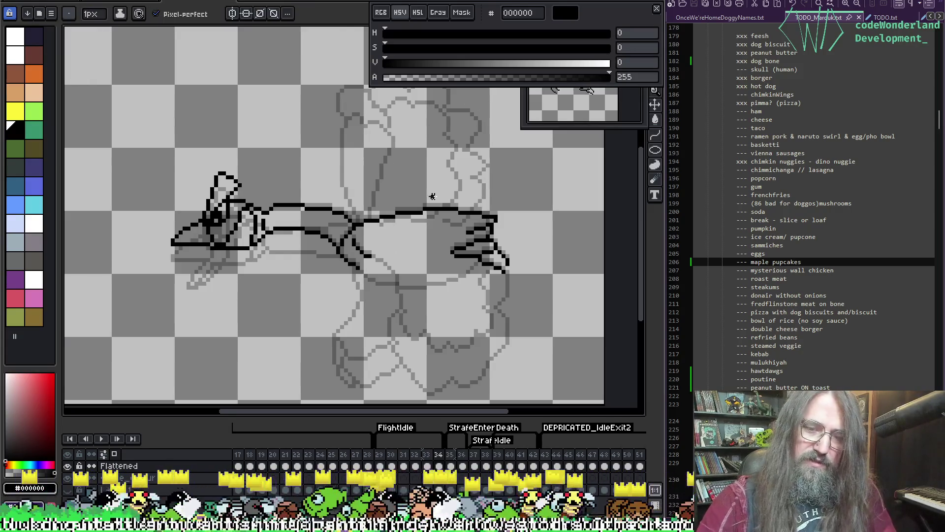
key(comma)
key(period)
key(comma)
key(comma)
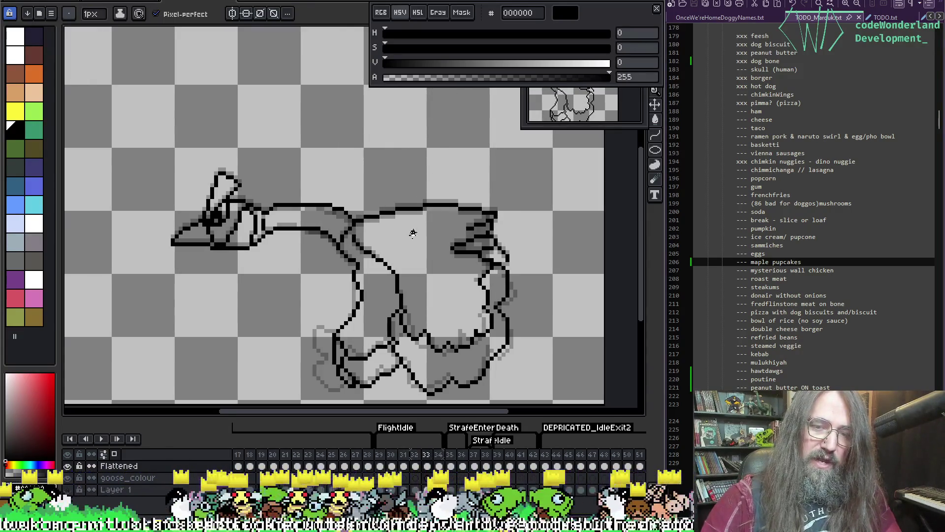
key(period)
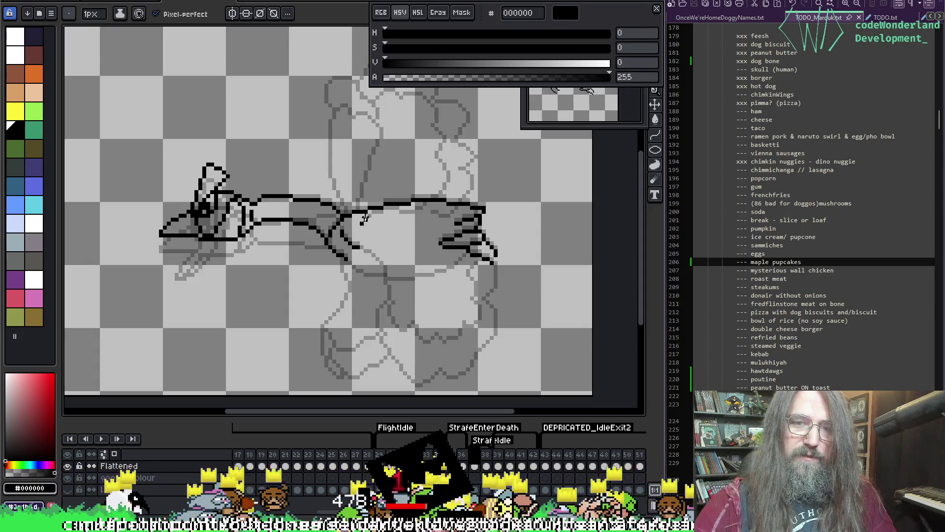
Draw the raised wing's top arc and the line joining it to the body, undoing a stray stroke
mouse_move(362, 221)
mouse_down()
mouse_move(396, 173)
mouse_move(446, 147)
mouse_move(499, 155)
mouse_move(515, 236)
mouse_up()
drag(432, 202, 443, 230)
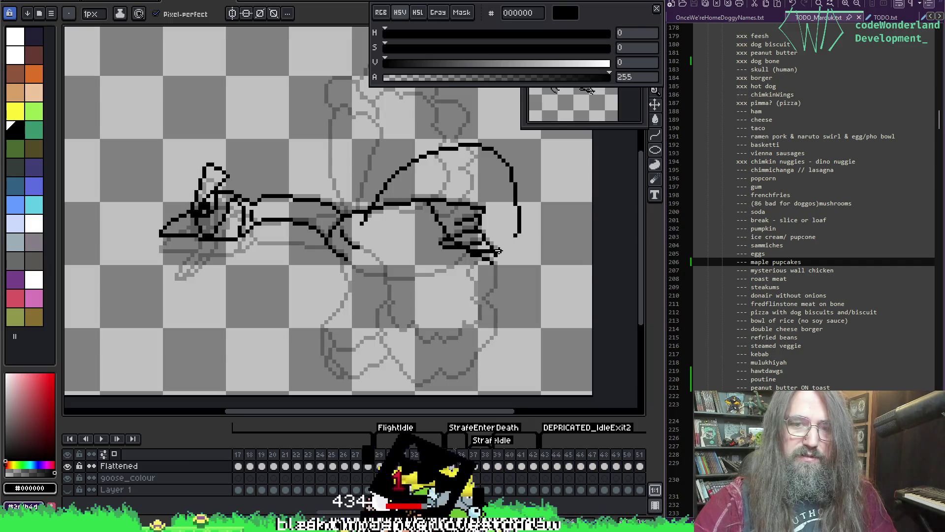
key(ctrl+z)
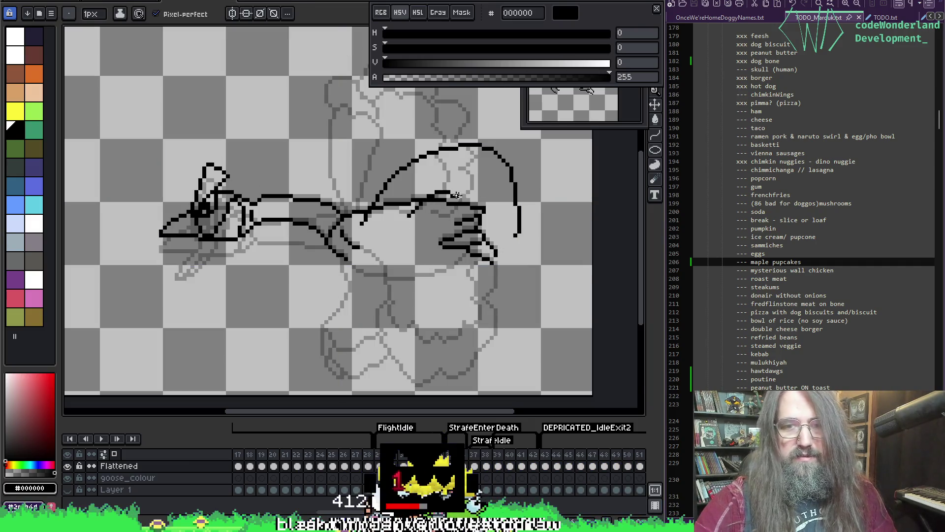
mouse_move(445, 204)
mouse_down()
mouse_move(492, 240)
mouse_move(517, 235)
mouse_up()
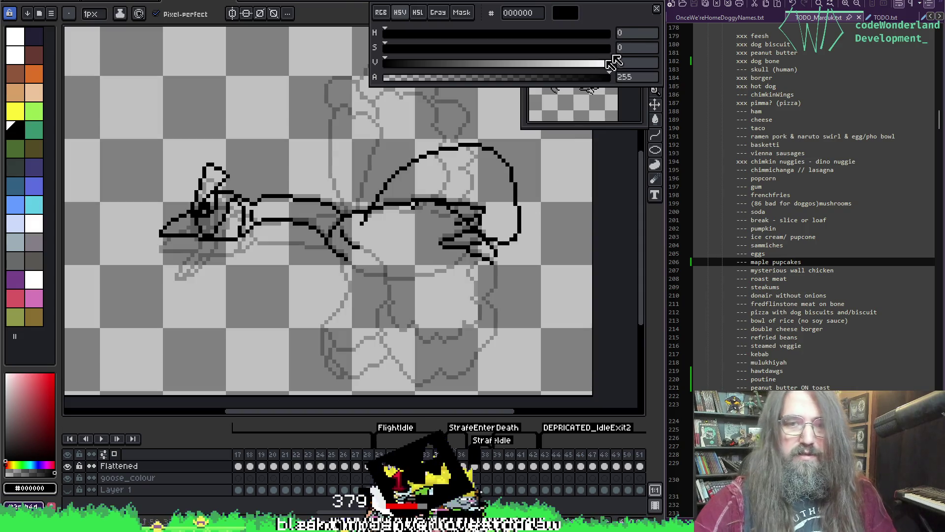
Set up erasing with transparent as the colour and the brush shrunk to 2px
key(e)
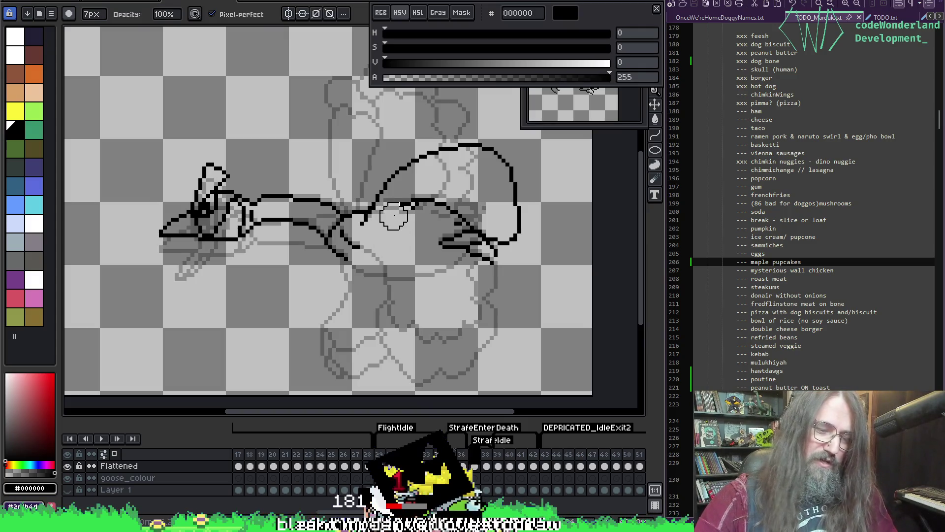
key(minus)
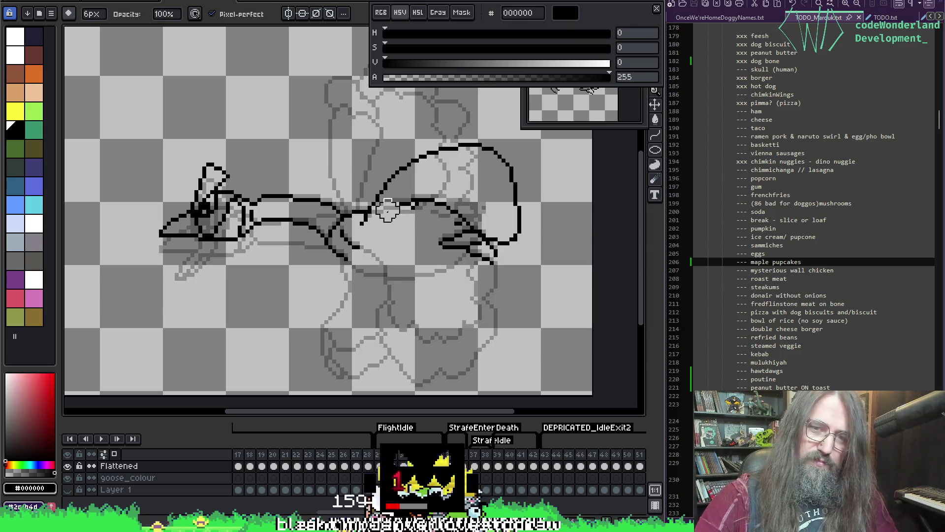
key(i)
click(408, 203)
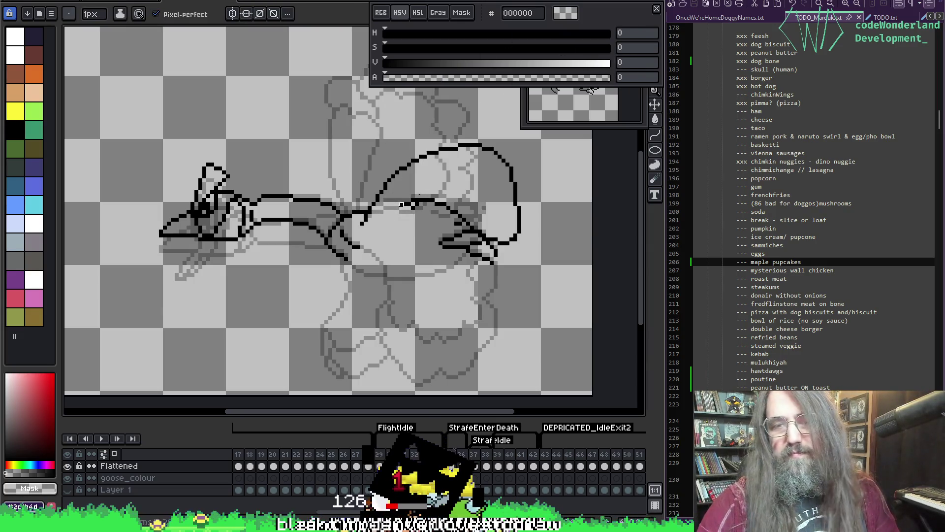
key(b)
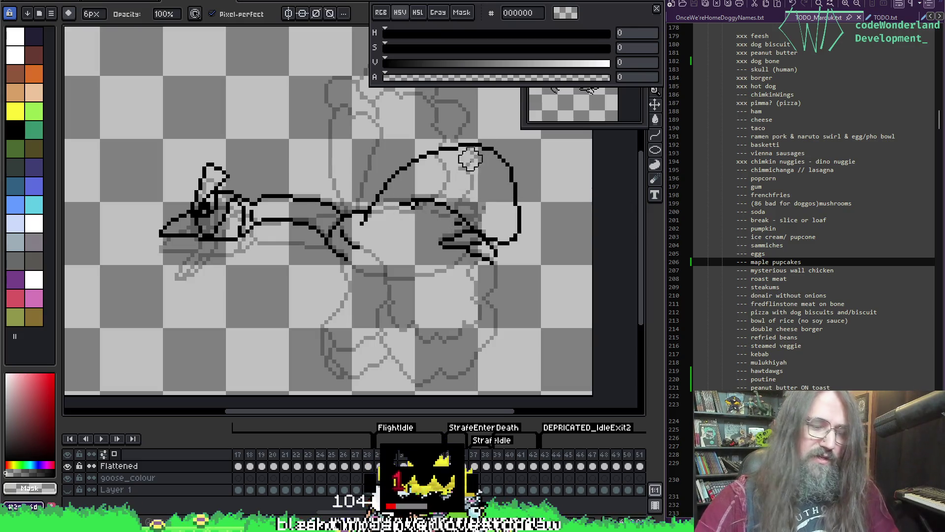
key(minus)
key(minus)
key(minus)
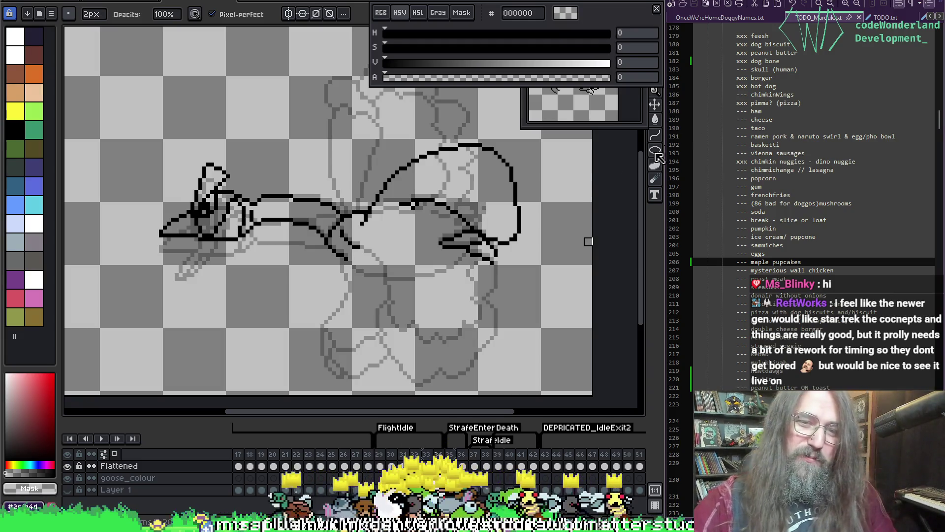
Pick black and try a line along the wing's lower edge, undoing the misplaced stroke
key(i)
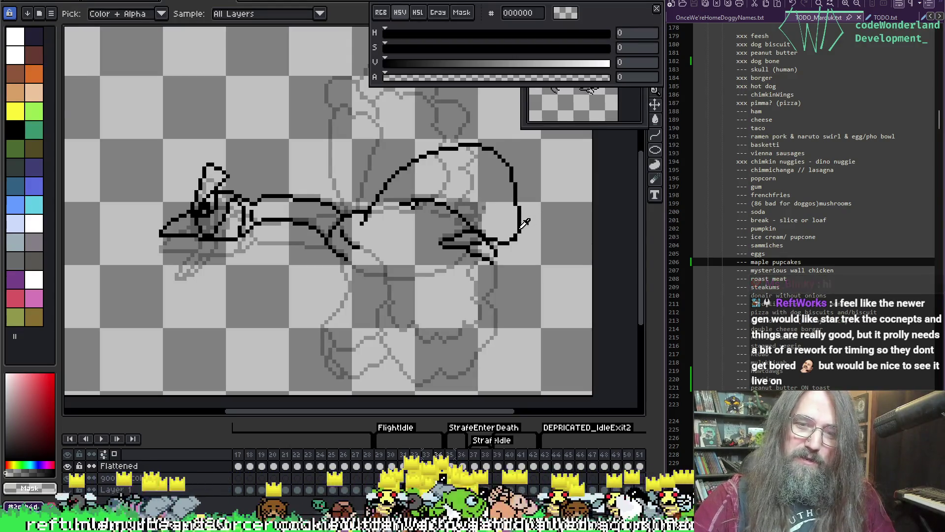
click(520, 225)
key(b)
key(i)
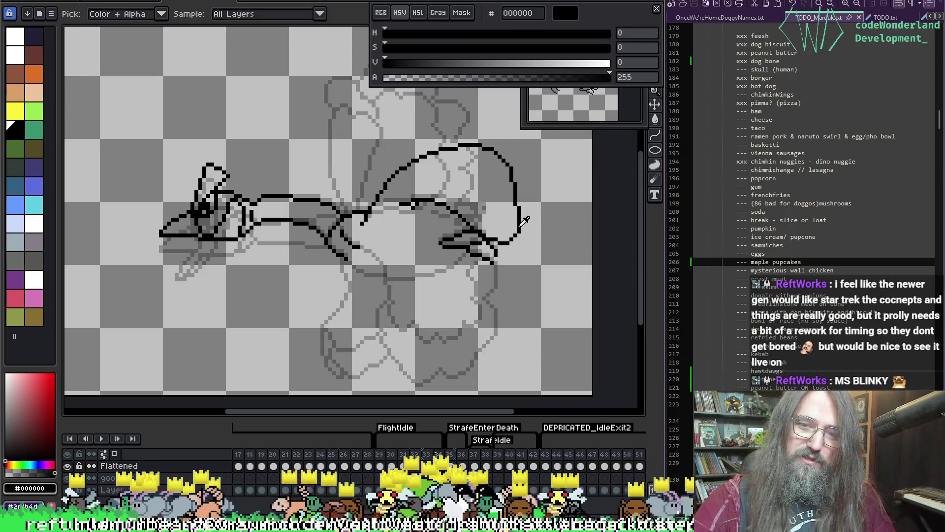
key(b)
key(e)
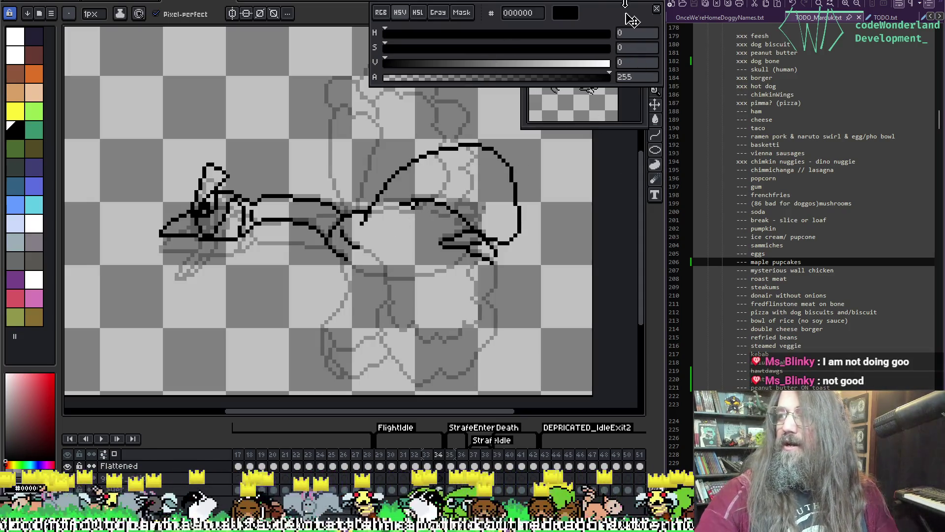
key(i)
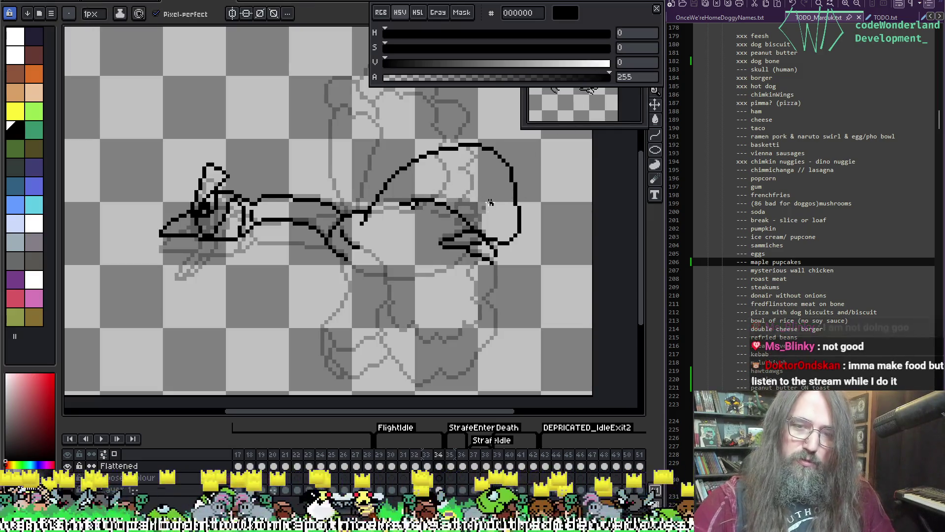
key(b)
key(e)
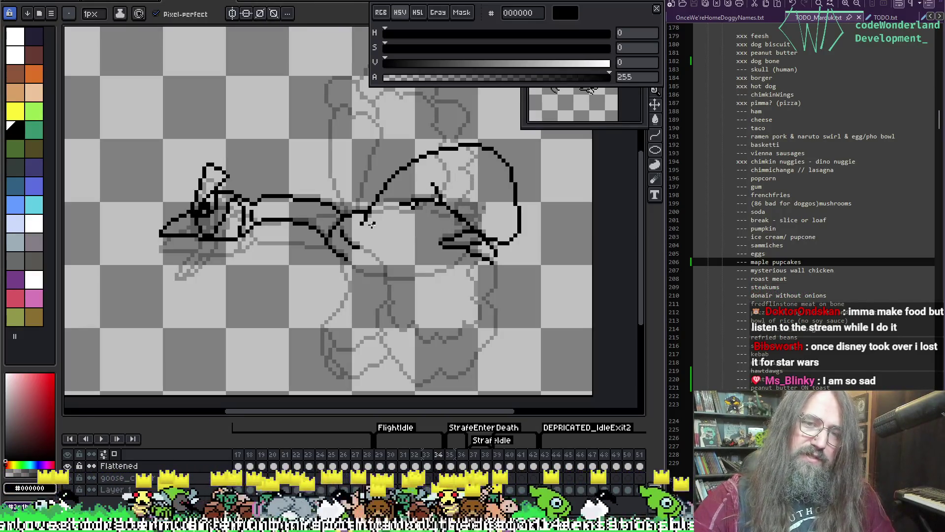
mouse_move(373, 228)
mouse_down()
mouse_move(433, 226)
mouse_move(394, 231)
mouse_up()
key(ctrl+z)
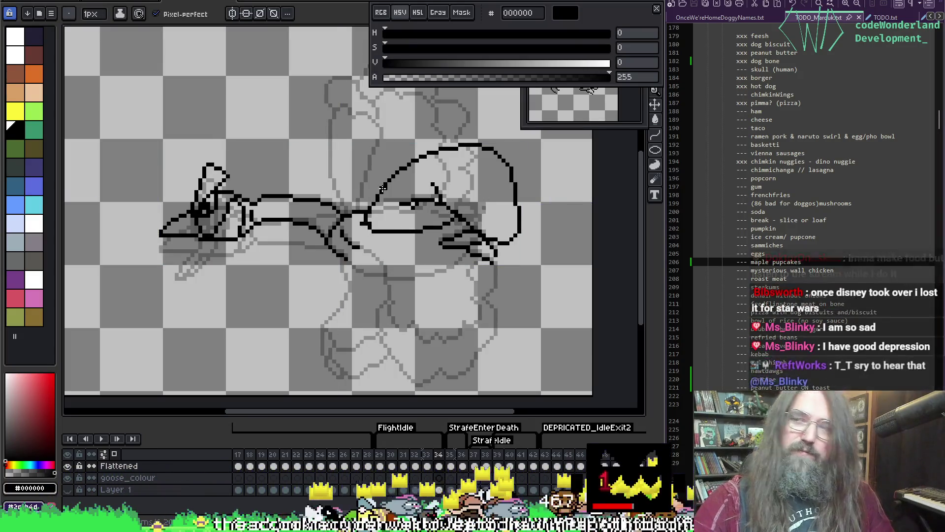
Erase stray pixels around the wing with a 1px eraser, then pick black again for drawing
key(e)
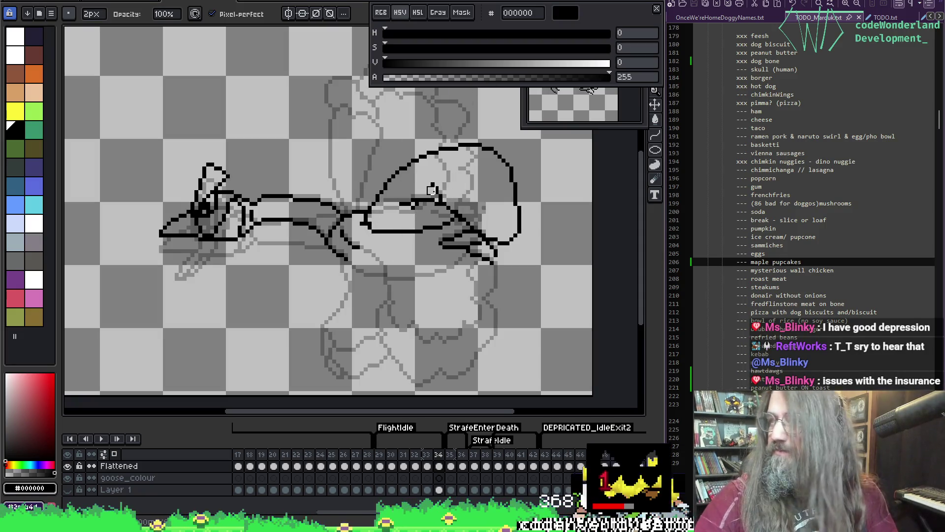
key(minus)
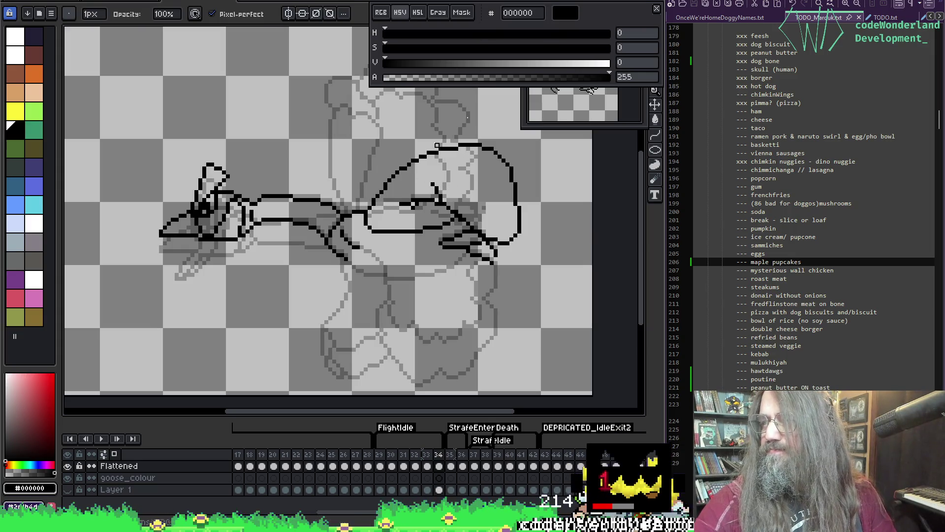
key(alt)
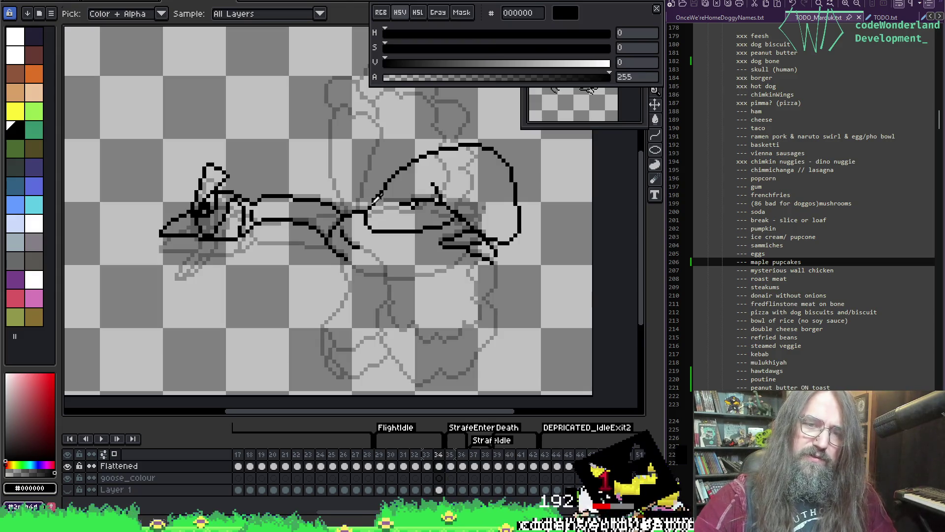
key(alt)
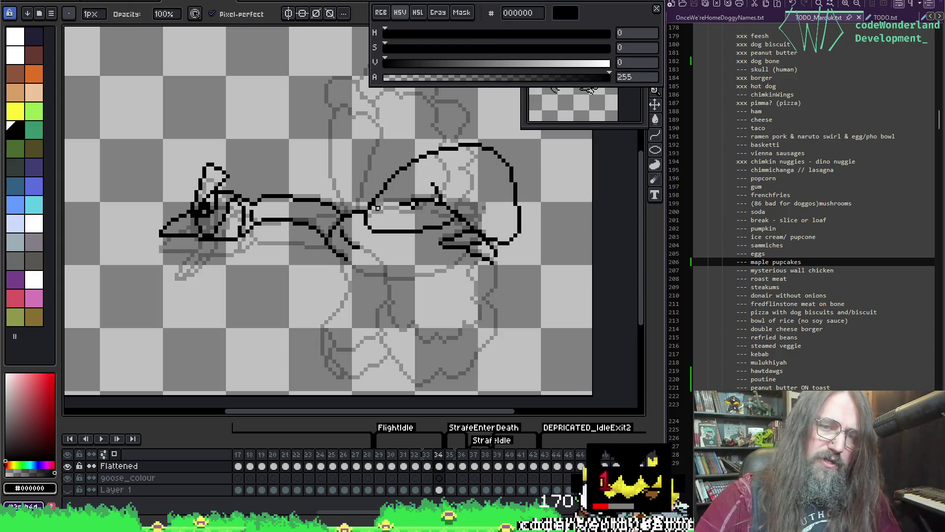
alt+click(377, 199)
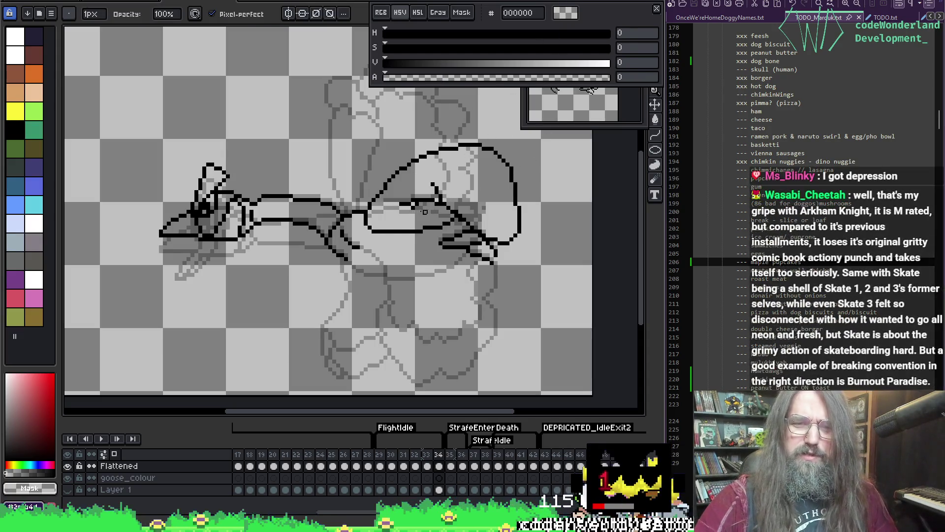
key(e)
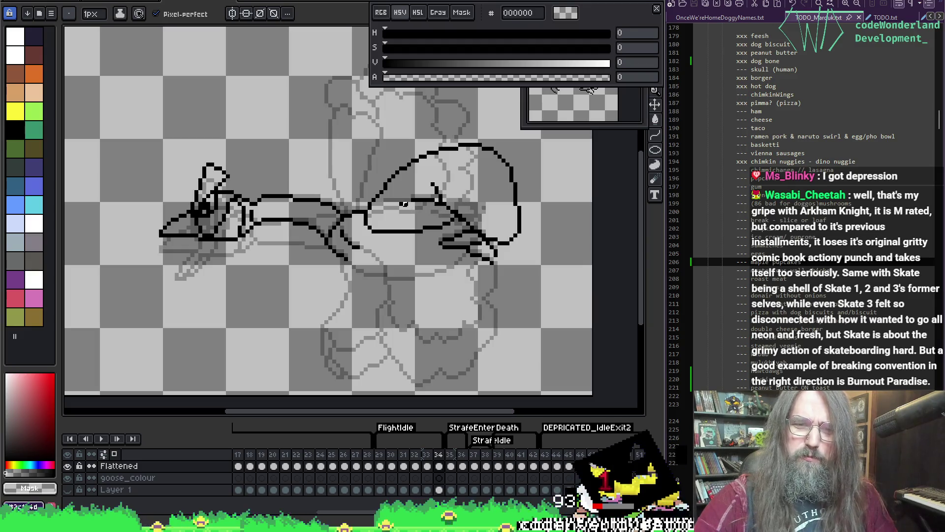
alt+click(409, 200)
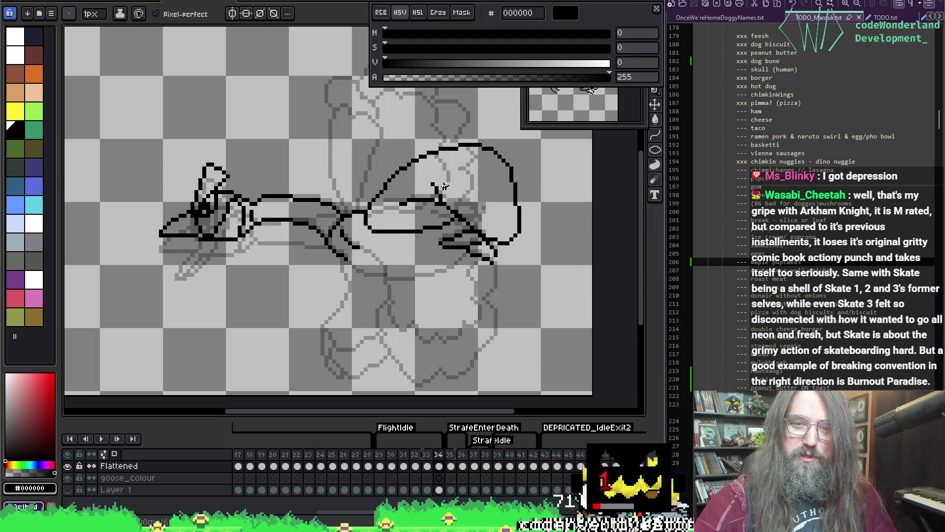
key(b)
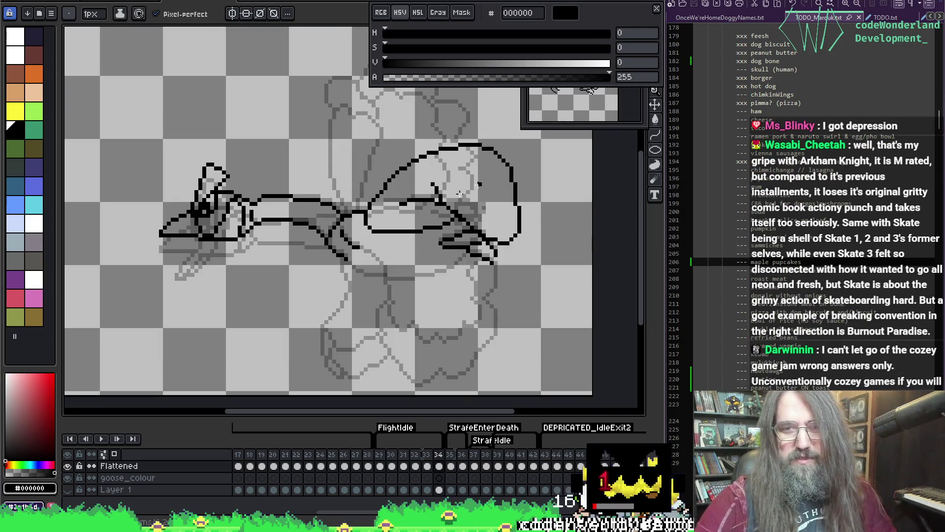
key(e)
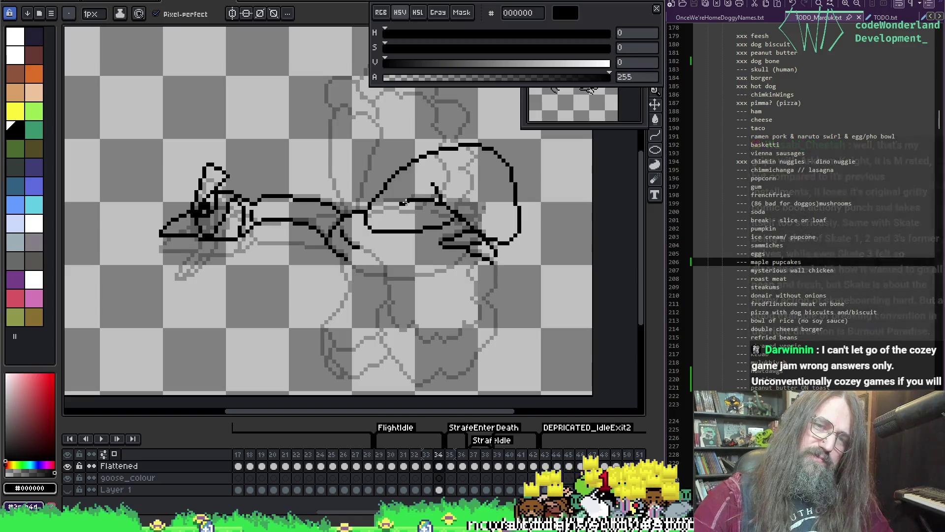
key(b)
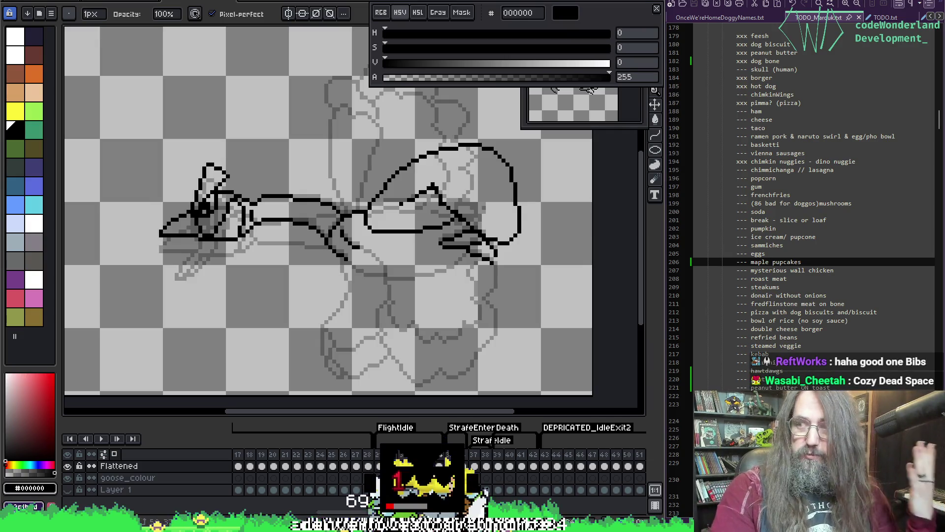
Close the file browser, seek the trailer back to 00:31, and exit fullscreen playback
key(super+e)
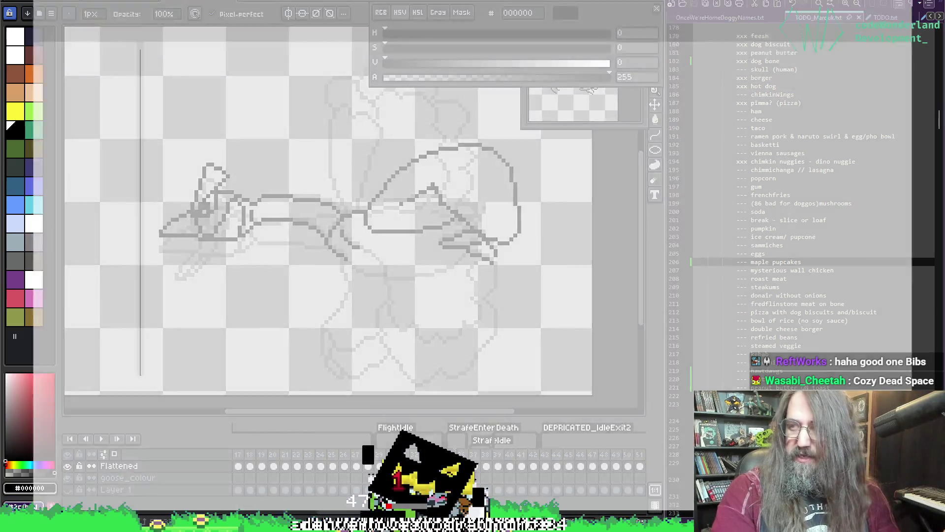
key(alt+F4)
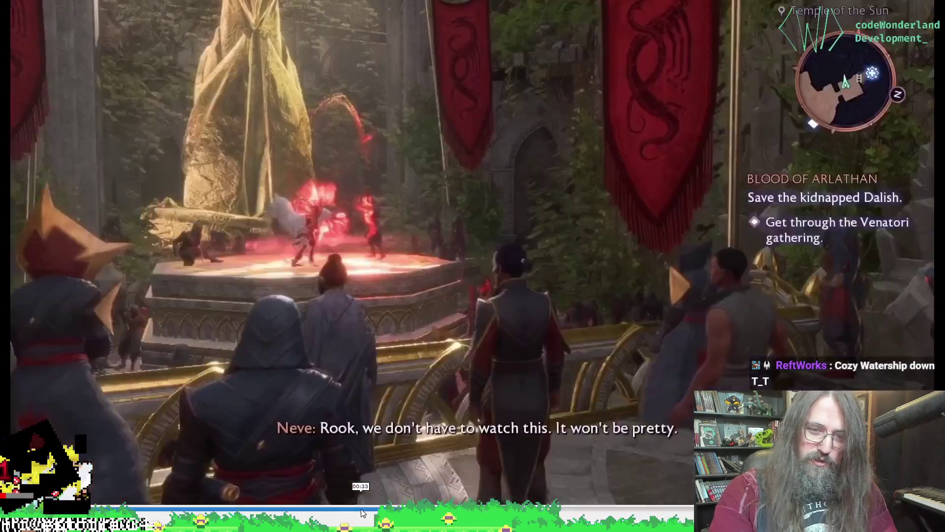
mouse_move(361, 513)
mouse_down()
mouse_move(343, 514)
mouse_move(396, 512)
mouse_up()
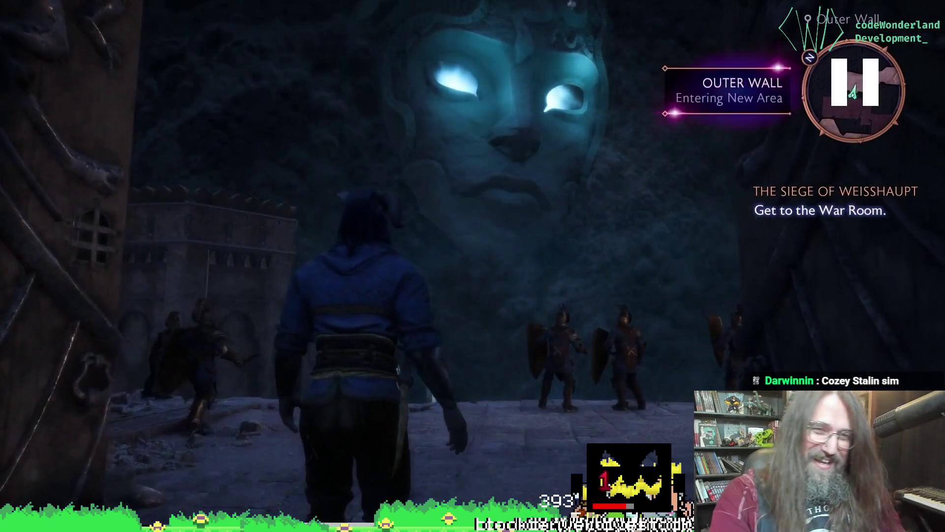
key(Escape)
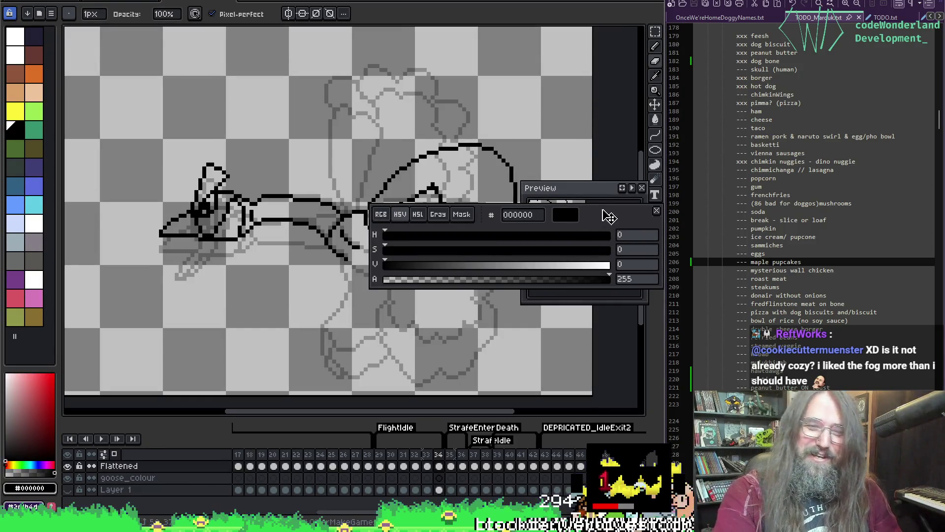
Move the colour and preview panels aside, zoom in on the neck, then play the flapping animation
mouse_move(608, 212)
mouse_down()
mouse_move(599, 5)
mouse_move(606, 11)
mouse_up()
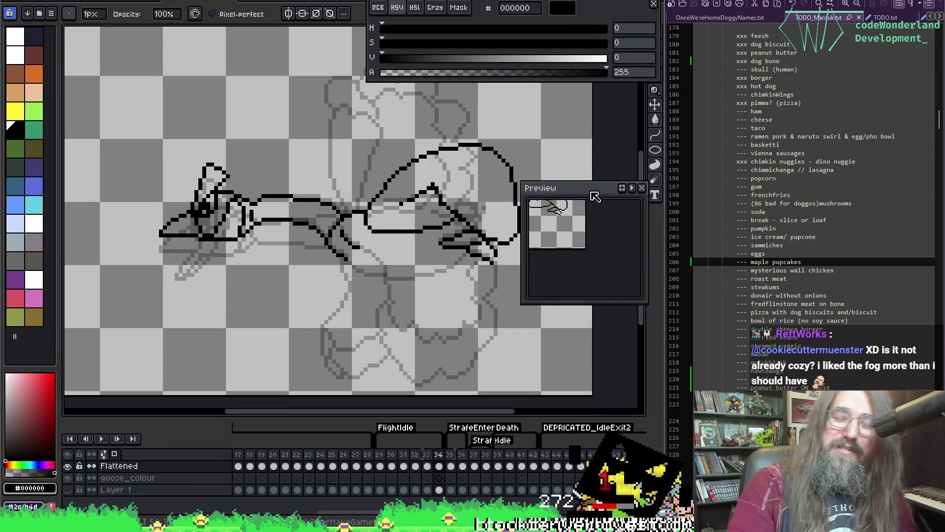
mouse_move(590, 193)
mouse_down()
mouse_move(562, 270)
mouse_move(576, 348)
mouse_up()
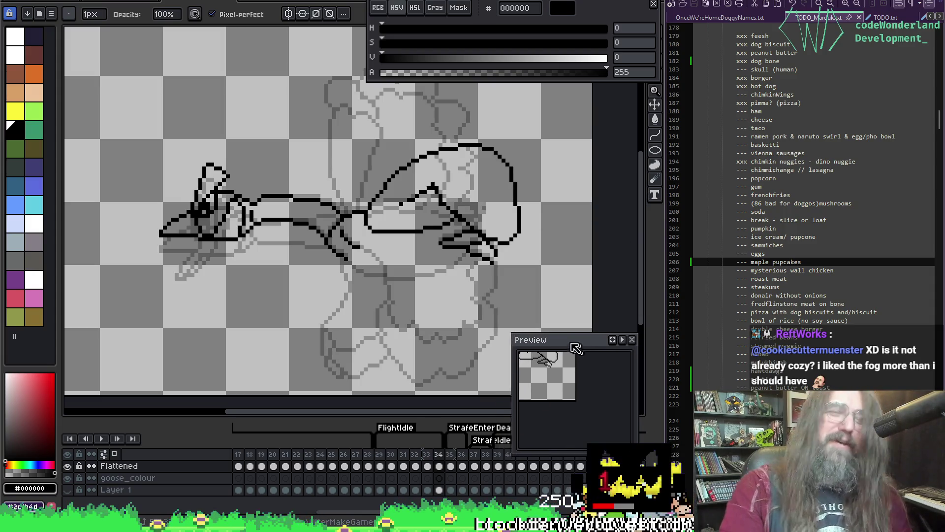
mouse_move(398, 169)
mouse_down()
mouse_move(342, 101)
mouse_move(296, 120)
mouse_move(311, 127)
mouse_up()
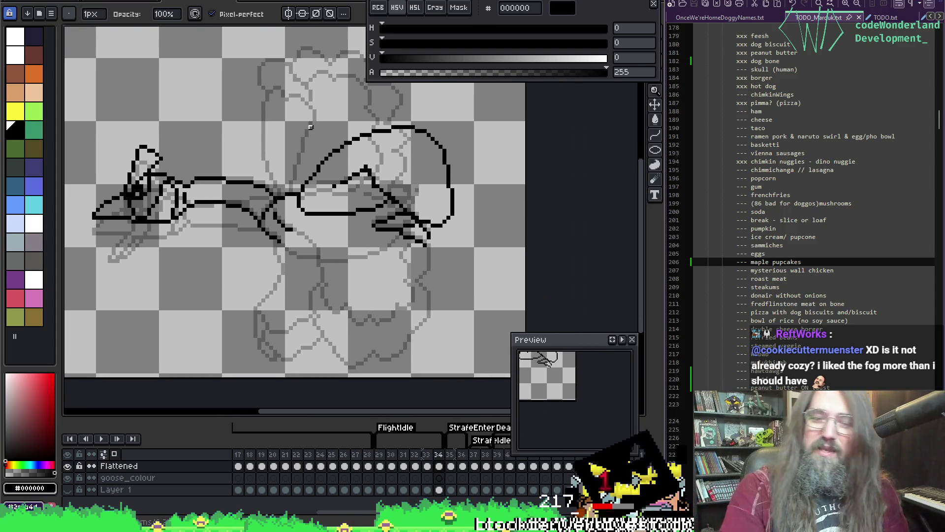
scroll(350, 123, up, 1)
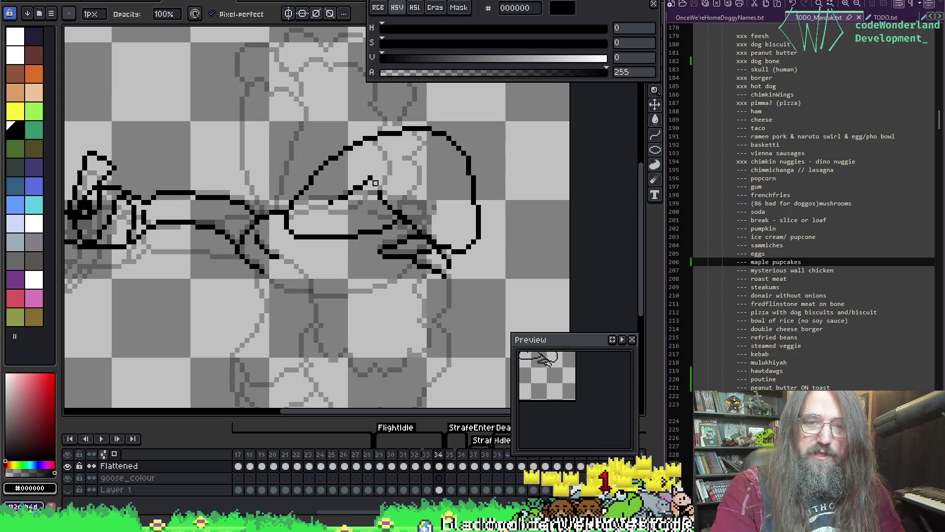
key(e)
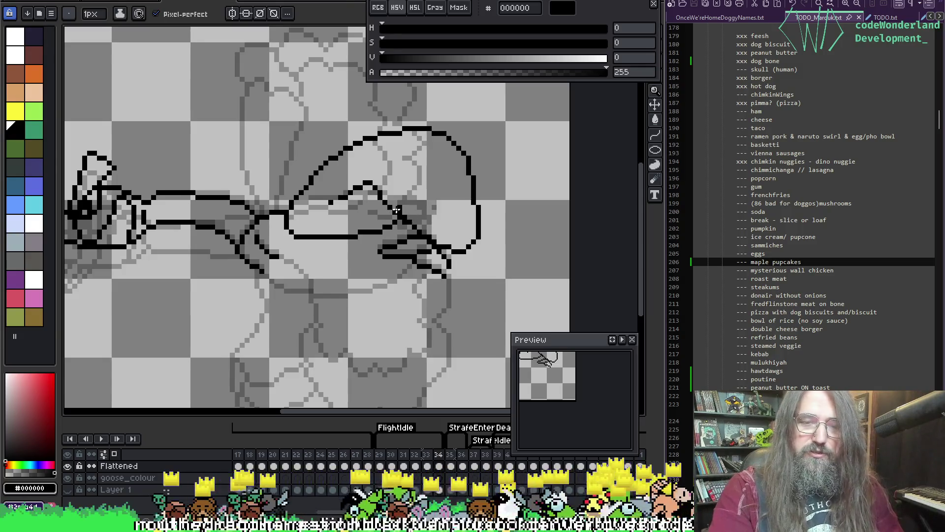
key(b)
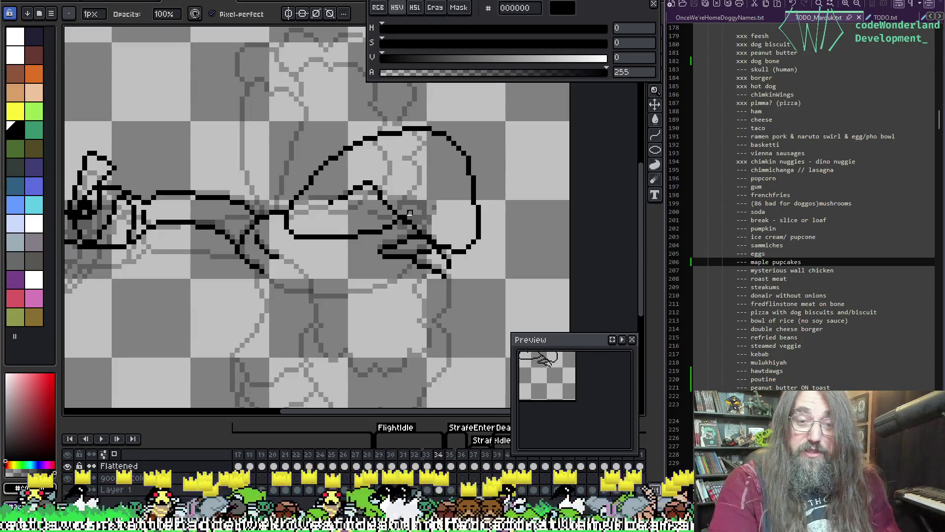
key(ctrl)
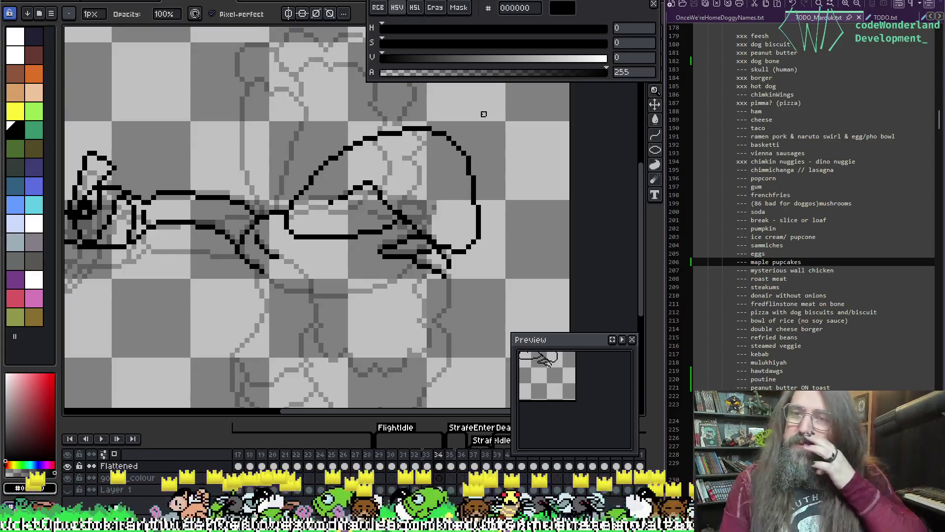
scroll(405, 132, down, 5)
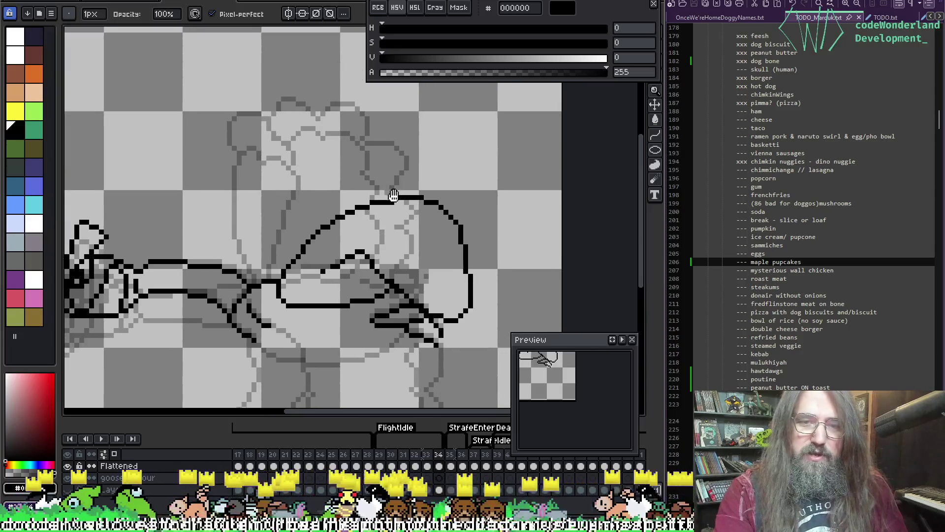
key(Return)
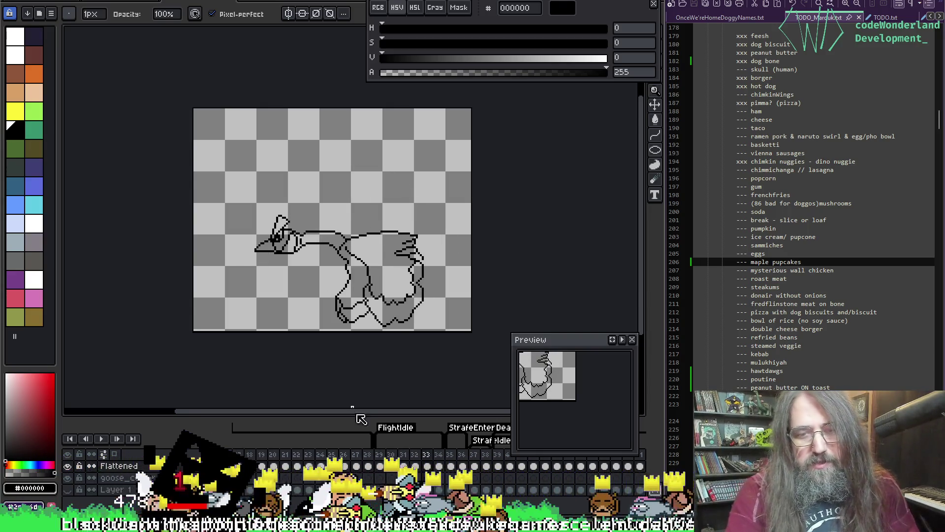
Check the duration of frames 29–34 in Frame Properties, then replay the flapping animation
drag(379, 453, 438, 466)
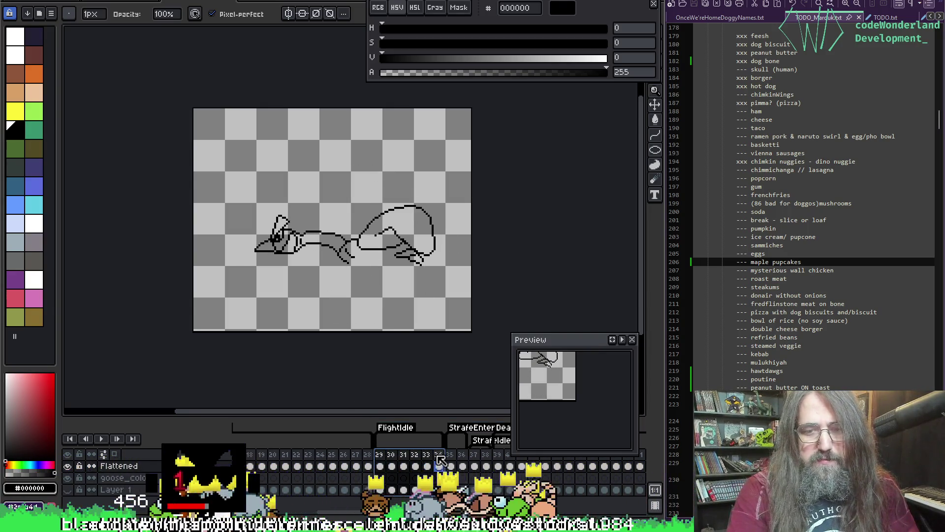
right_click(439, 454)
click(454, 442)
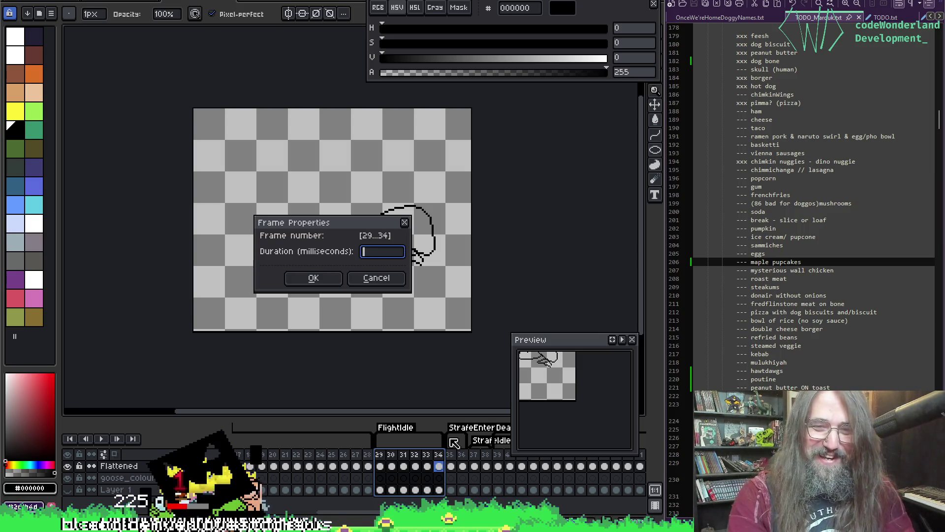
text(8)
key(Return)
key(Return)
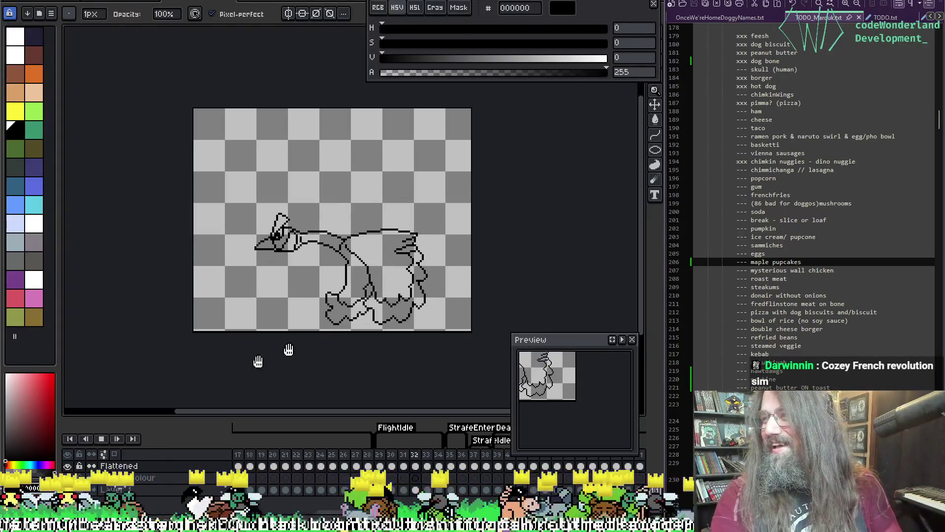
Recentre the goose and box its head with the Rectangular Marquee, then deselect
drag(288, 350, 287, 314)
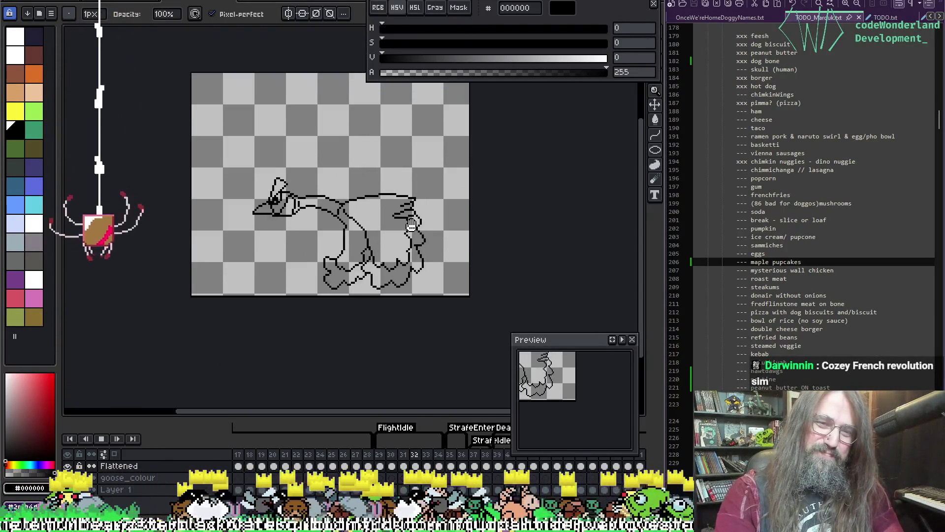
scroll(278, 149, up, 1)
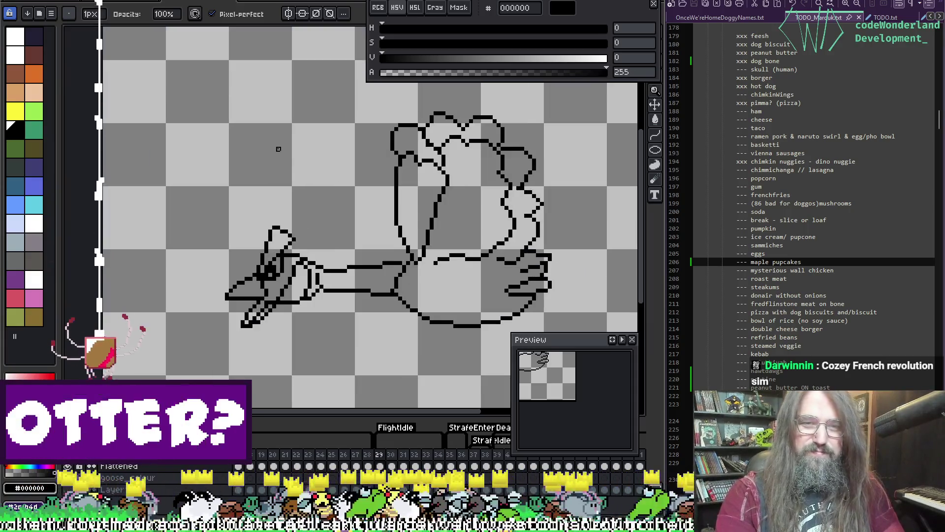
scroll(278, 149, down, 1)
drag(289, 173, 223, 211)
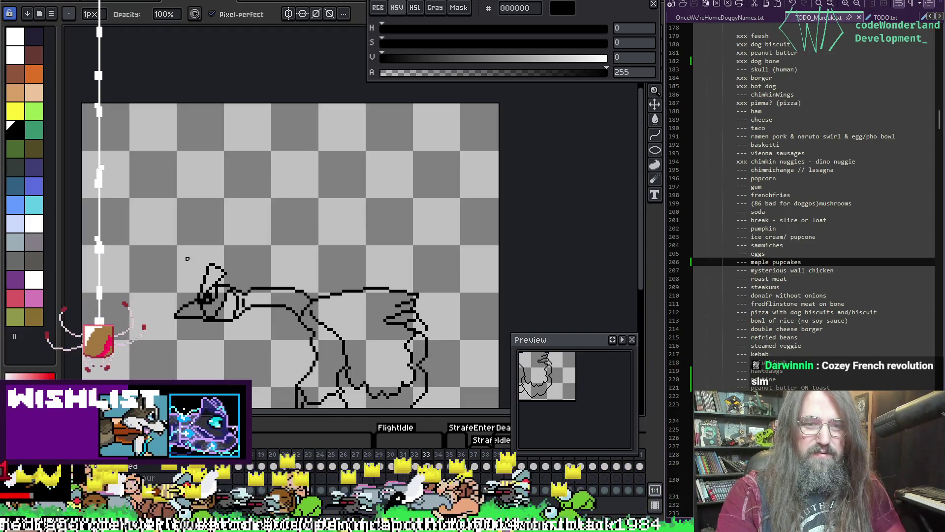
key(m)
mouse_move(163, 243)
mouse_down()
mouse_move(212, 338)
mouse_move(269, 362)
mouse_up()
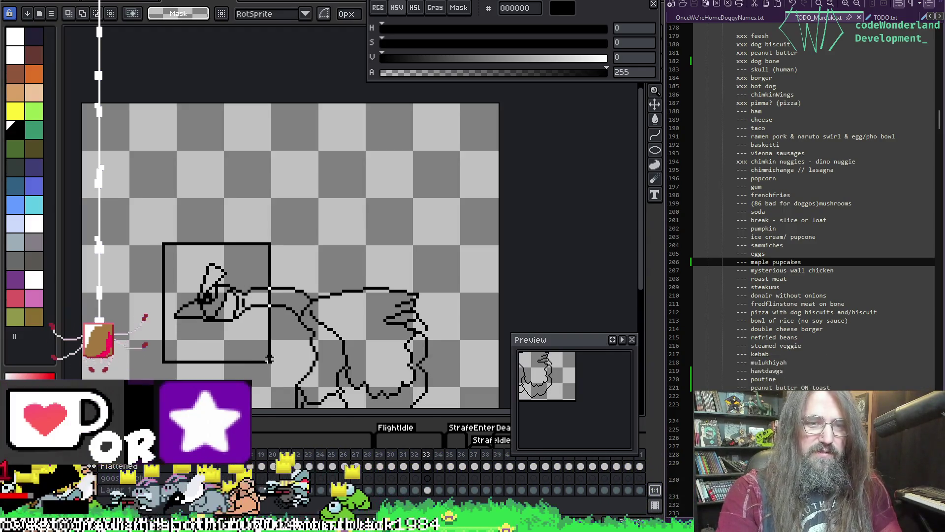
drag(101, 212, 252, 365)
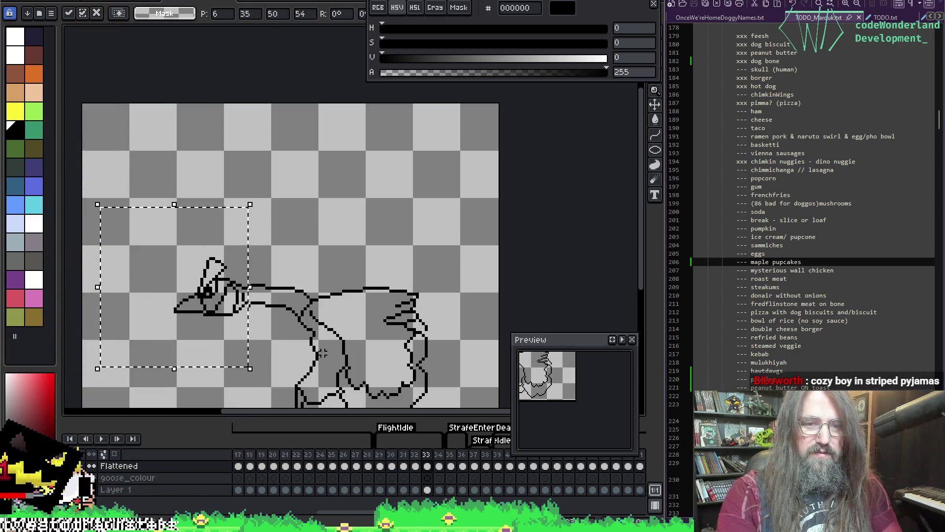
key(ctrl+d)
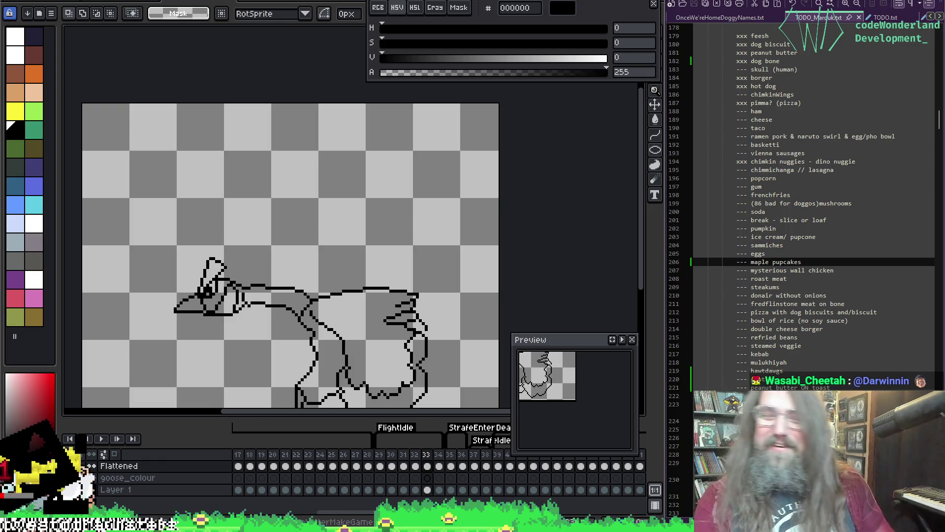
Switch to the Pencil and zoom in on the goose's head and neck
scroll(257, 192, up, 2)
key(b)
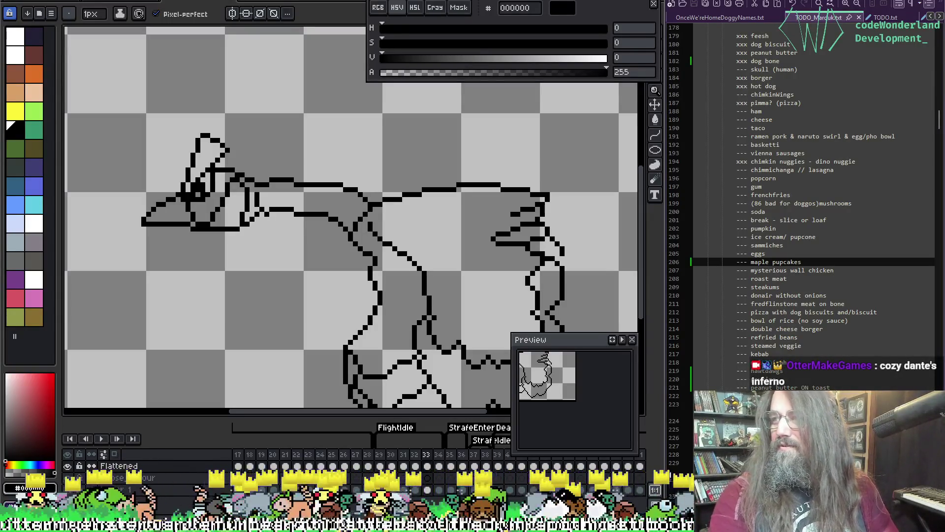
mouse_move(240, 194)
mouse_down()
mouse_move(239, 140)
mouse_move(232, 159)
mouse_up()
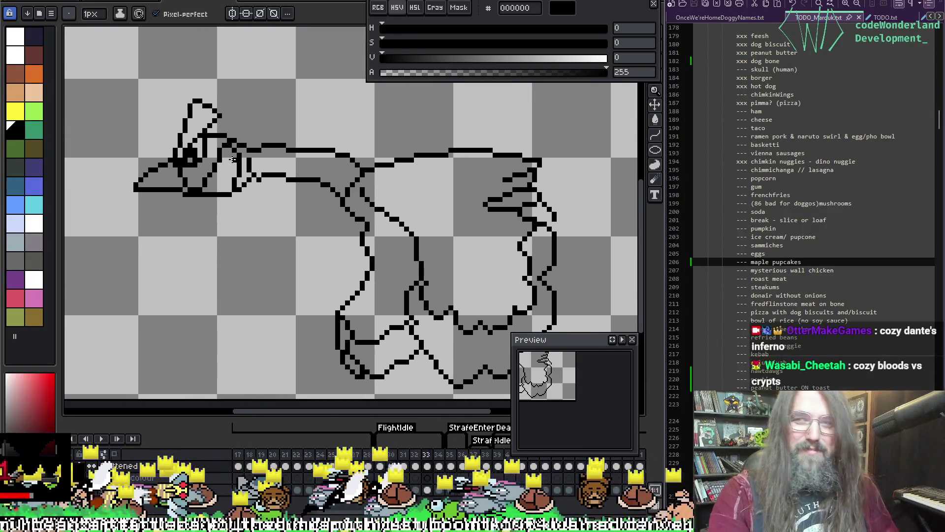
scroll(232, 159, up, 1)
scroll(233, 159, down, 1)
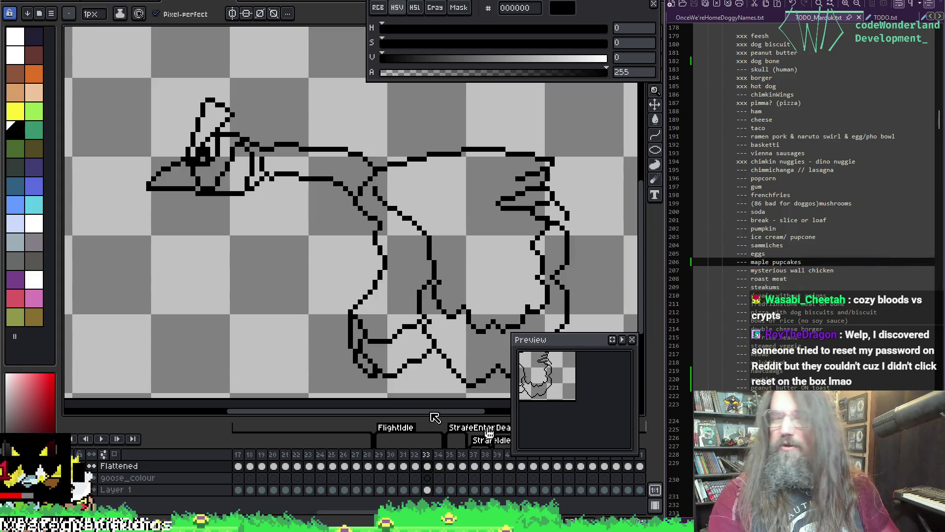
scroll(418, 249, up, 3)
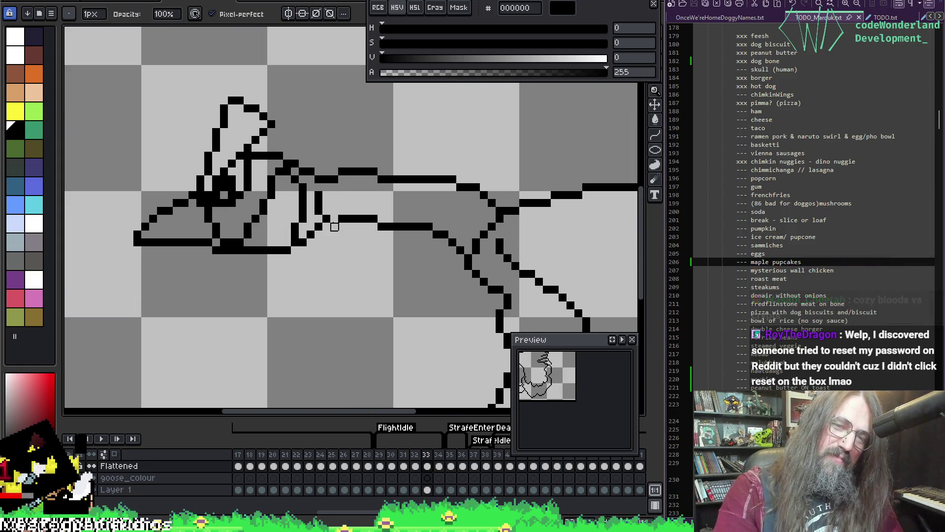
Pencil in the missing neck pixel so the upper neck line meets the lower
click(332, 218)
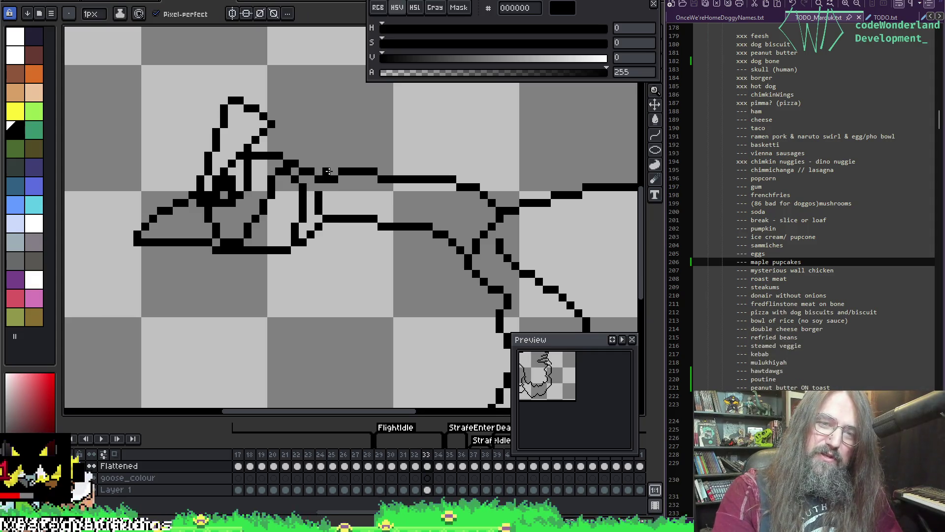
click(332, 172)
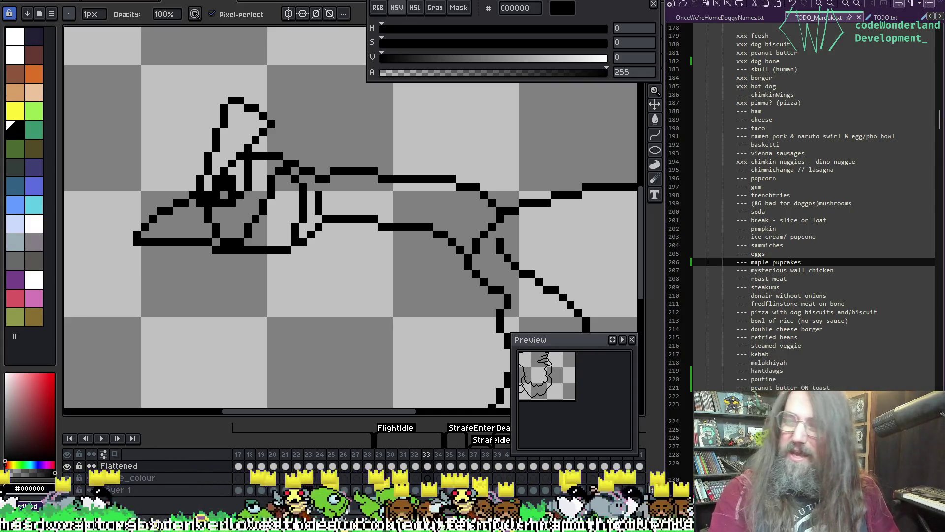
scroll(365, 281, down, 2)
scroll(308, 251, up, 2)
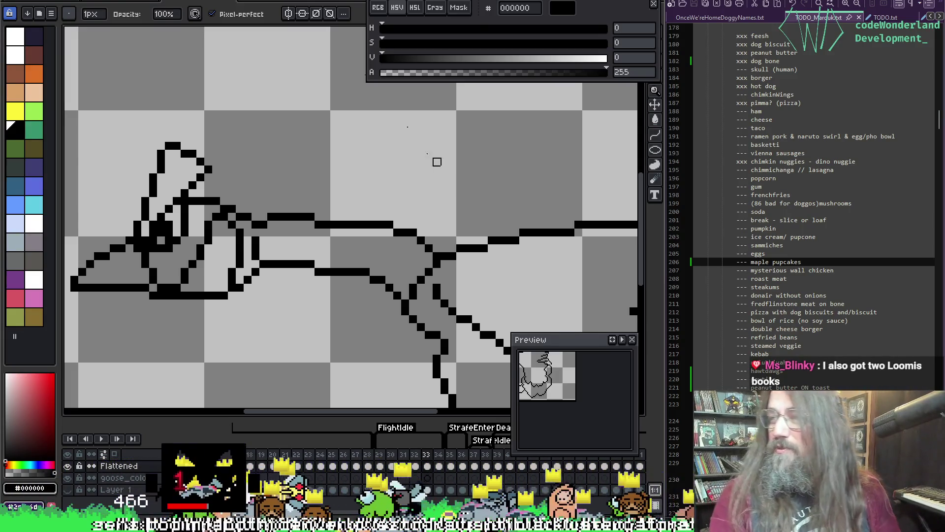
scroll(296, 283, up, 2)
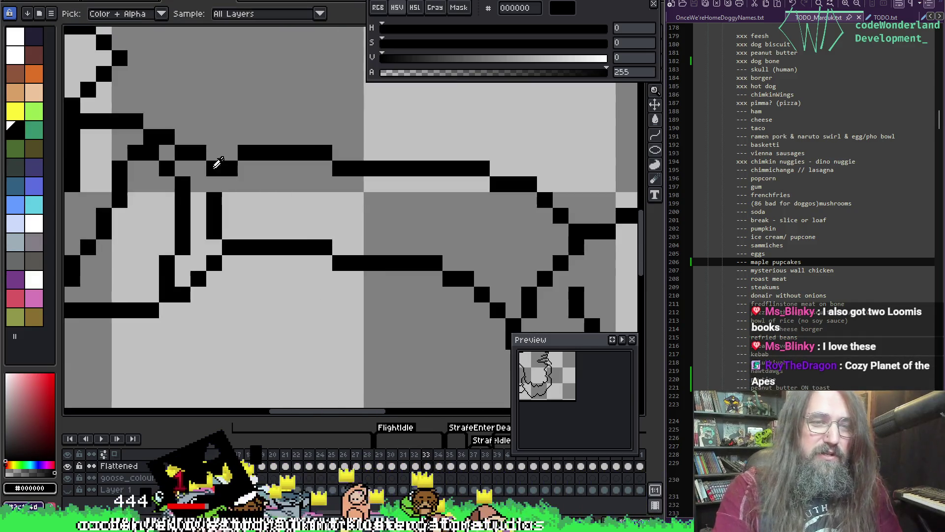
Erase the stray bump and stroke under the neck with the Eraser
key(e)
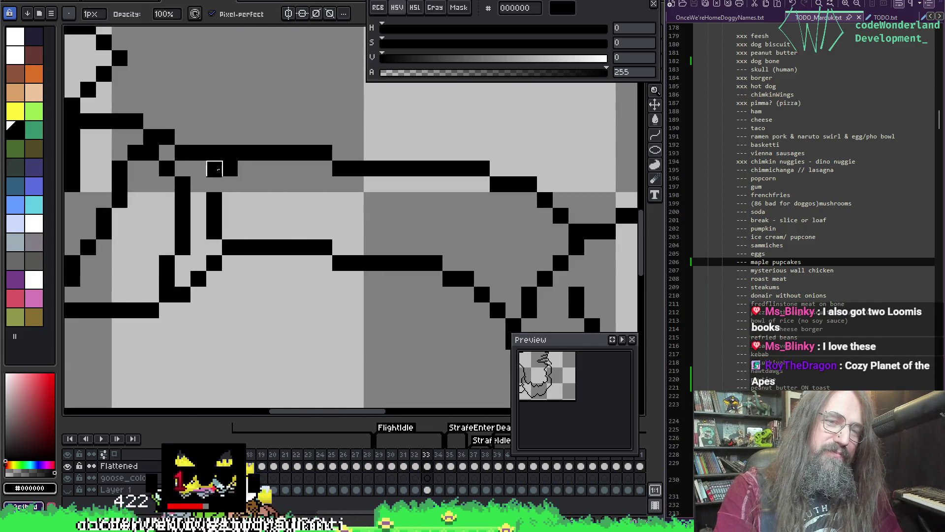
mouse_move(211, 167)
mouse_down()
mouse_move(234, 169)
mouse_move(214, 200)
mouse_move(214, 232)
mouse_up()
scroll(278, 168, down, 4)
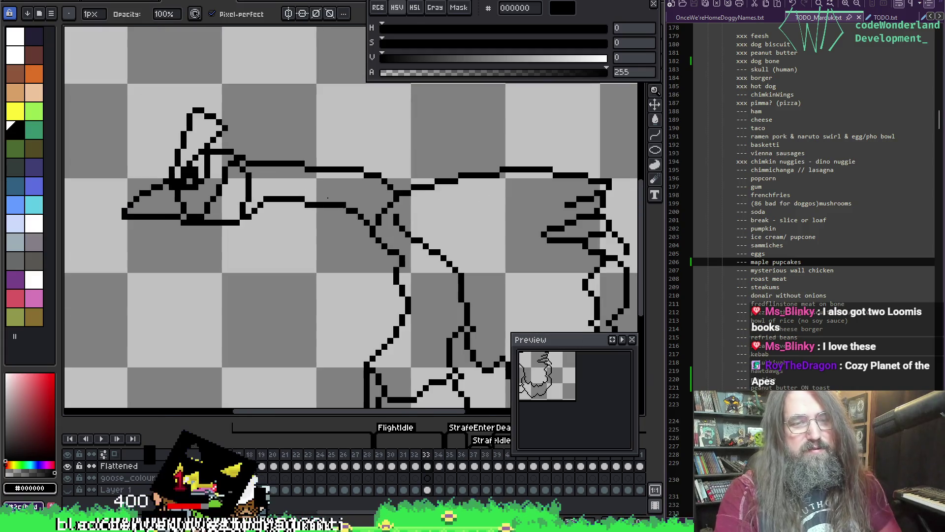
Play the animation, stop on frame 30 and step forward to frame 34
scroll(378, 193, down, 2)
key(Return)
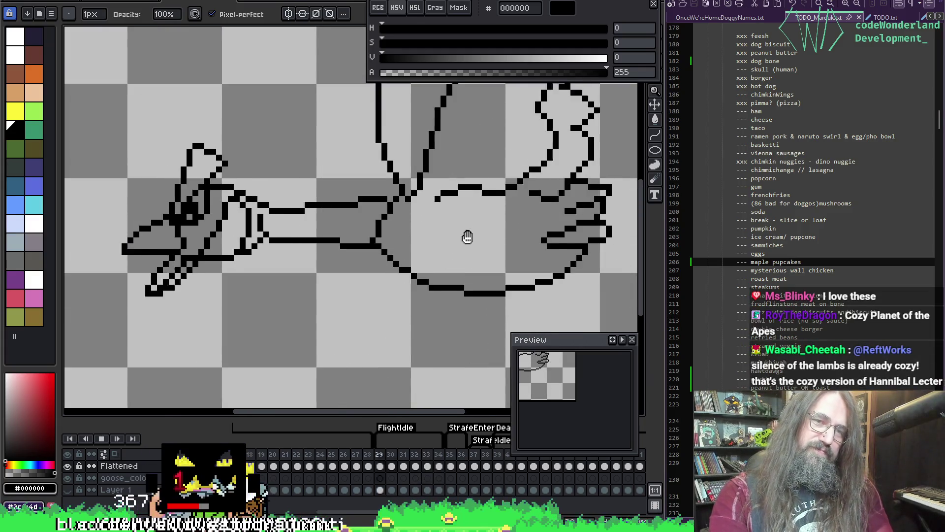
mouse_move(466, 236)
mouse_down()
mouse_move(474, 238)
mouse_move(302, 251)
mouse_move(341, 268)
mouse_up()
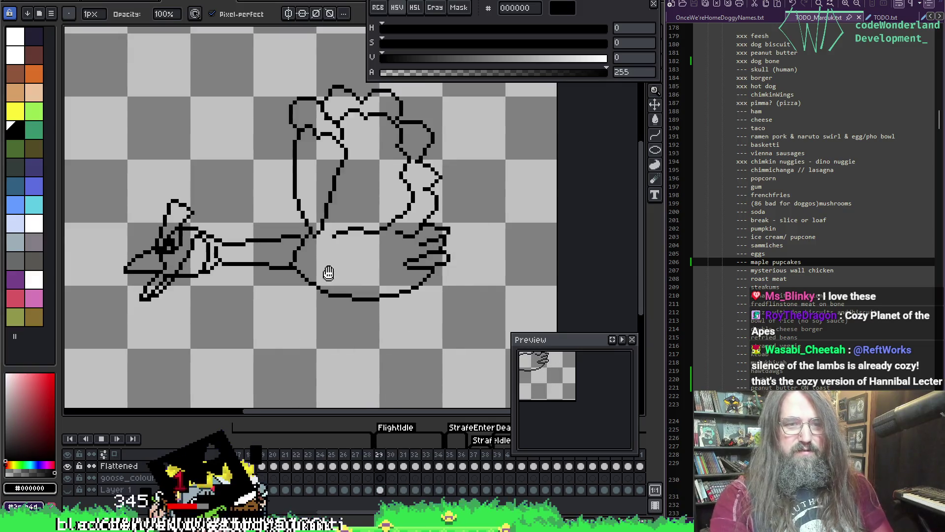
key(Return)
key(Right)
key(Right)
key(Right)
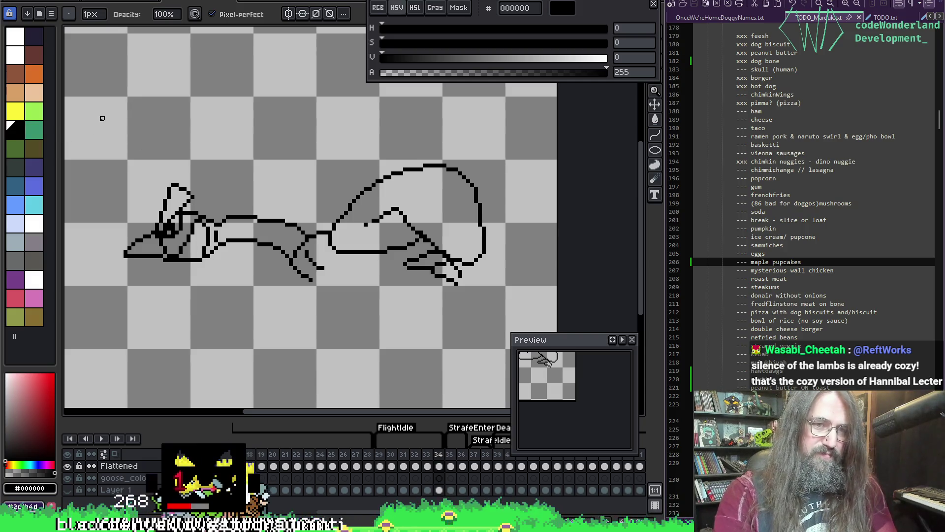
Marquee-select the goose's head and neck area, including the space above the head
key(m)
mouse_move(85, 196)
mouse_down()
mouse_move(125, 279)
mouse_move(145, 284)
mouse_move(137, 286)
mouse_up()
mouse_move(92, 290)
mouse_down()
mouse_move(227, 280)
mouse_move(215, 283)
mouse_up()
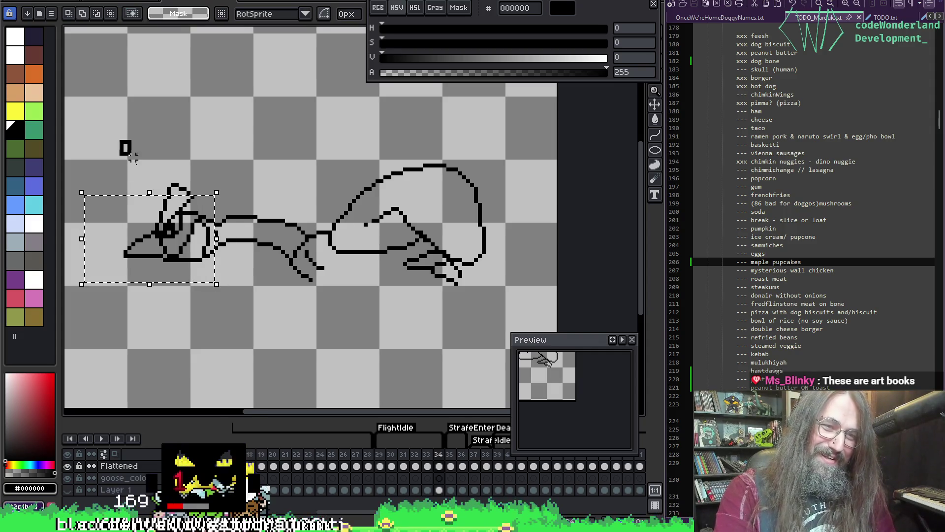
drag(131, 155, 207, 212)
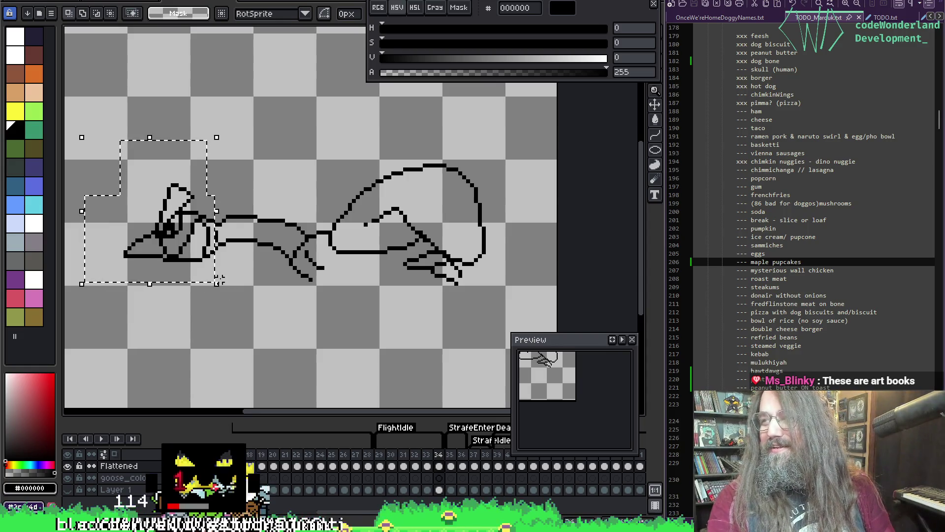
scroll(196, 307, up, 1)
drag(210, 274, 253, 279)
scroll(212, 197, up, 1)
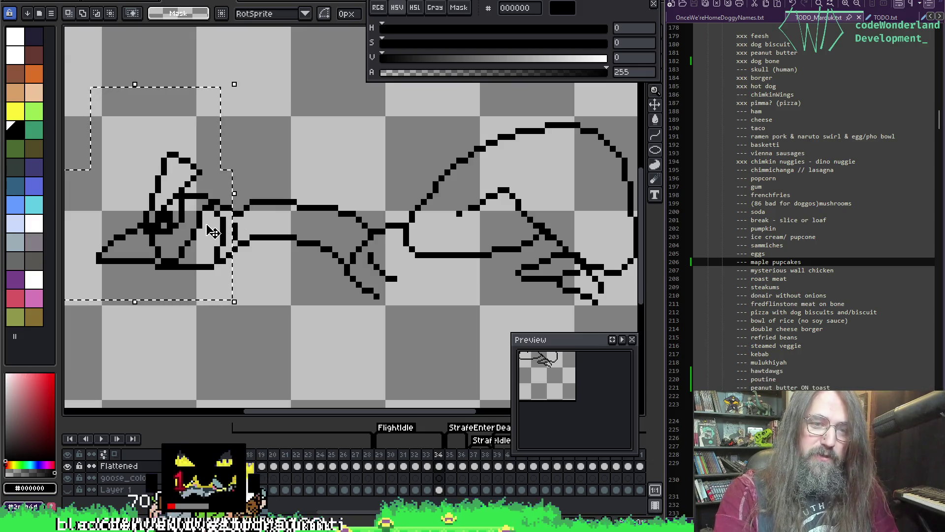
Nudge the selected head down one pixel, then drag it up into place
key(Down)
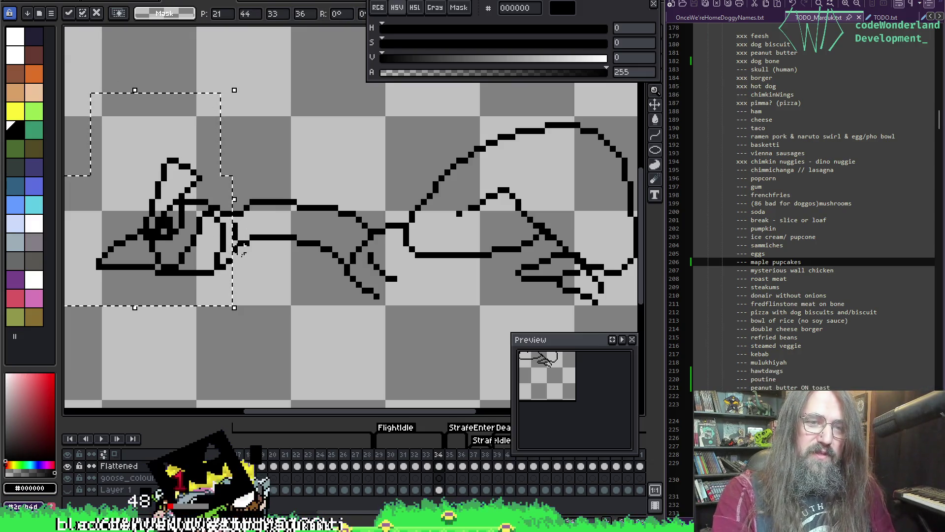
key(Return)
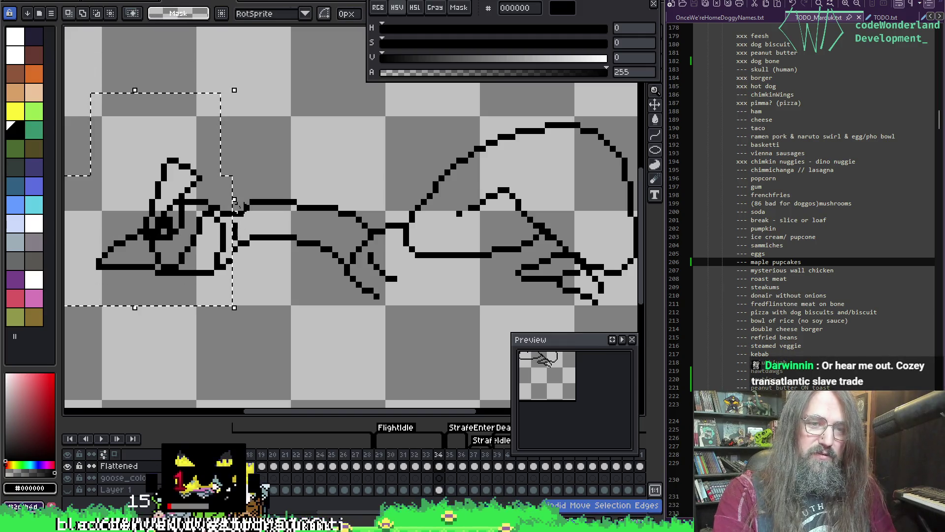
drag(236, 202, 232, 201)
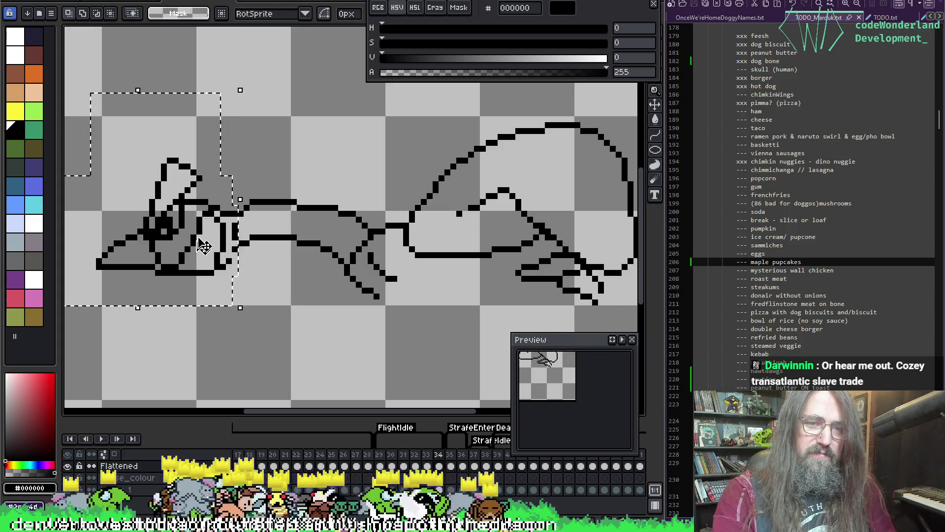
drag(204, 246, 204, 235)
Commit the head's position, then pencil the neck-line gap and extend the horizontal line leftward
click(264, 232)
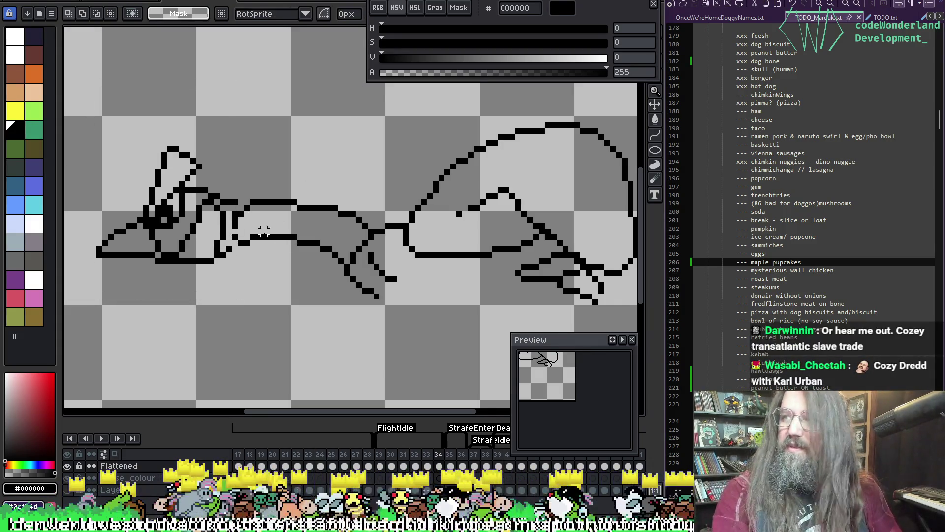
scroll(300, 266, up, 3)
key(b)
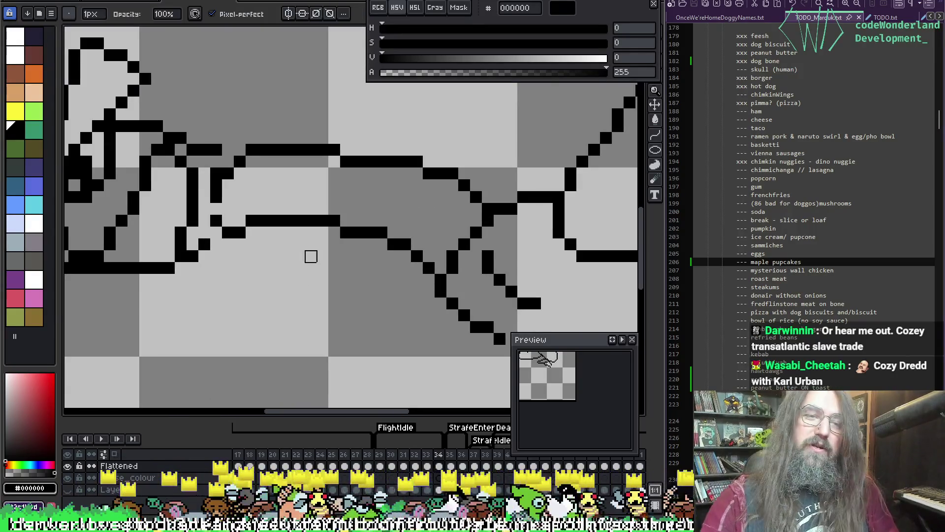
key(e)
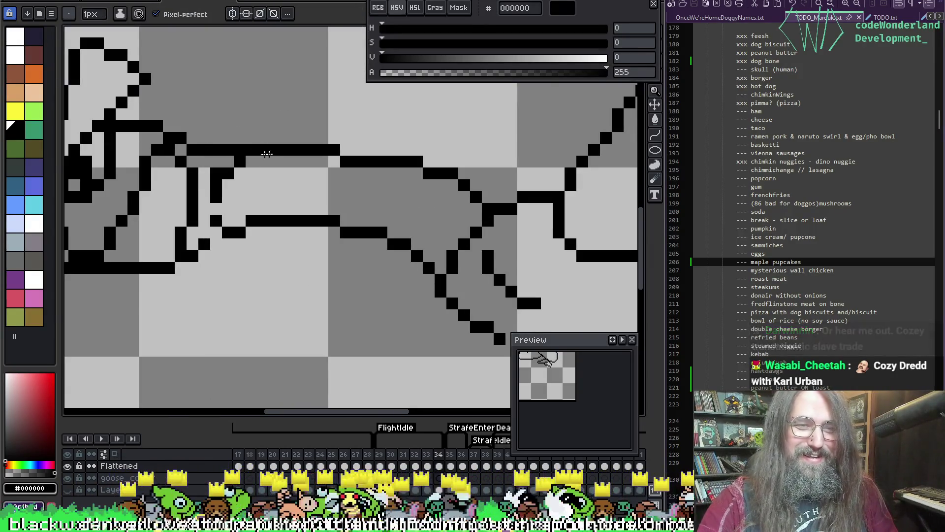
key(b)
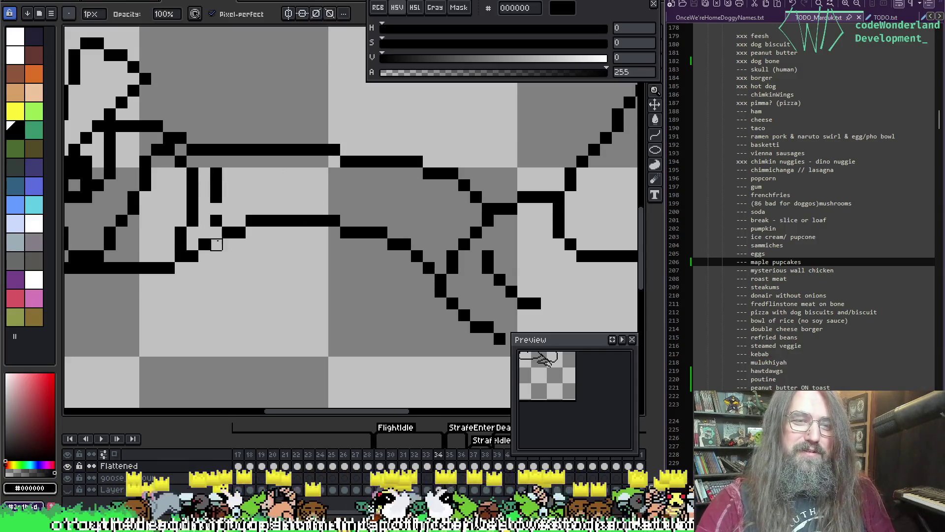
click(216, 231)
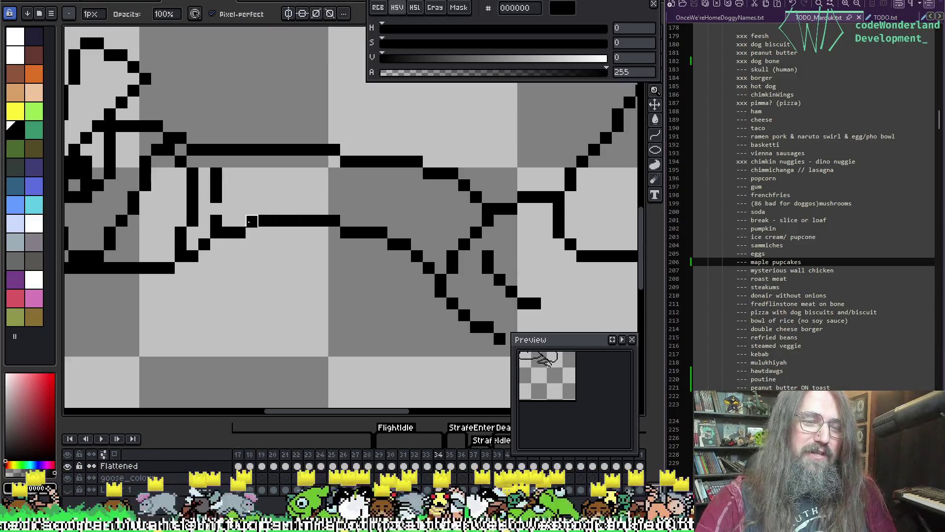
drag(252, 222, 240, 222)
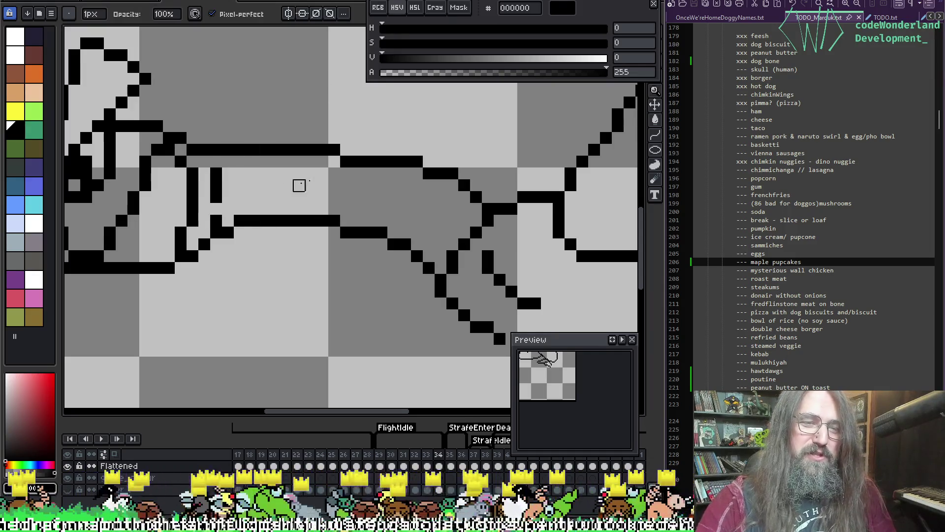
scroll(337, 194, up, 2)
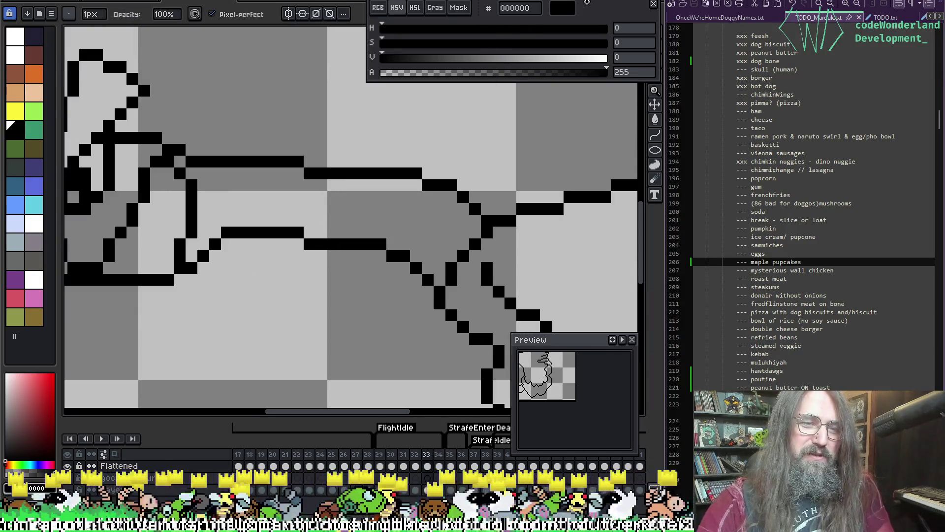
Advance to frame 35 and bring the goose's head into view
key(Right)
mouse_move(226, 107)
mouse_down()
mouse_move(344, 122)
mouse_move(335, 125)
mouse_up()
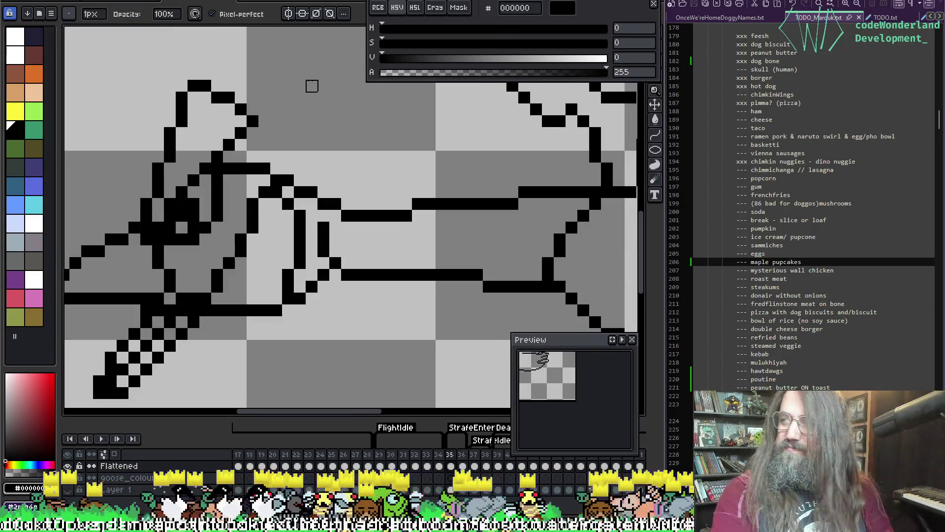
scroll(302, 120, down, 3)
Clear the marquee selection and pencil in the gap in frame 35's neck line
key(m)
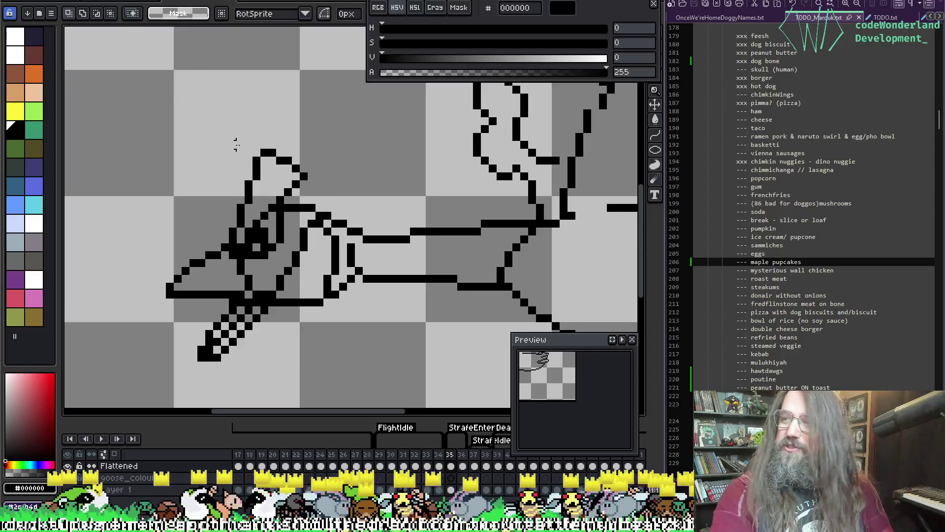
mouse_move(147, 91)
mouse_down()
mouse_move(279, 362)
mouse_move(364, 389)
mouse_move(389, 387)
mouse_up()
key(ctrl+d)
scroll(394, 243, up, 2)
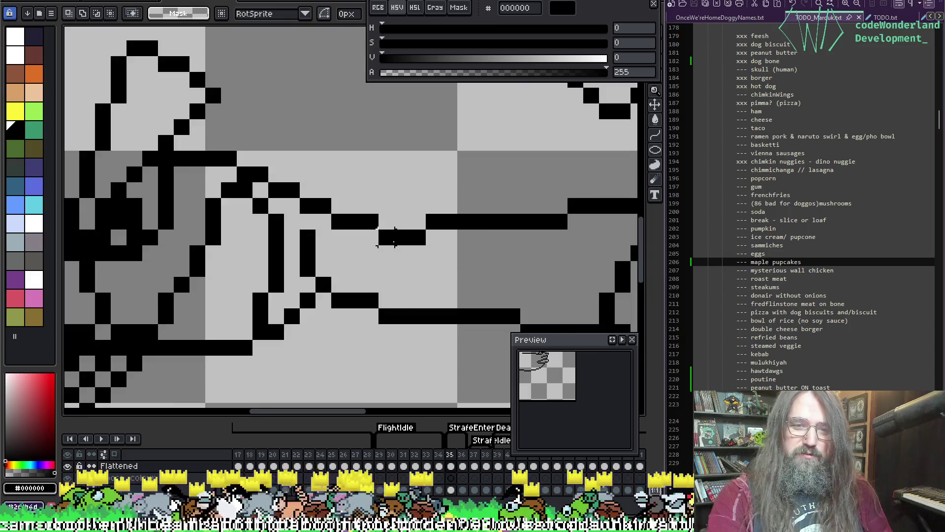
key(b)
mouse_move(386, 222)
mouse_down()
mouse_move(415, 237)
mouse_move(386, 236)
mouse_move(481, 239)
mouse_up()
Save the sprite with Ctrl+S and zoom out to see the whole goose
key(ctrl+s)
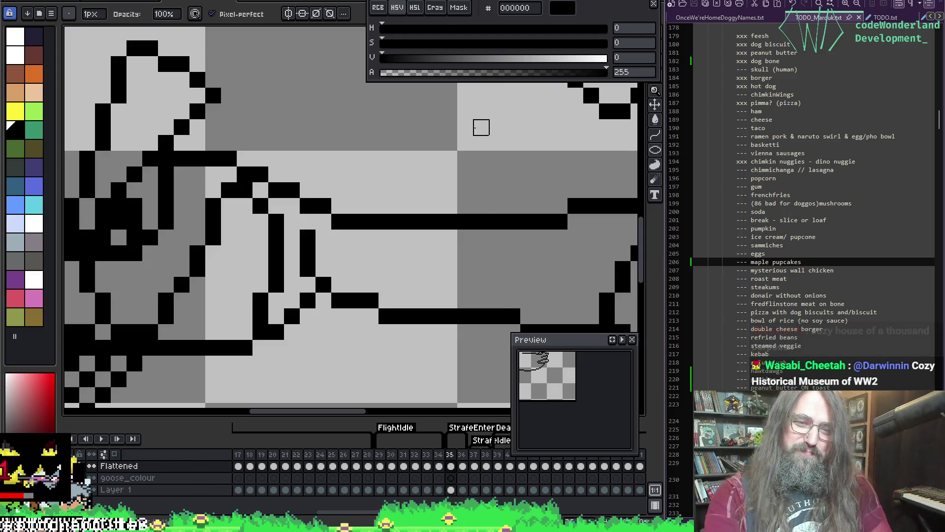
scroll(481, 127, down, 4)
mouse_move(539, 306)
mouse_down()
mouse_move(247, 275)
mouse_move(359, 295)
mouse_move(402, 255)
mouse_move(545, 190)
mouse_move(485, 200)
mouse_up()
scroll(444, 249, down, 1)
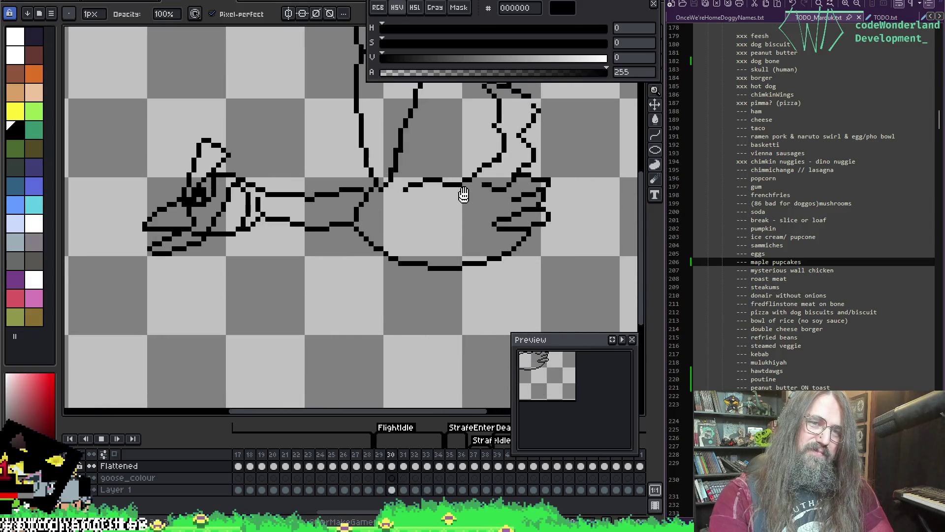
Stop playback and flip between frames 30 and 31 to compare, ending on frame 30
key(Return)
key(Left)
key(Right)
key(Left)
key(Right)
key(Left)
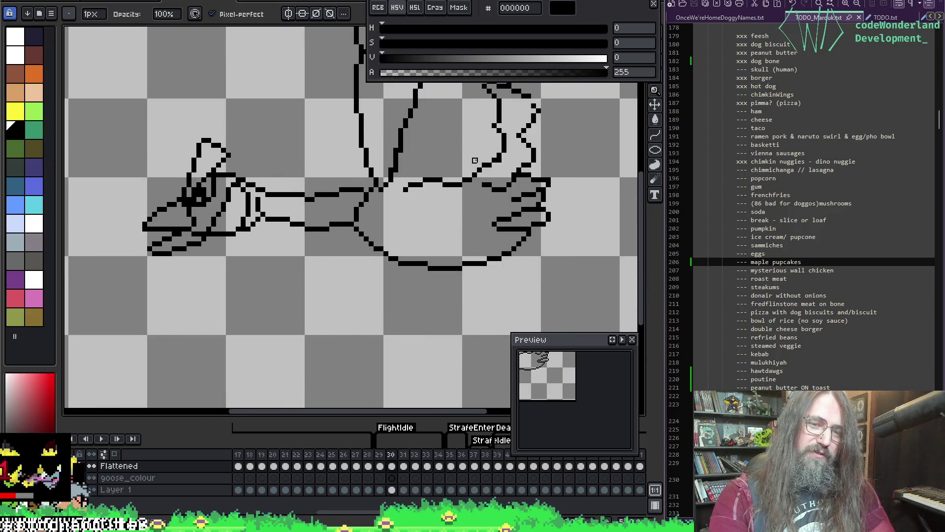
key(Left)
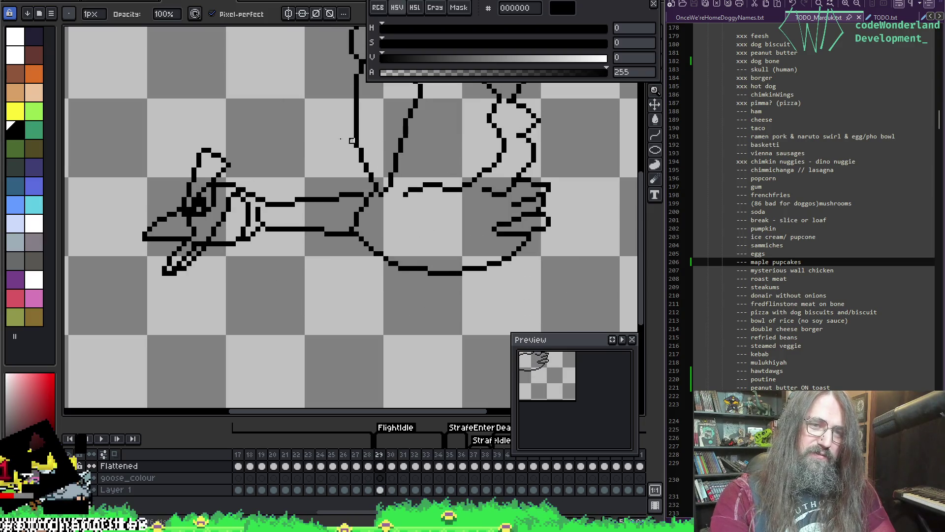
key(Left)
key(Right)
key(Right)
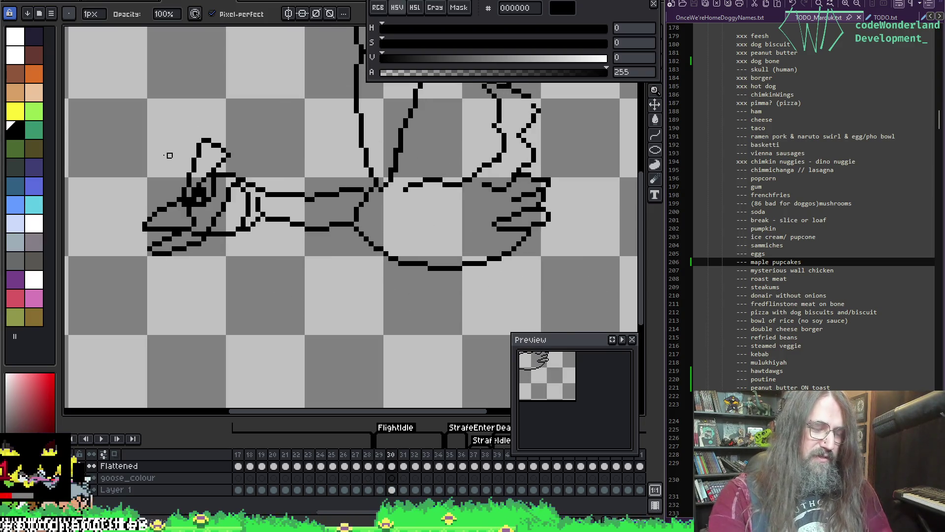
Marquee-select the goose's head on frame 30, then drop the selection
key(m)
mouse_move(95, 95)
mouse_down()
mouse_move(253, 226)
mouse_move(289, 272)
mouse_up()
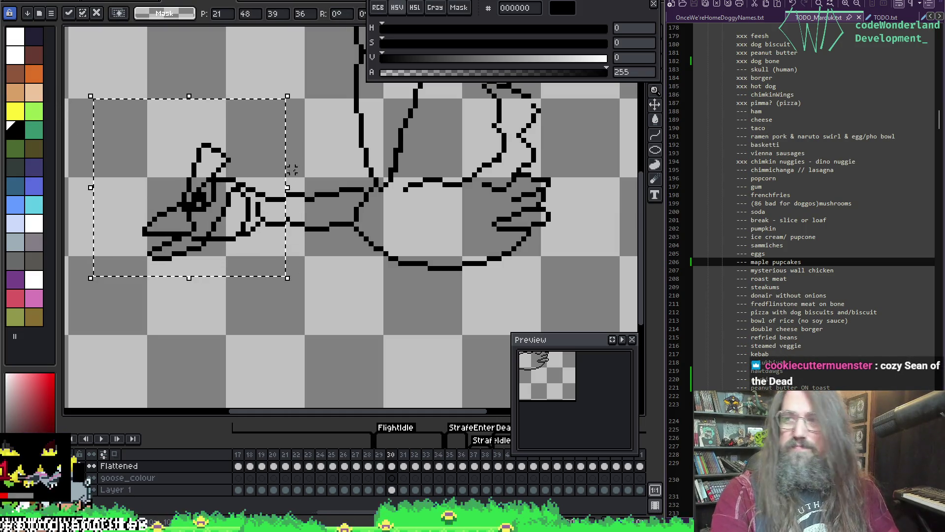
key(ctrl+d)
scroll(287, 174, up, 2)
scroll(287, 174, down, 1)
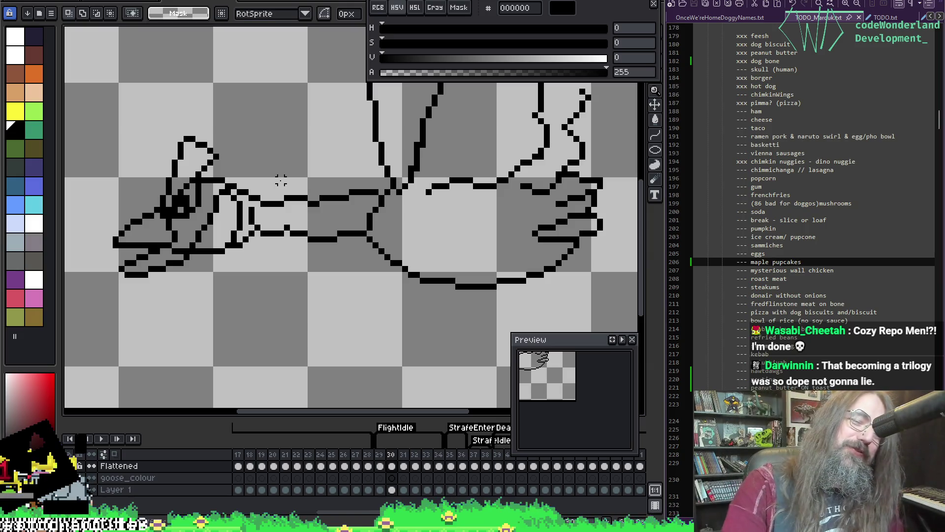
Erase the stray neck segment and lower-neck bump, then pencil in the lower neck gap
key(b)
key(e)
mouse_move(284, 198)
mouse_down()
mouse_move(305, 199)
mouse_move(299, 192)
mouse_up()
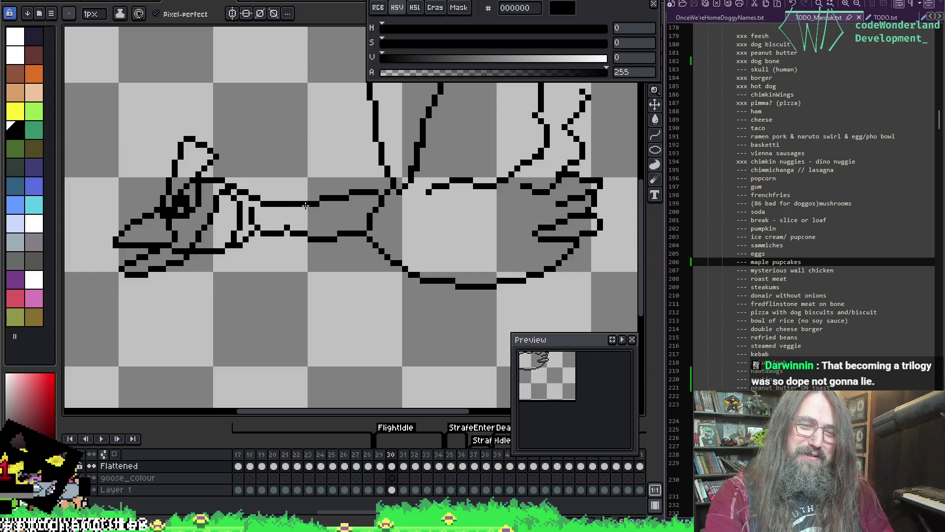
key(e)
click(288, 227)
key(b)
click(284, 234)
Dismiss the right-click menu with Escape while the sprite finishes saving
right_click(294, 229)
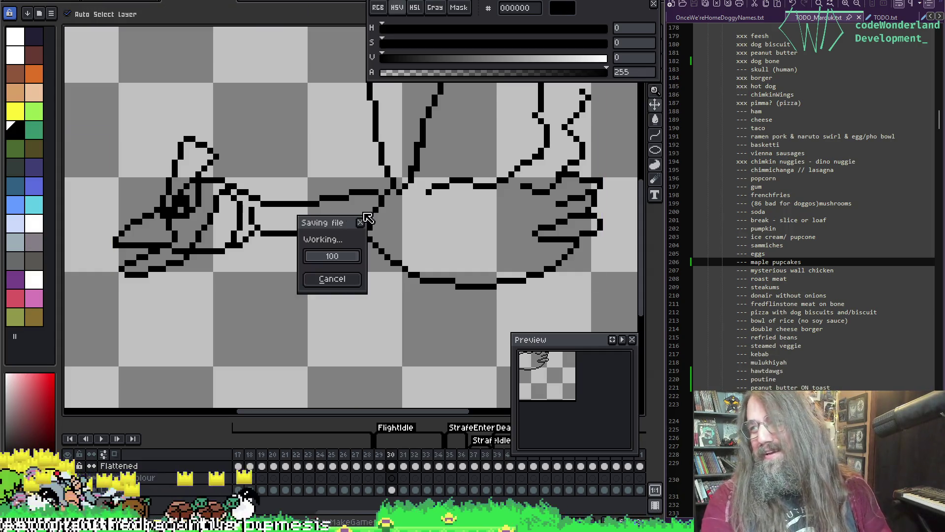
key(Escape)
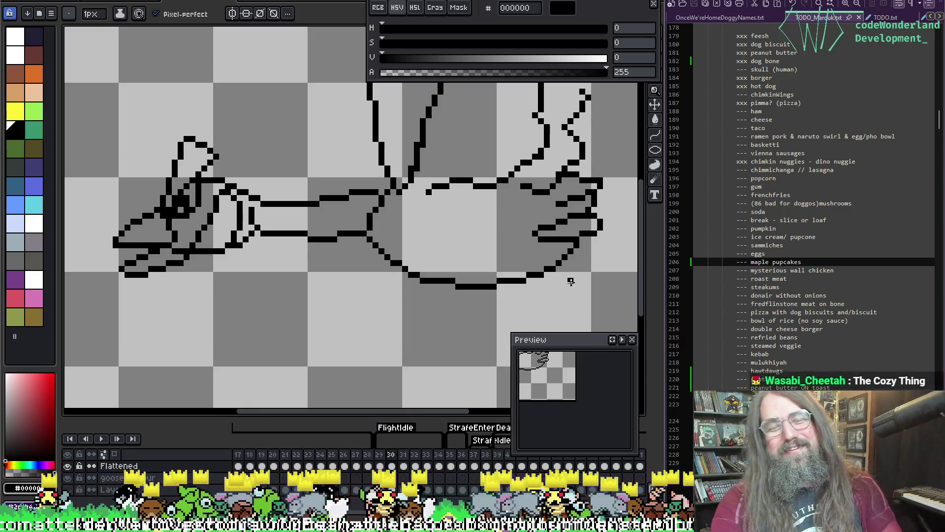
Recentre the goose and play the flapping animation
drag(333, 251, 309, 288)
key(Return)
scroll(318, 266, down, 1)
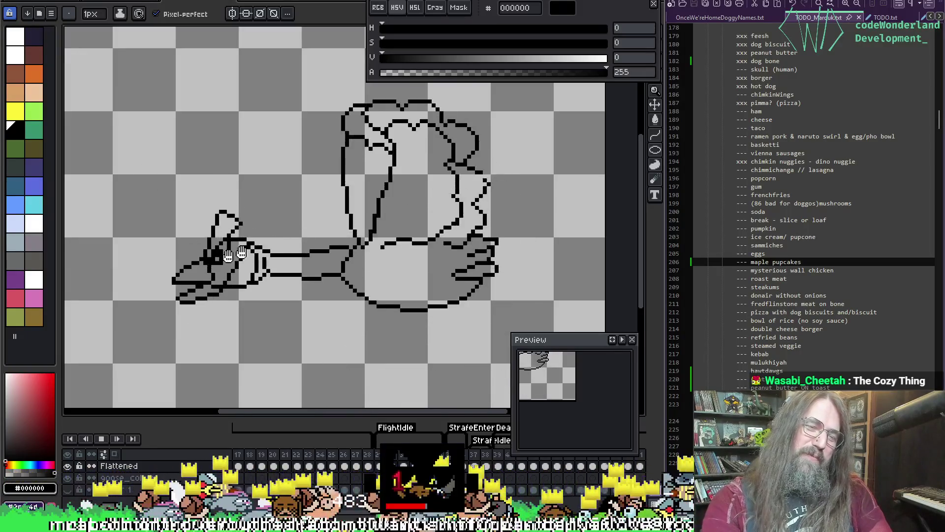
scroll(256, 246, down, 1)
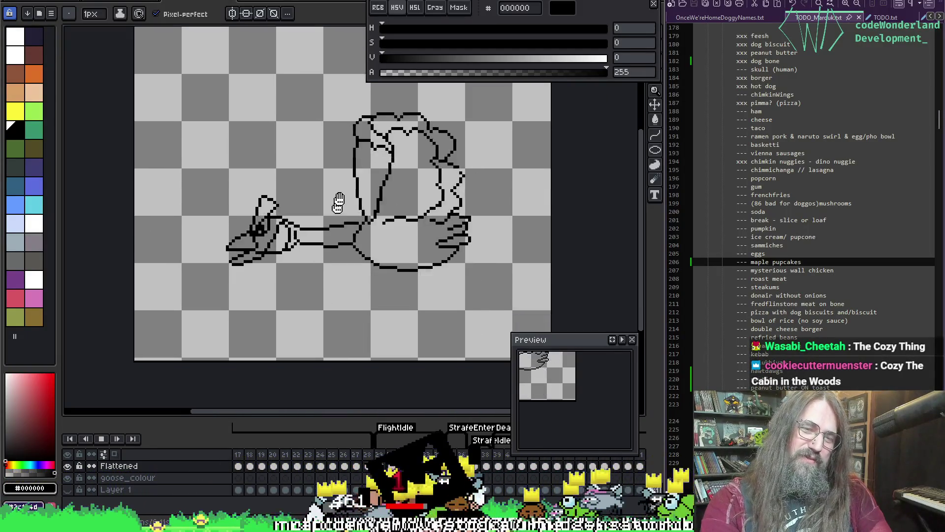
scroll(270, 226, up, 1)
scroll(285, 175, up, 1)
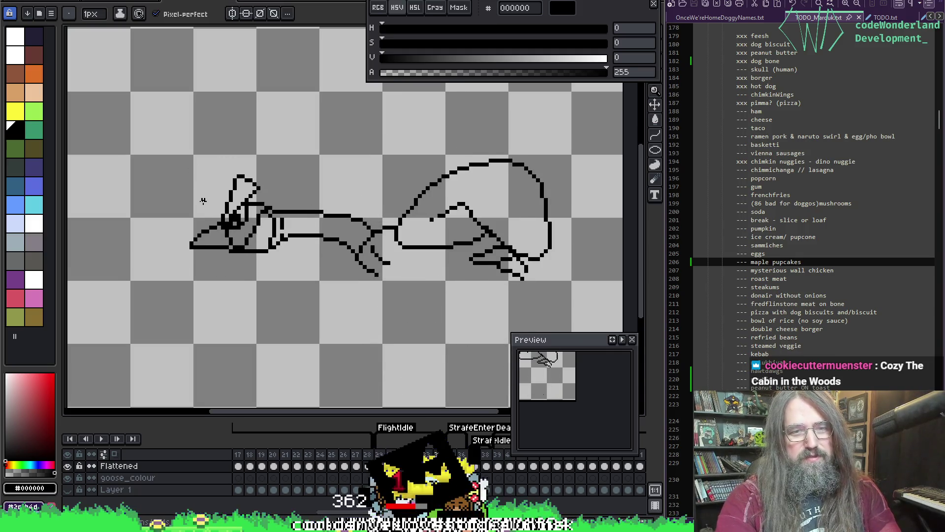
Marquee-select the goose's head, nudge it one pixel right, and deselect to commit
key(m)
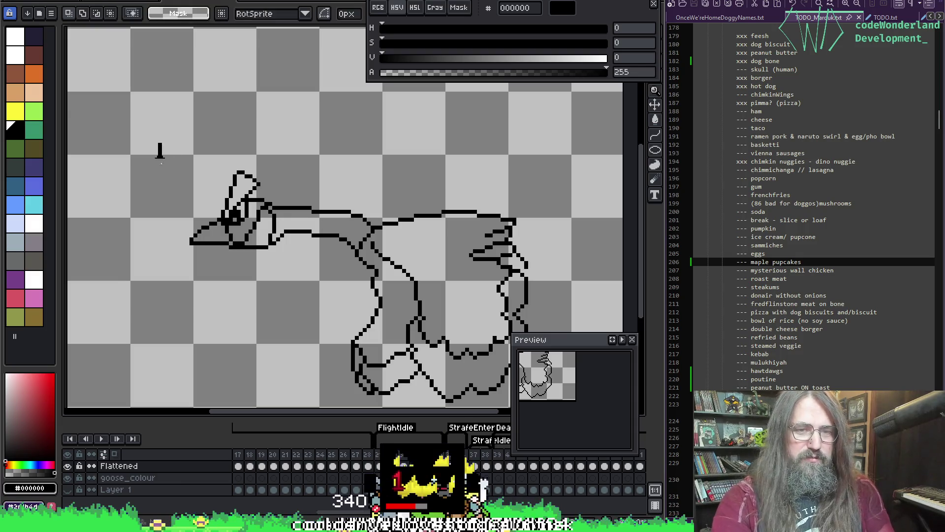
mouse_move(159, 142)
mouse_down()
mouse_move(285, 286)
mouse_move(302, 286)
mouse_up()
key(Right)
key(ctrl+d)
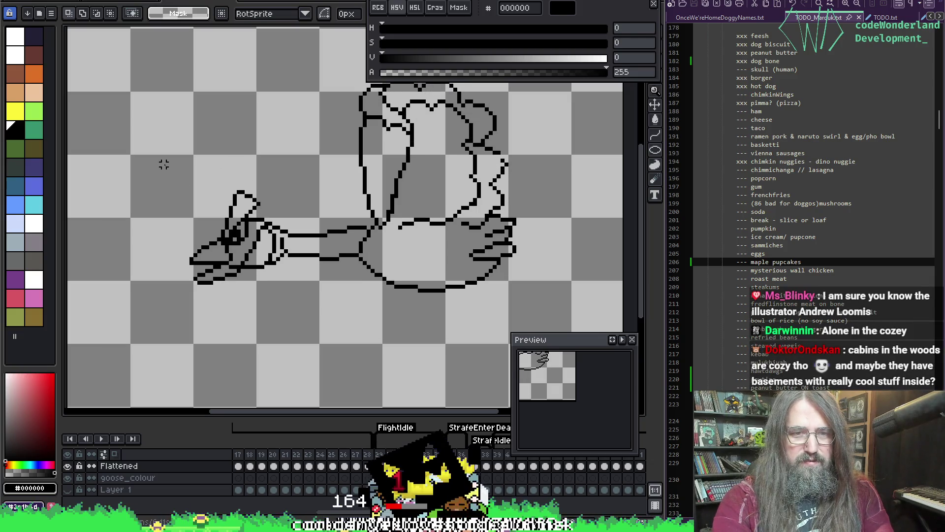
mouse_move(159, 163)
mouse_down()
mouse_move(283, 337)
mouse_move(298, 342)
mouse_up()
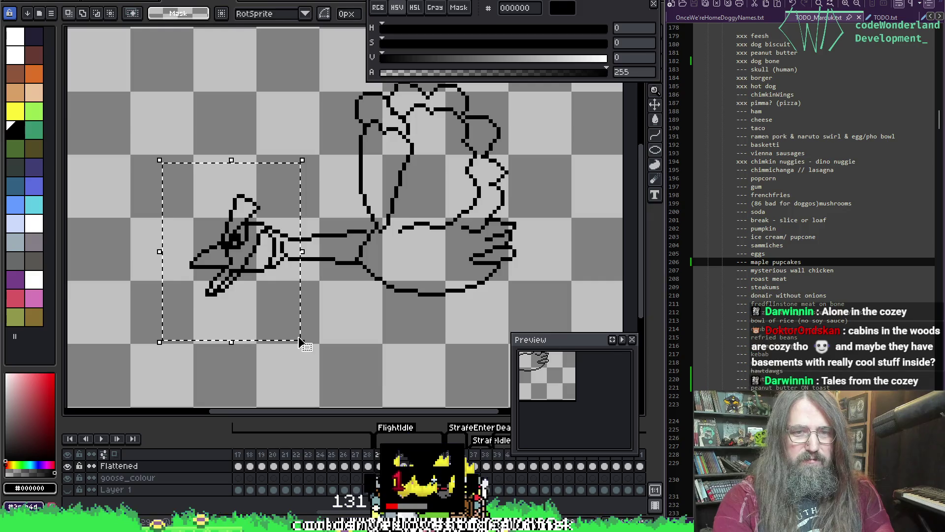
key(ctrl+d)
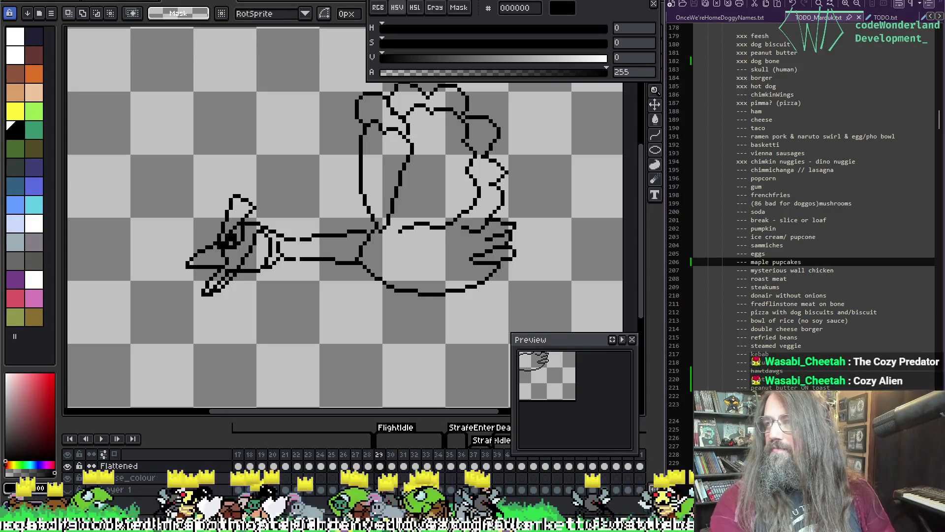
In the browser, preview the Andrew Loomis portrait painting and four-portrait pencil study
key(alt+Tab)
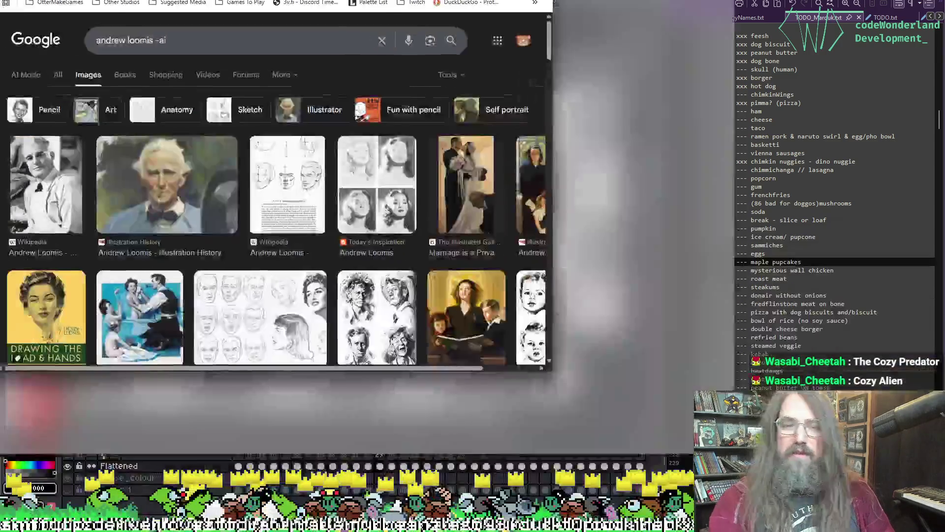
scroll(192, 256, down, 1)
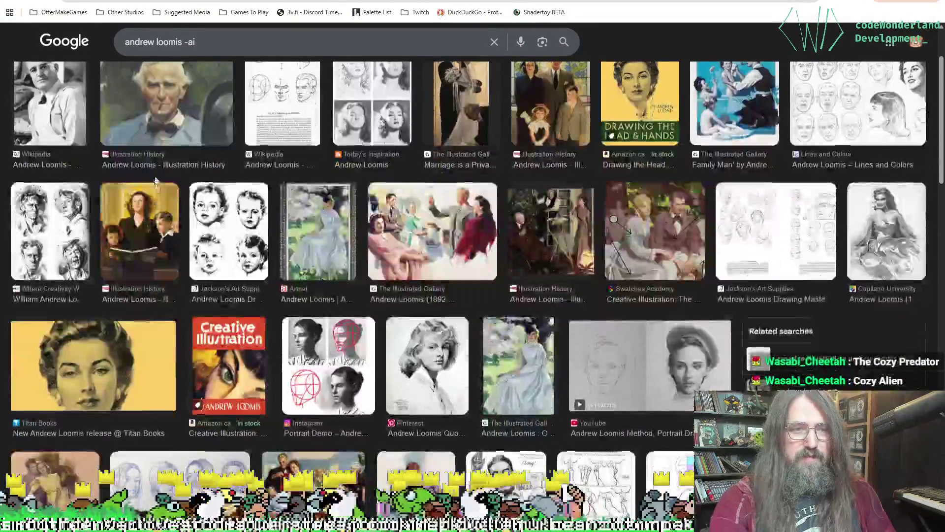
scroll(192, 256, up, 1)
click(192, 247)
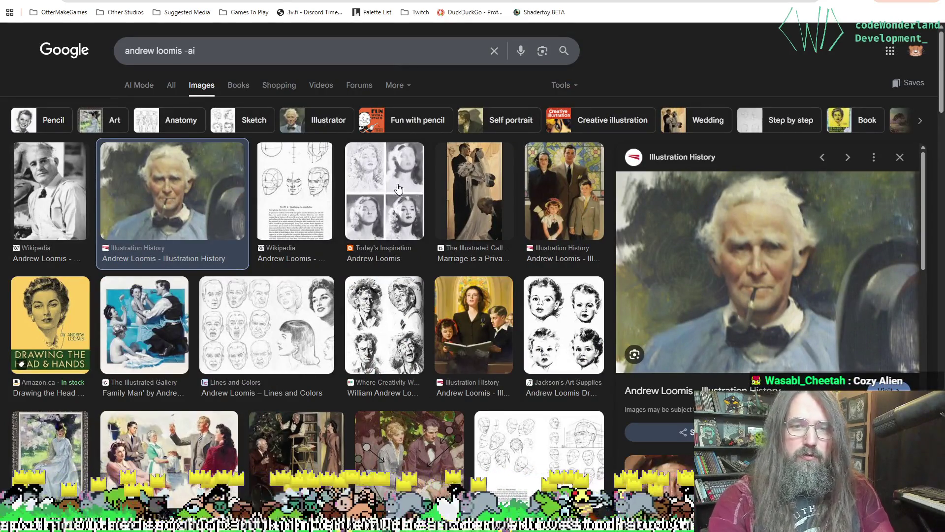
click(384, 197)
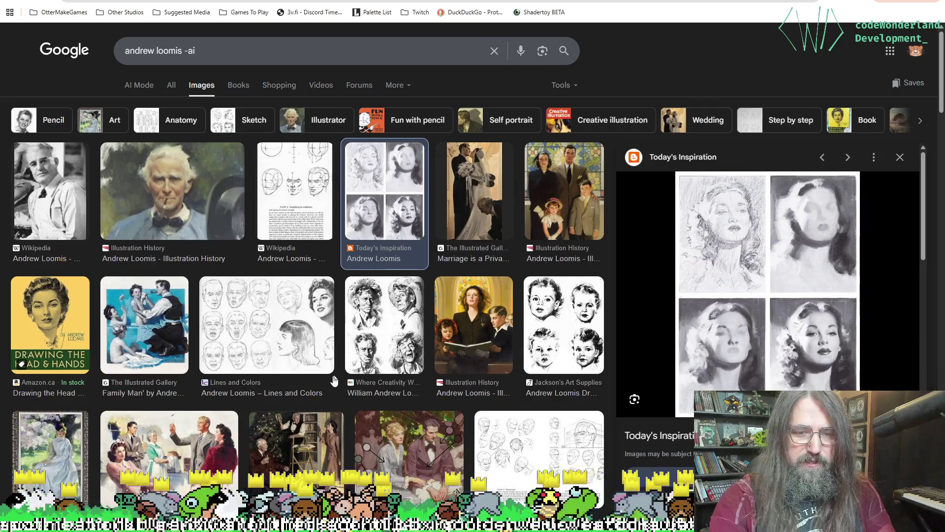
Preview the wheelchair, portrait, wedding and family-reading Andrew Loomis paintings
scroll(146, 353, down, 3)
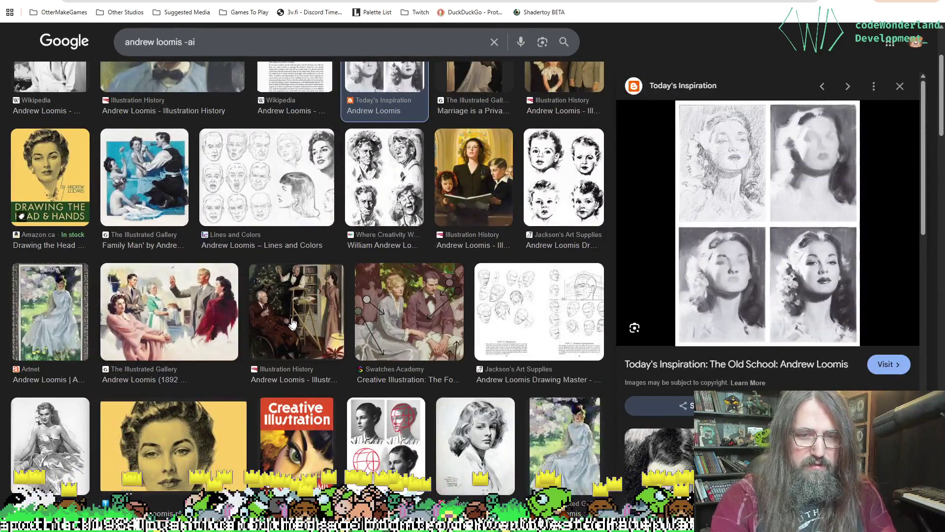
click(274, 279)
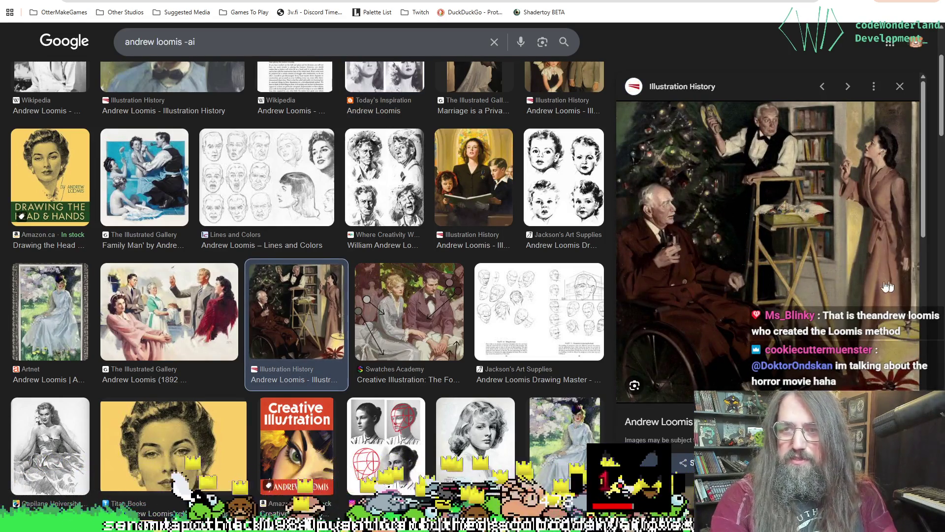
scroll(363, 250, down, 1)
scroll(396, 272, down, 3)
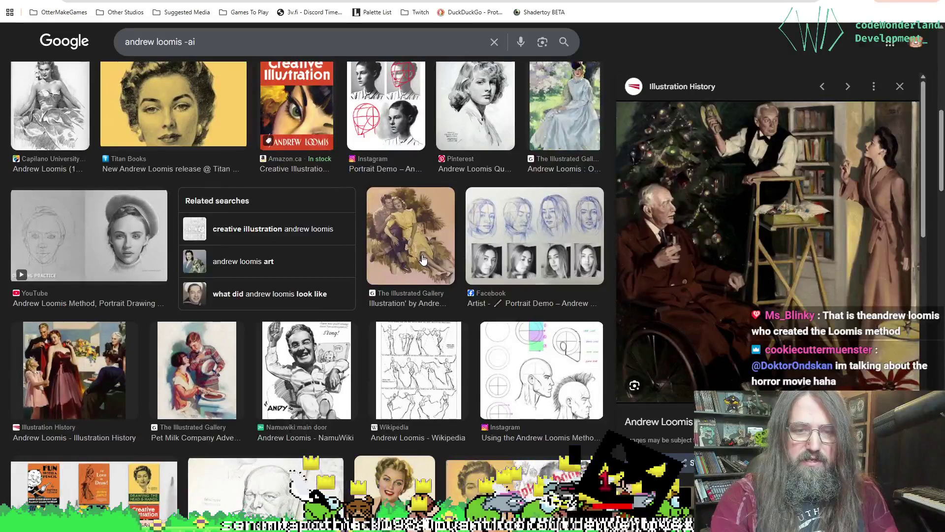
scroll(409, 199, up, 10)
scroll(409, 199, up, 2)
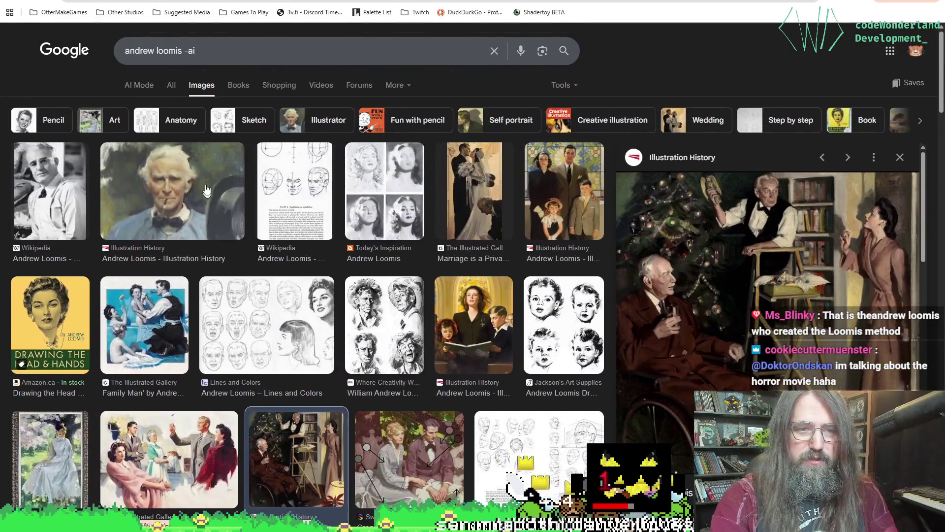
click(207, 192)
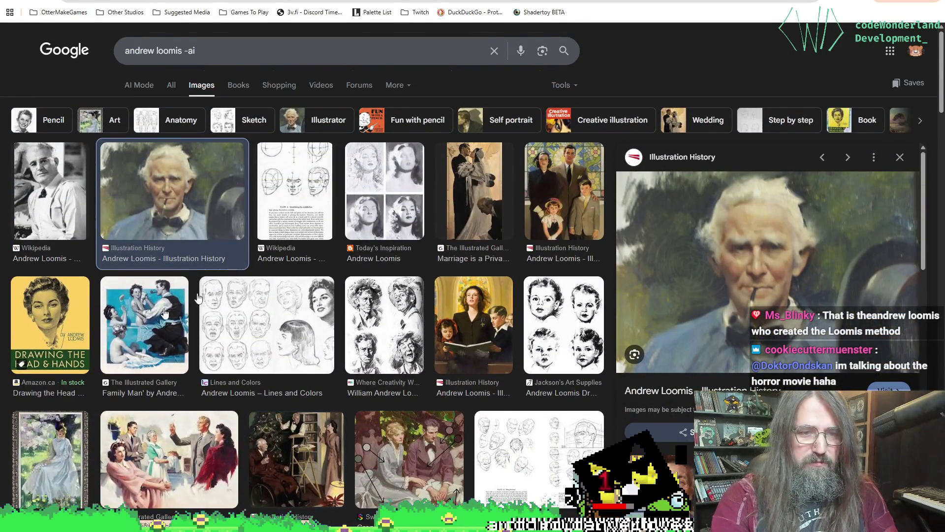
click(488, 193)
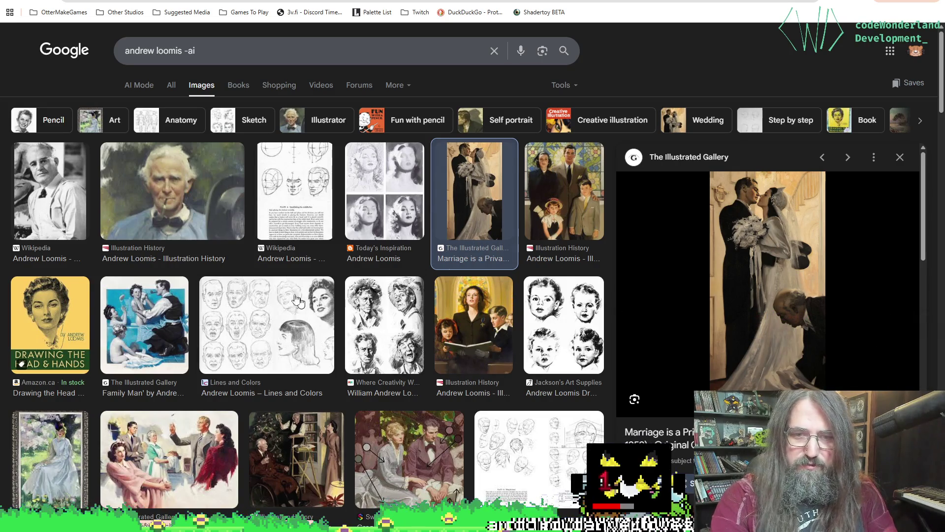
click(495, 328)
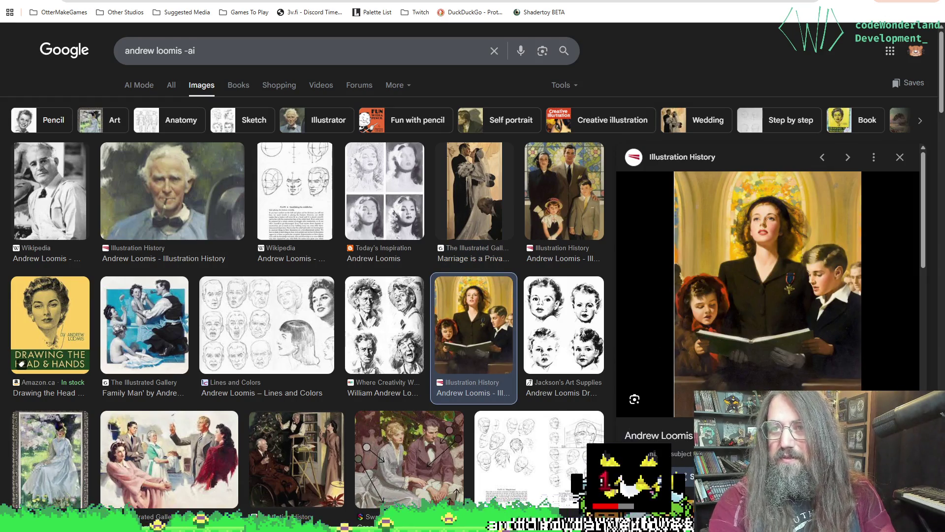
Switch to Aseprite and back, then scroll through the 'francis bacon -ai' image results
key(alt+Tab)
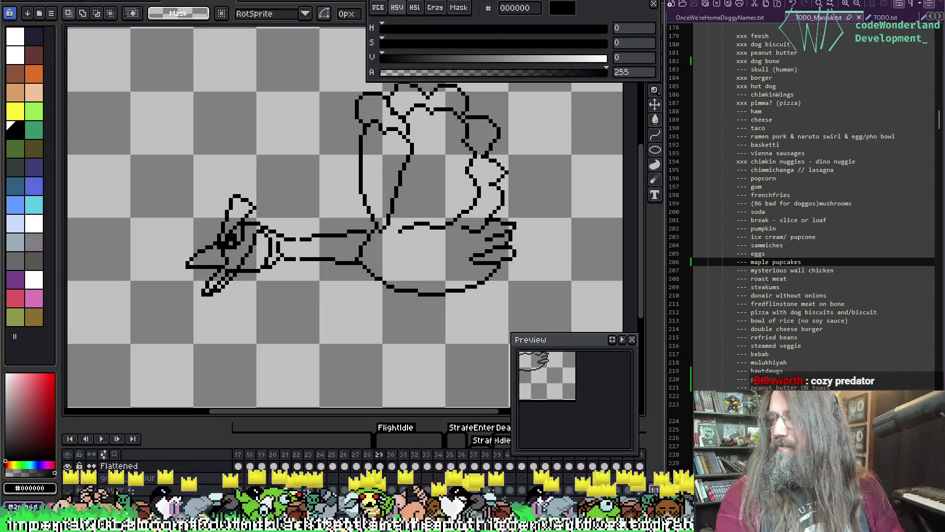
key(alt+Tab)
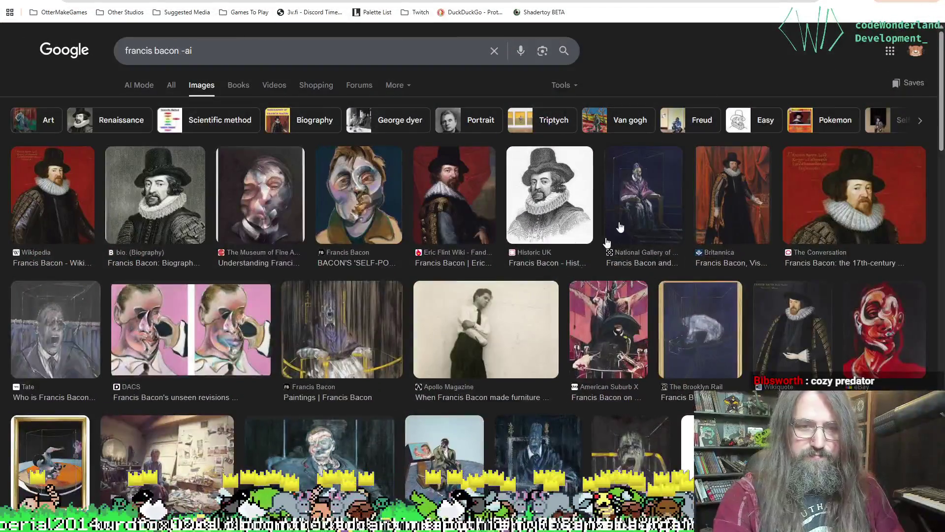
scroll(559, 300, down, 2)
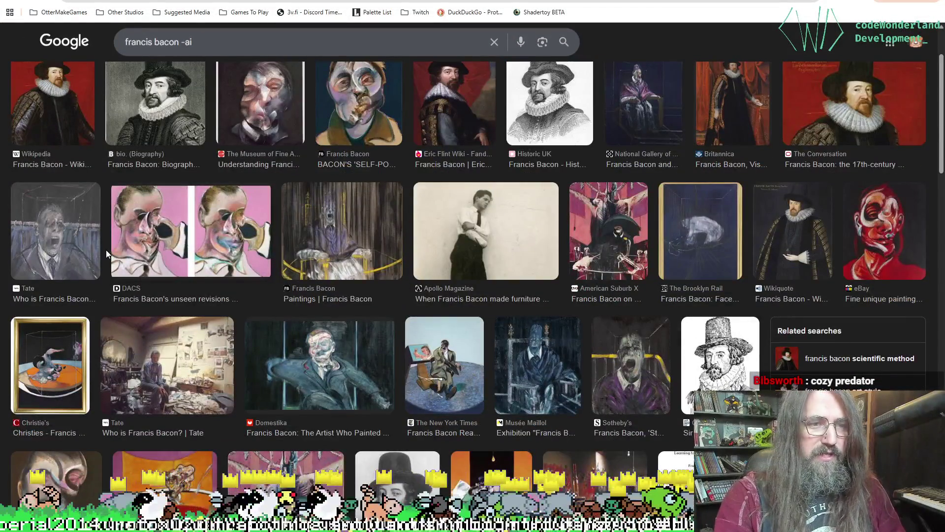
scroll(143, 267, down, 2)
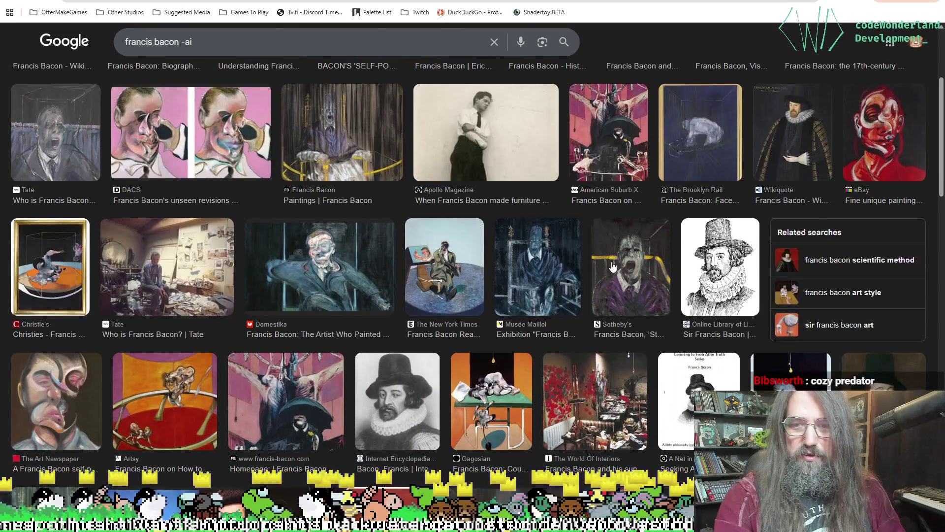
scroll(436, 401, down, 5)
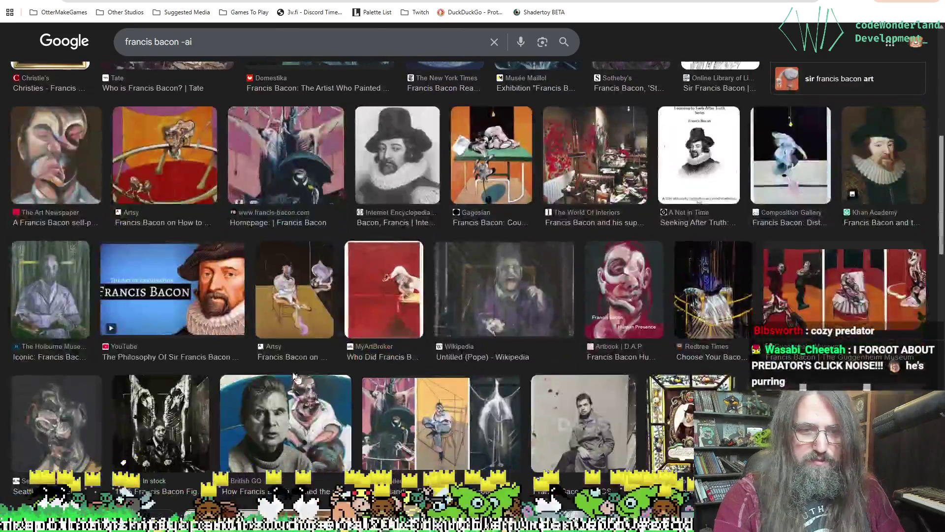
scroll(602, 203, up, 10)
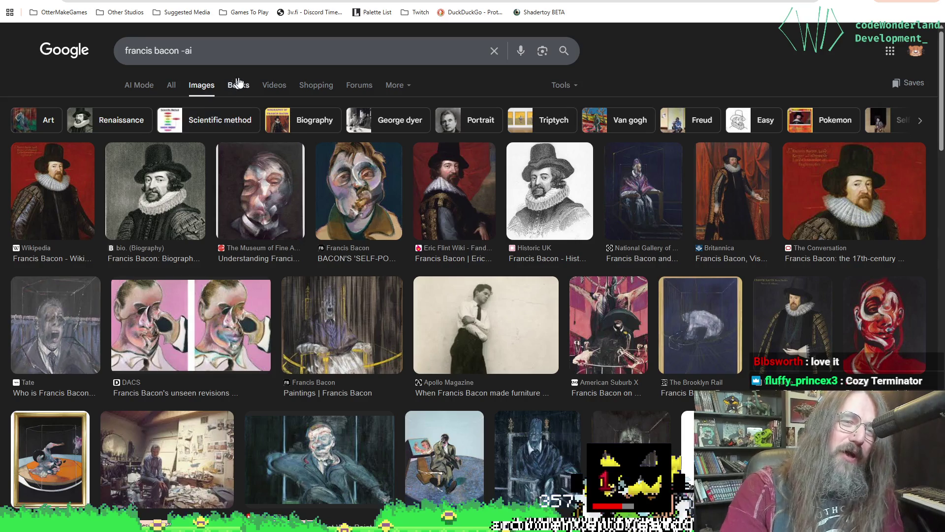
Replace 'francis bacon' with 'caravaggio' in the Google Images query and run 'caravaggio -ai'
drag(178, 54, 107, 55)
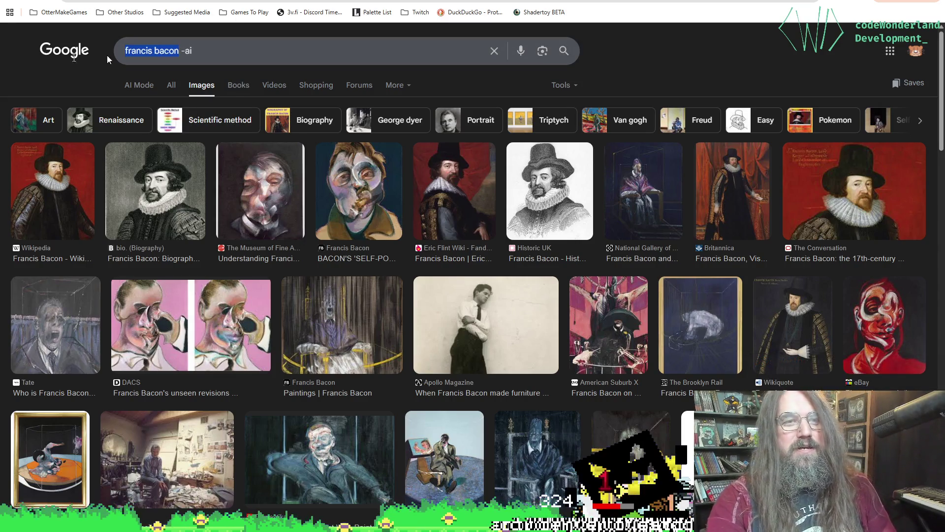
text(carav)
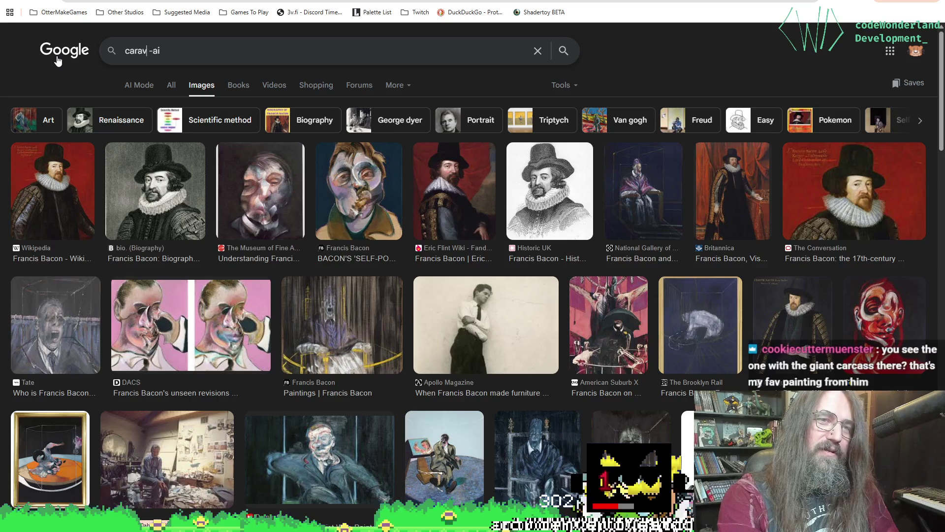
text(aggi)
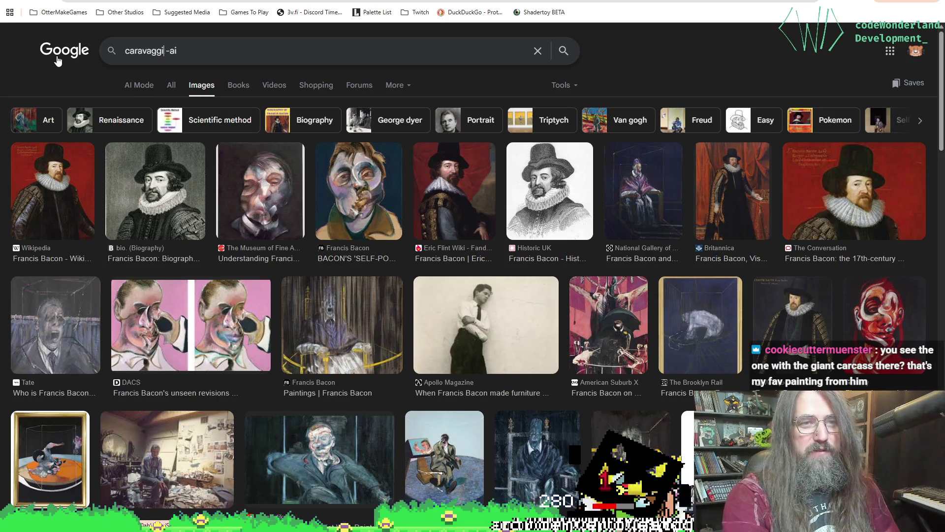
text(o)
key(Return)
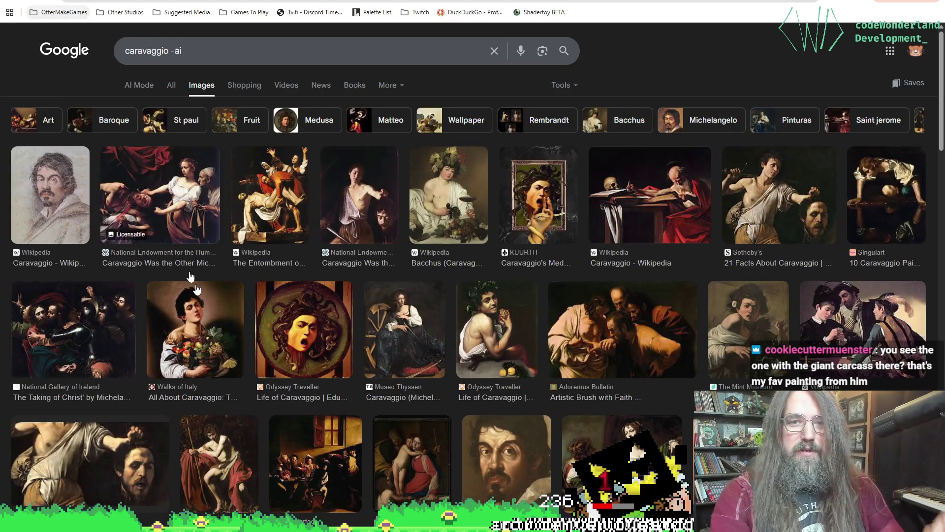
Preview the Adoremus Bulletin, Judith, Taking of Christ and Wikipedia paintings, then return to Aseprite
scroll(156, 335, down, 1)
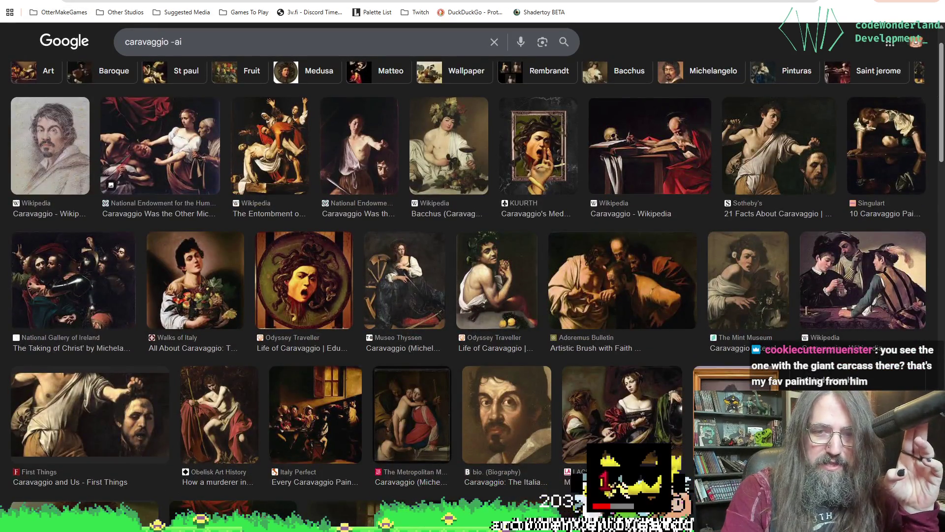
click(589, 294)
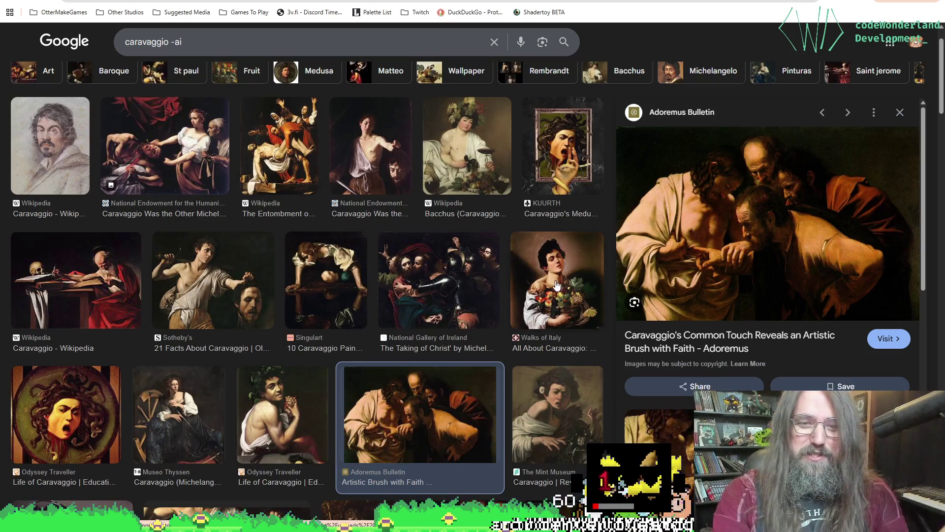
click(184, 156)
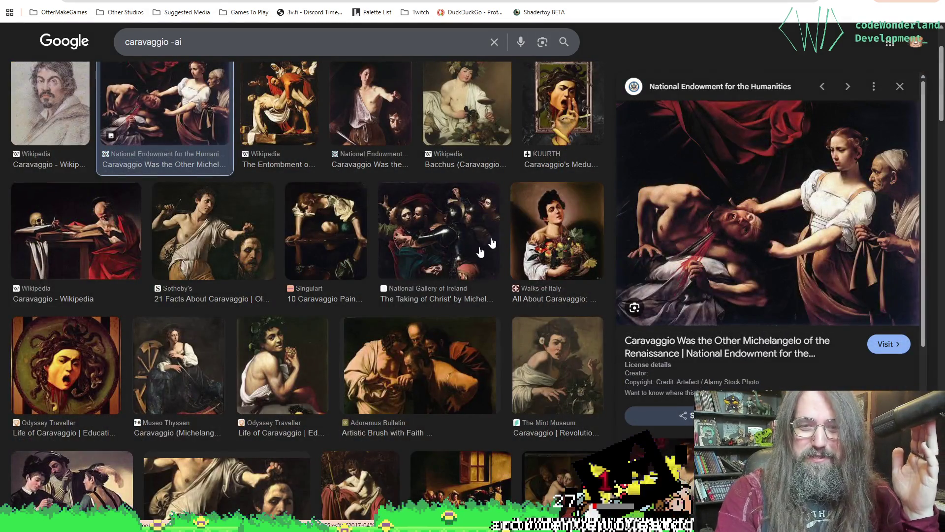
click(421, 238)
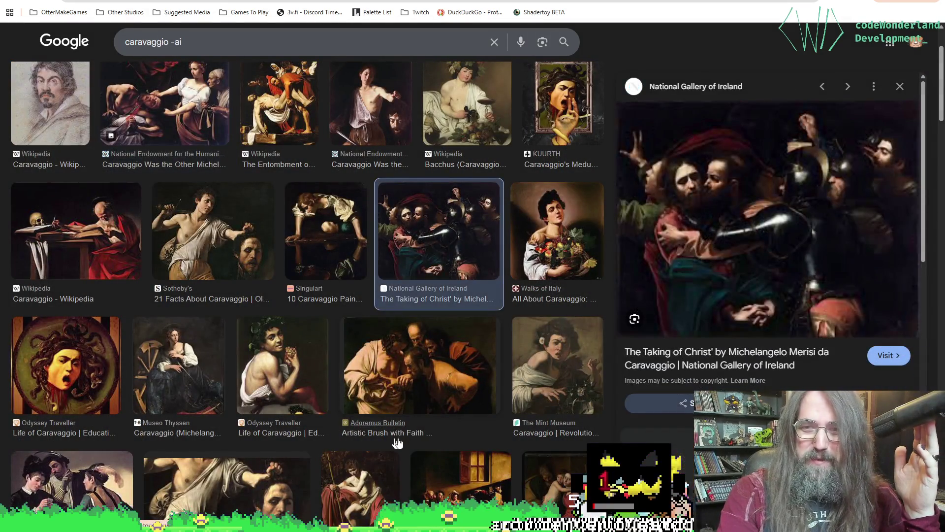
click(432, 381)
scroll(237, 394, down, 4)
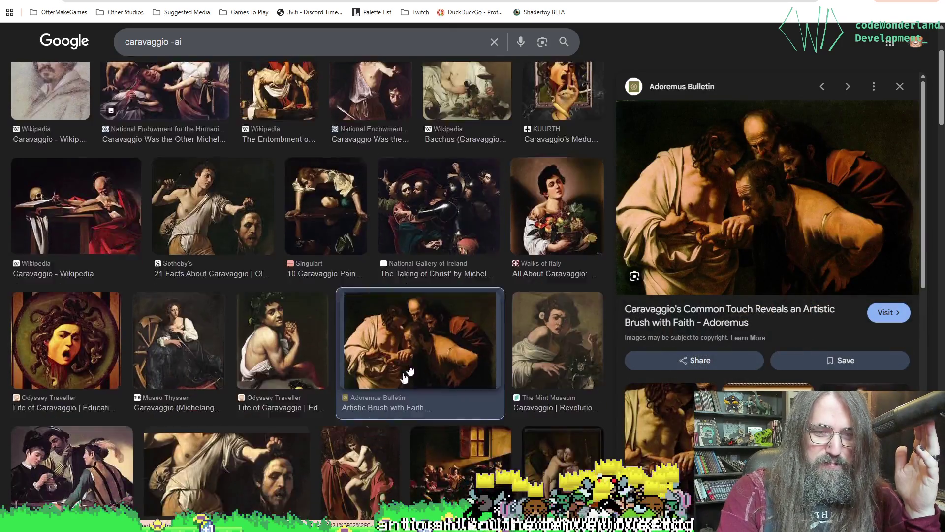
scroll(296, 256, up, 2)
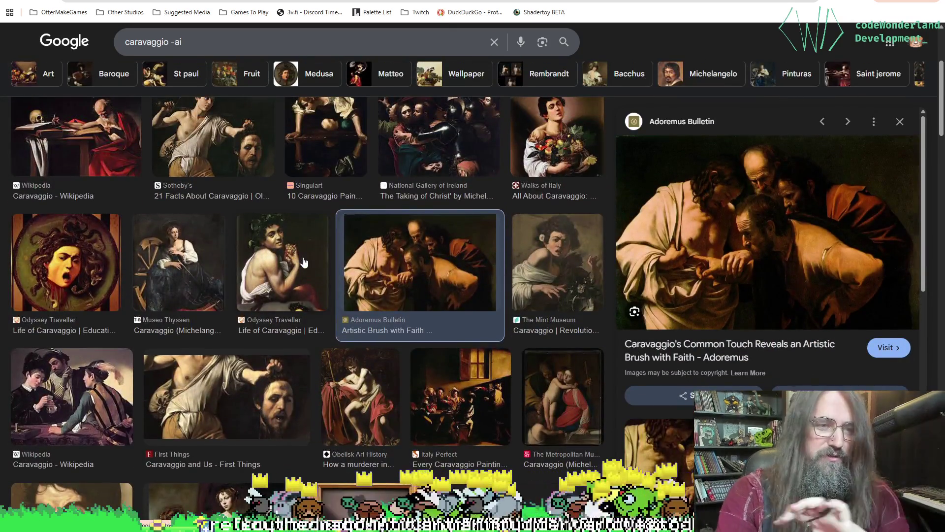
click(85, 126)
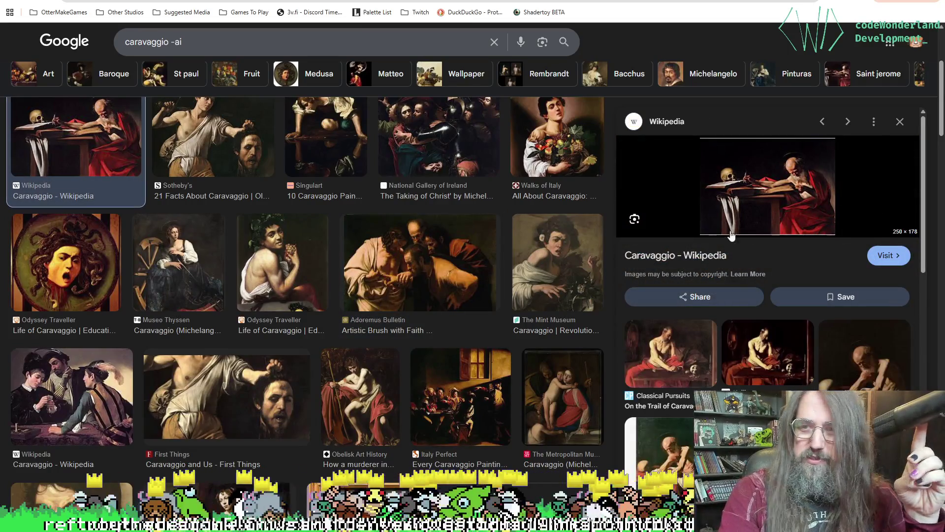
scroll(305, 358, down, 5)
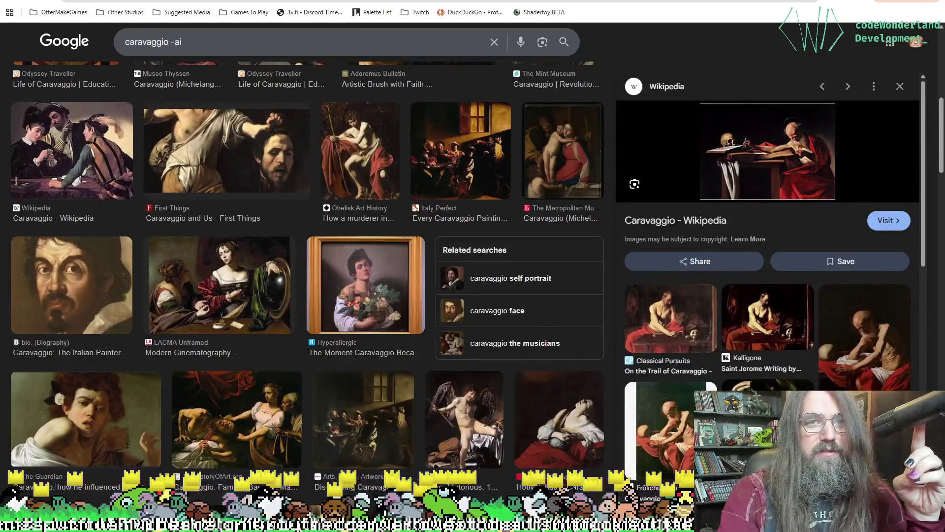
key(alt+Tab)
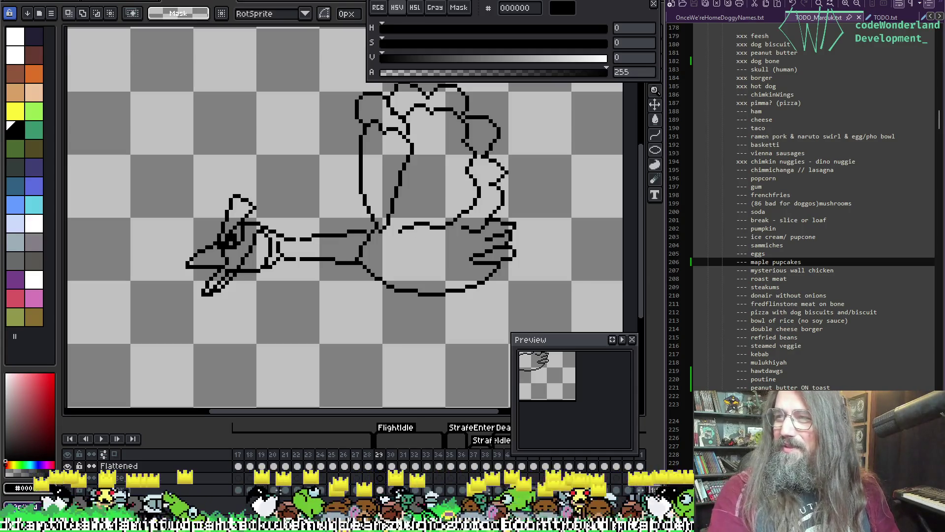
Play the flapping animation and pan the canvas so the whole goose is visible
scroll(391, 289, up, 2)
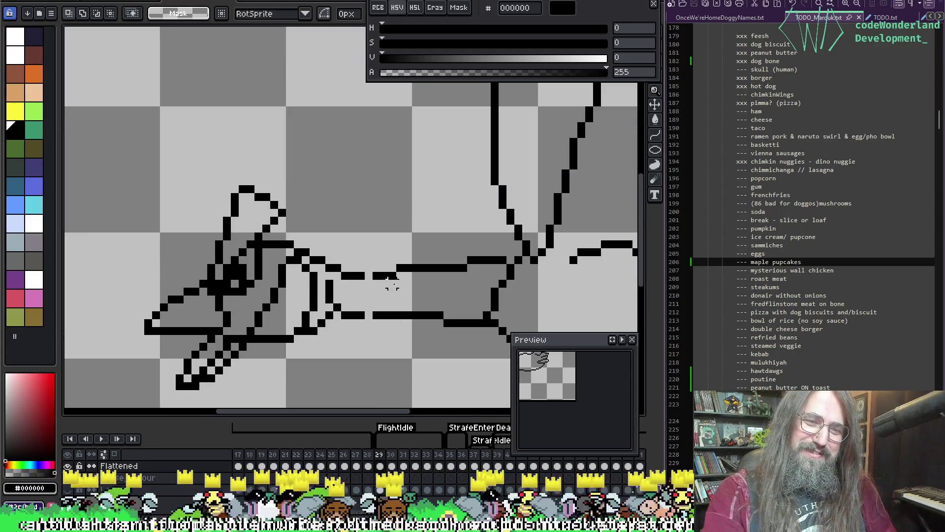
key(i)
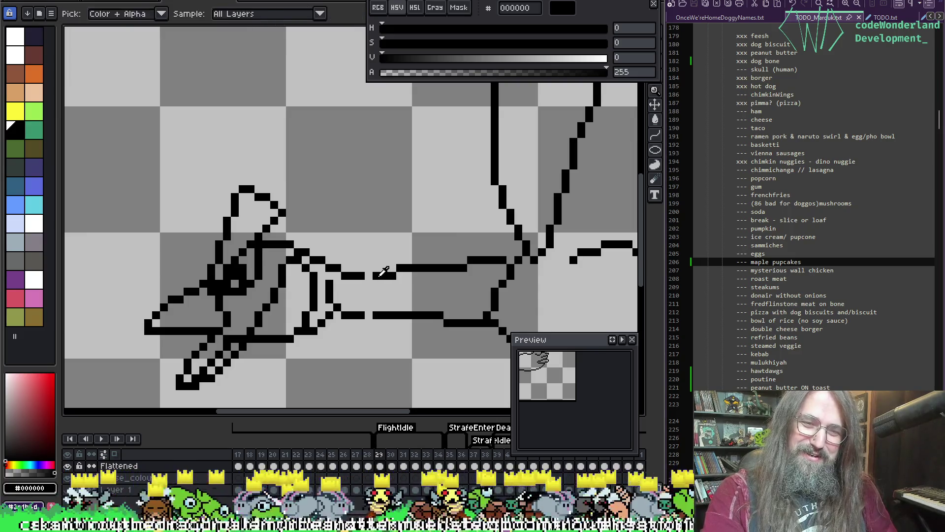
key(b)
key(Left)
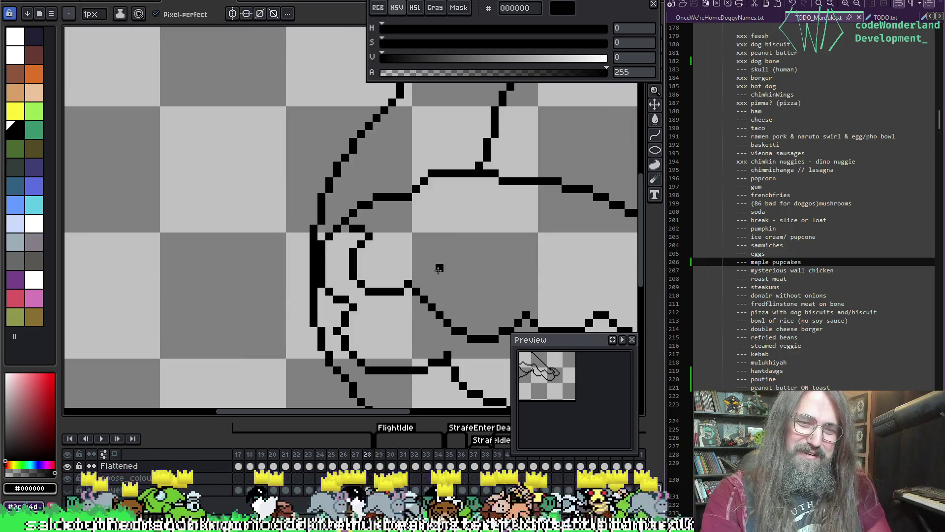
key(Return)
scroll(457, 268, down, 2)
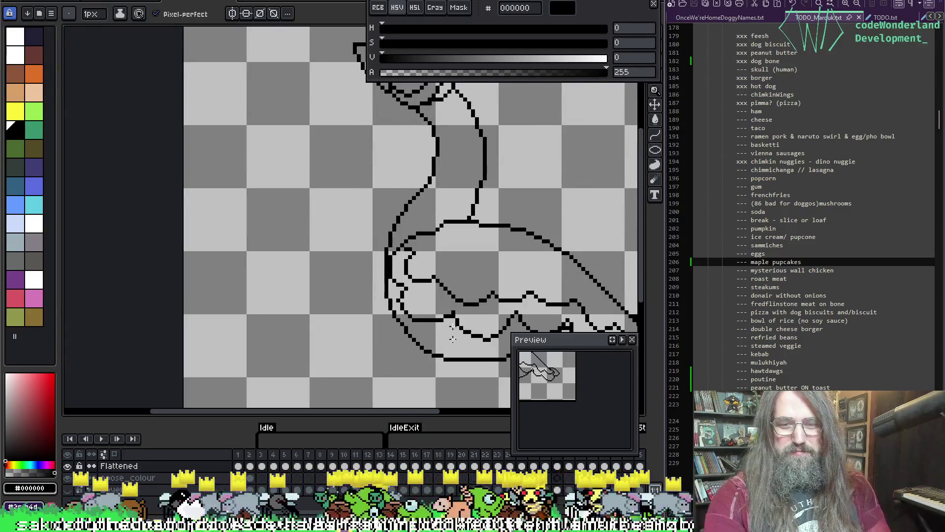
scroll(458, 471, right, 4)
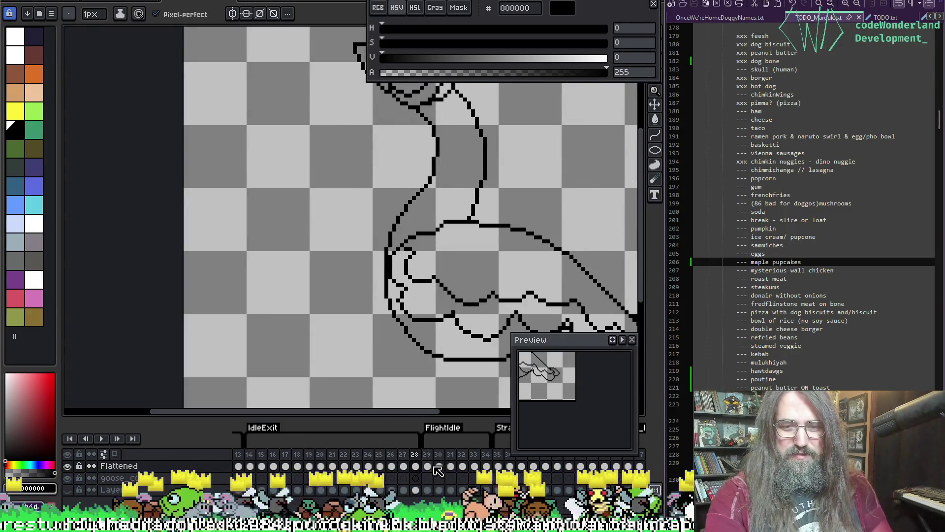
key(Return)
drag(526, 173, 365, 174)
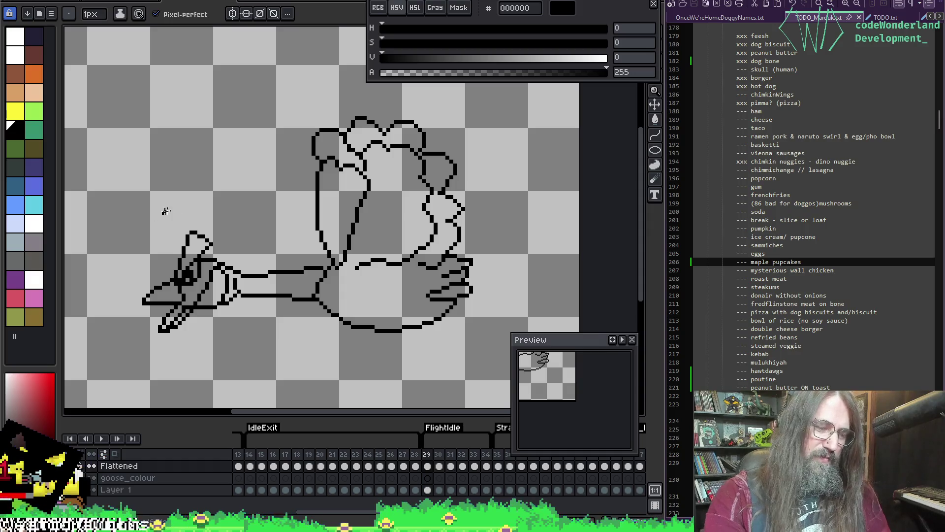
Marquee-select the goose's head, deselect it, then replay and step between frames 34 and 29
key(m)
mouse_move(84, 187)
mouse_down()
mouse_move(236, 370)
mouse_move(251, 367)
mouse_up()
key(ctrl+d)
key(Return)
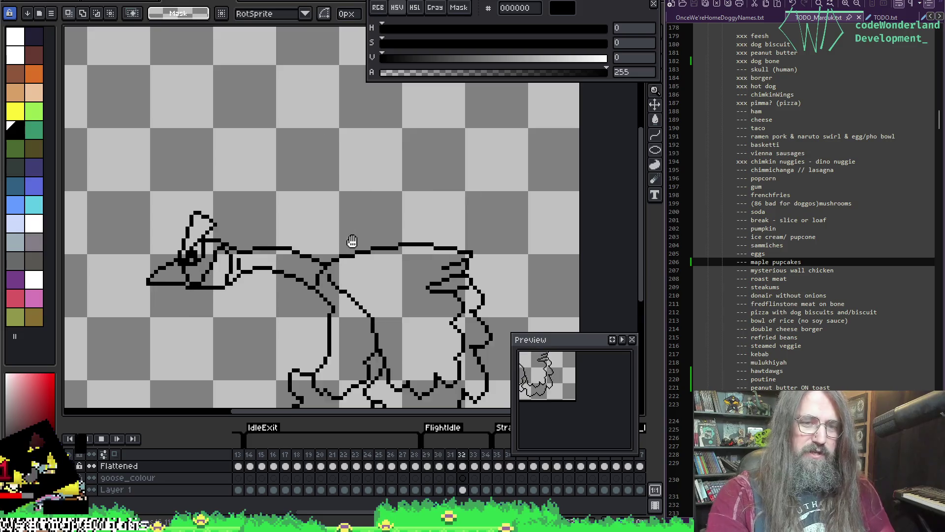
key(Return)
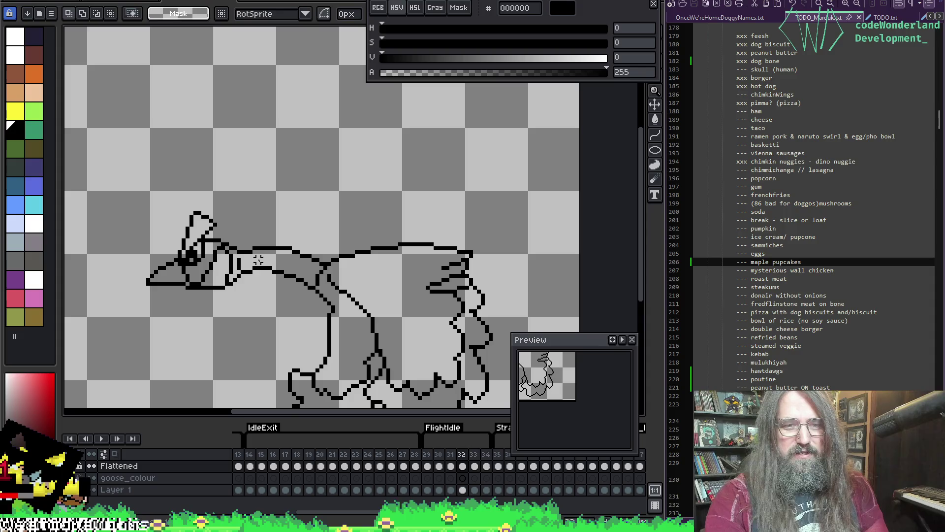
key(Right)
key(Right)
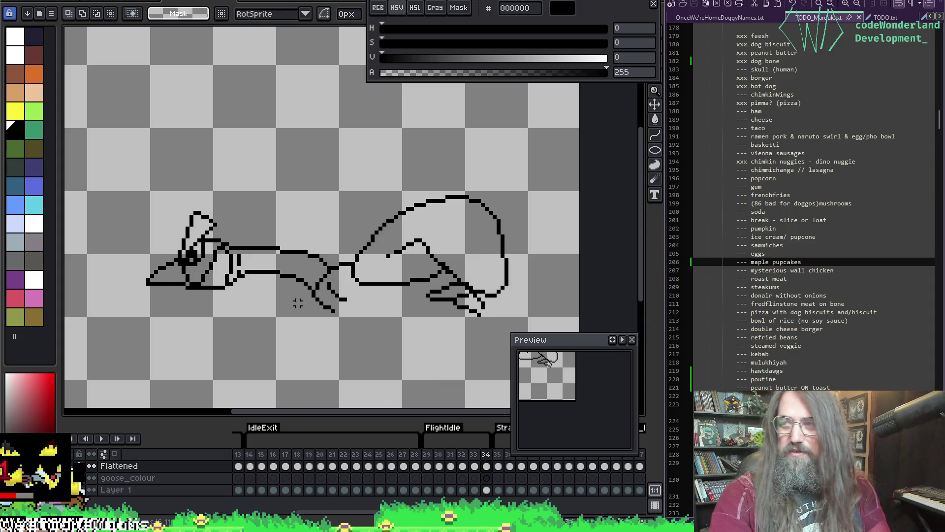
key(Left)
key(Left)
key(Left)
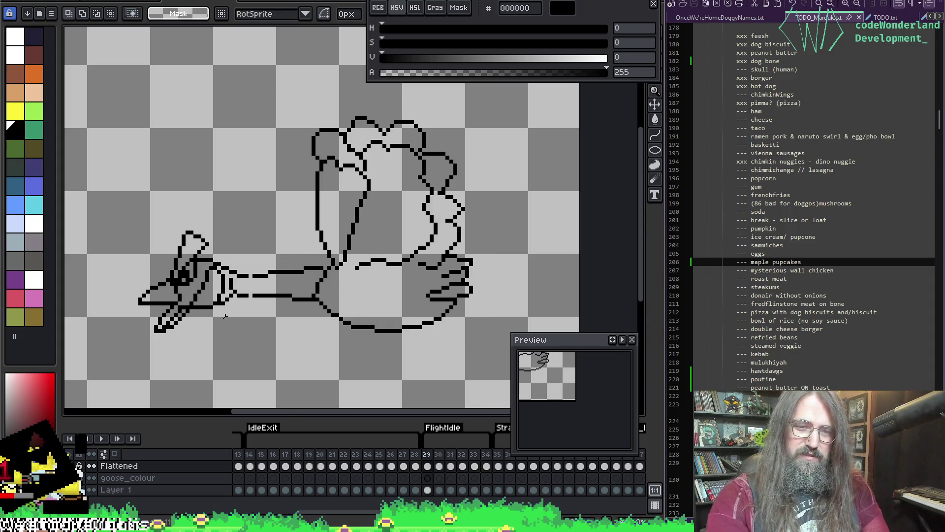
Center the goose's neck in view and save the sprite
scroll(220, 186, up, 1)
mouse_move(274, 358)
mouse_down()
mouse_move(302, 264)
mouse_move(264, 228)
mouse_up()
key(b)
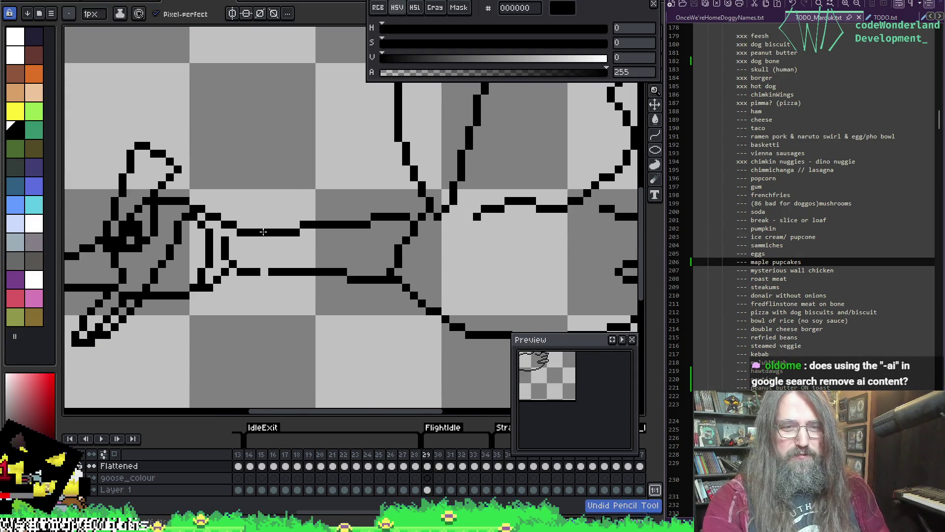
key(ctrl+s)
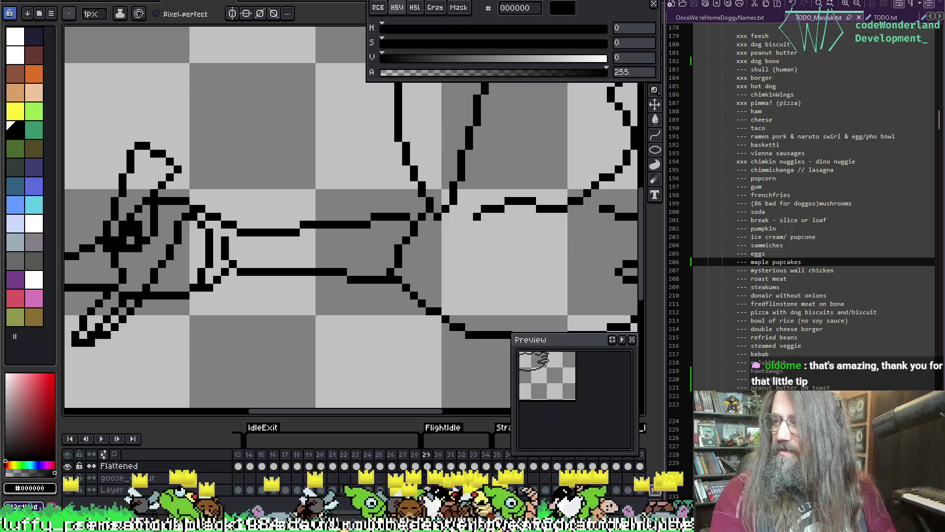
Widen the Chrome window and rerun the search as 'dante's inferno -ai'
mouse_move(330, 251)
mouse_down()
mouse_move(294, 37)
mouse_move(263, 37)
mouse_up()
scroll(336, 387, down, 4)
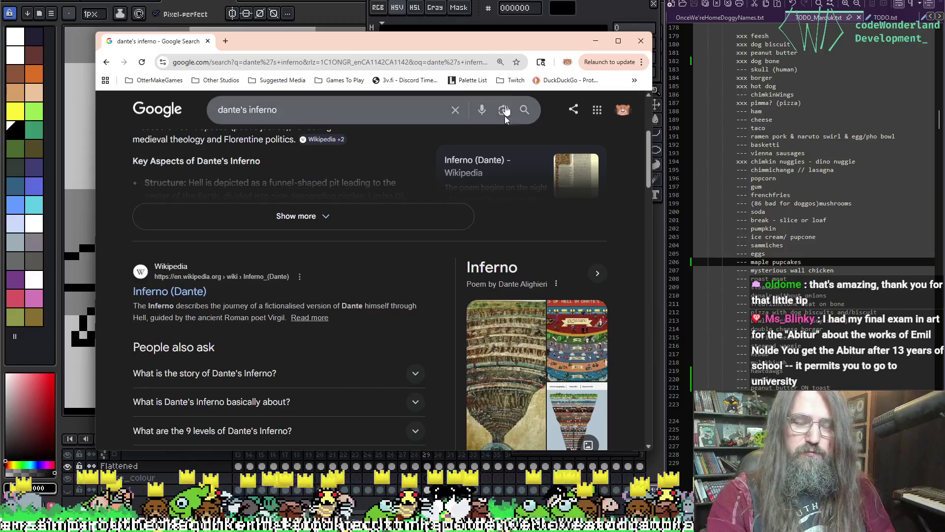
drag(655, 221, 856, 221)
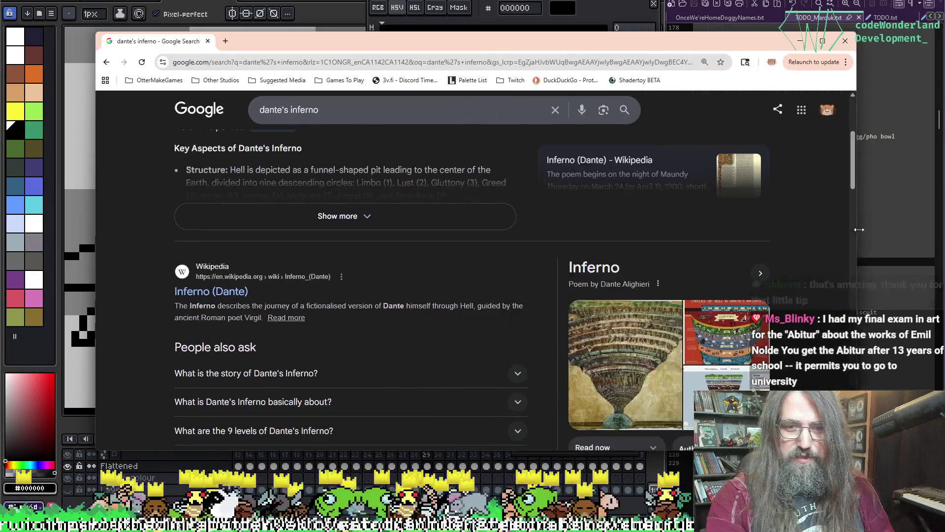
scroll(487, 330, up, 5)
click(360, 113)
text(-ai)
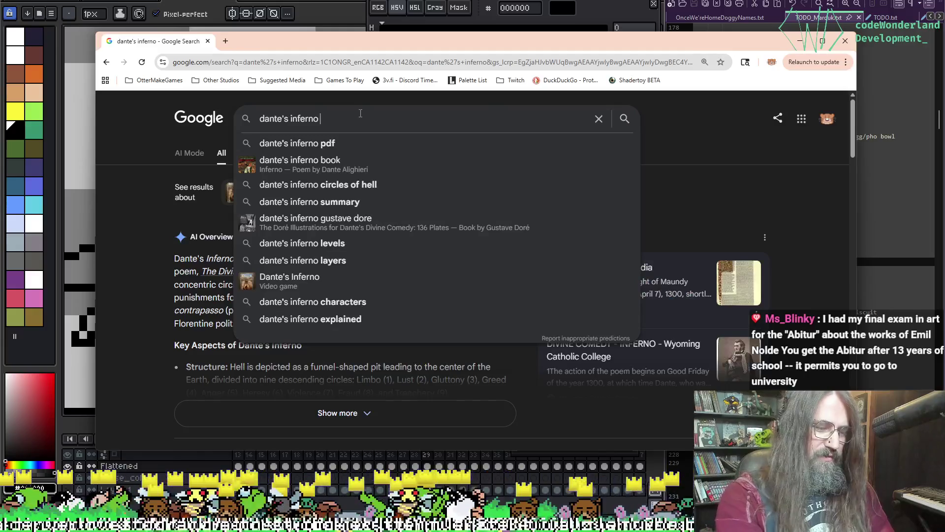
key(Return)
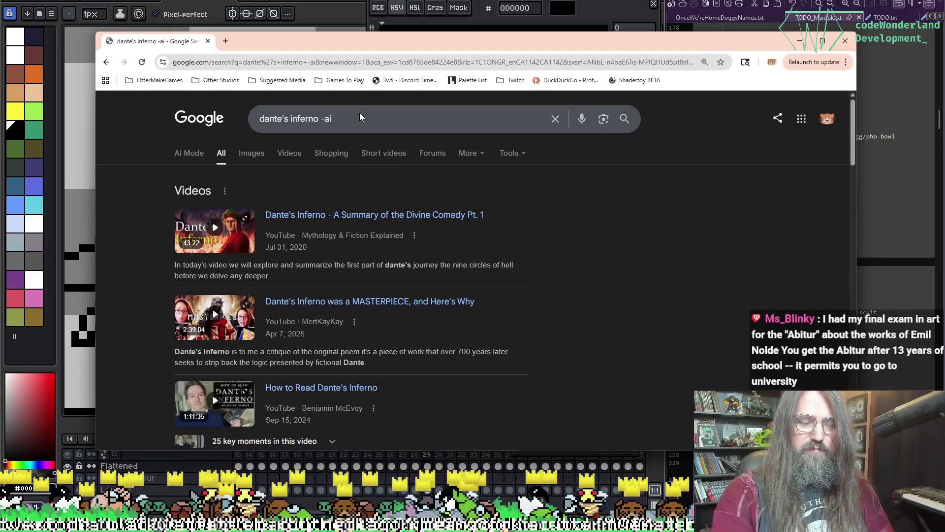
Scroll through the Dante's Inferno results, then close the browser window
scroll(492, 258, down, 7)
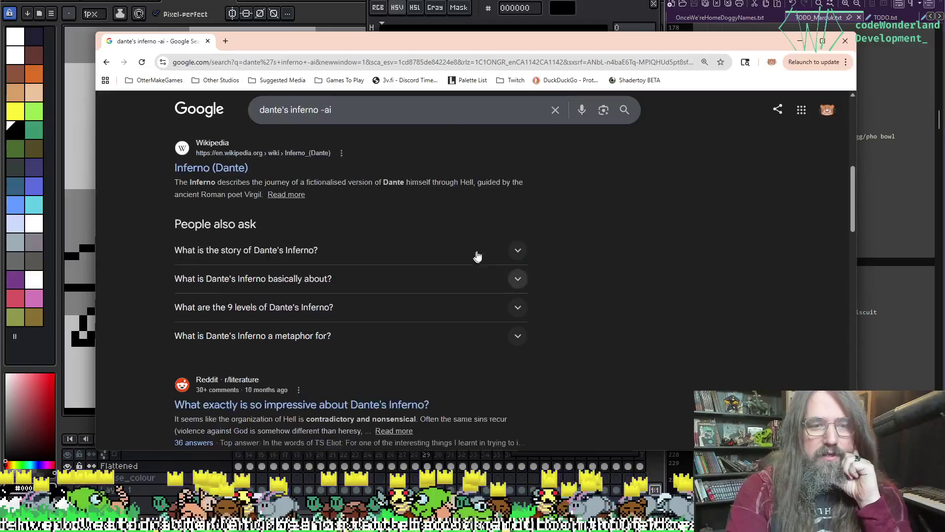
scroll(487, 261, up, 2)
scroll(449, 295, down, 4)
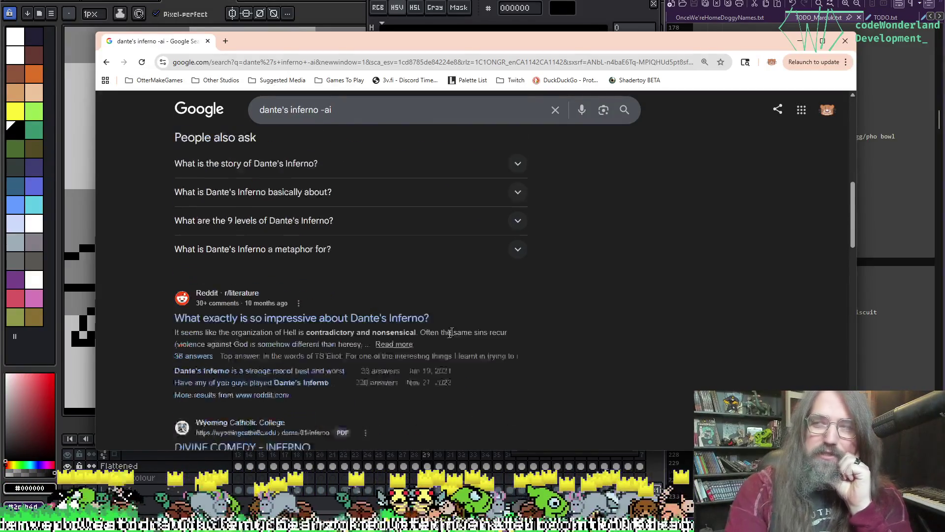
scroll(450, 332, down, 4)
scroll(517, 317, down, 2)
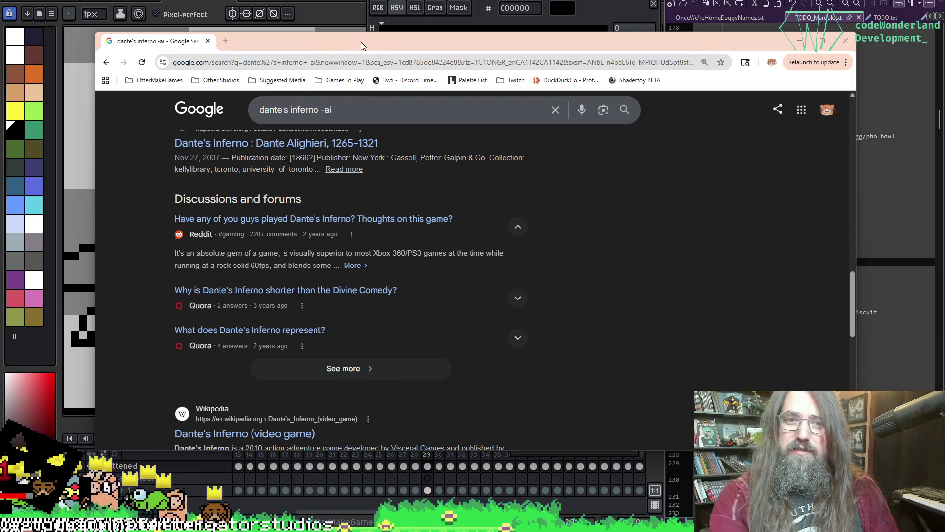
click(208, 41)
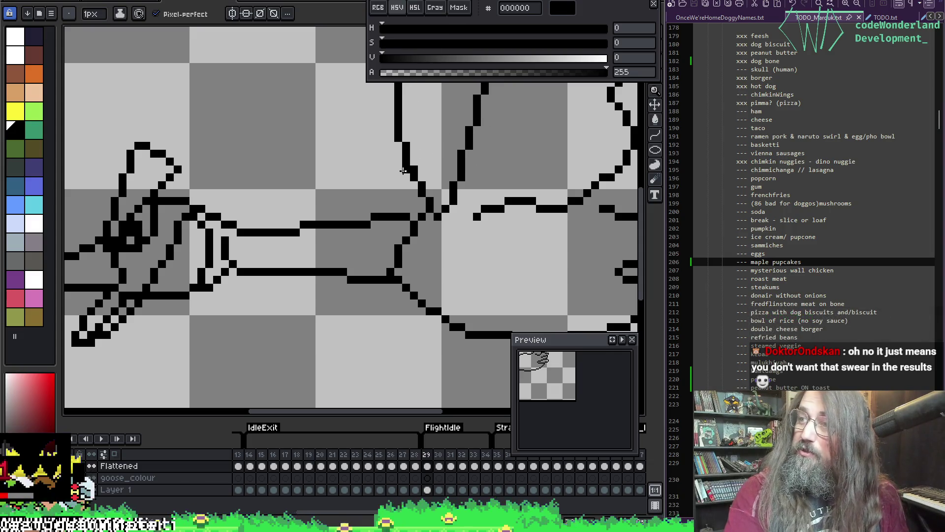
Erase the neck lines joining the goose's head and body on frames 29 and 30
mouse_move(373, 194)
mouse_down()
mouse_move(400, 211)
mouse_move(316, 220)
mouse_up()
scroll(299, 190, down, 2)
scroll(317, 263, up, 2)
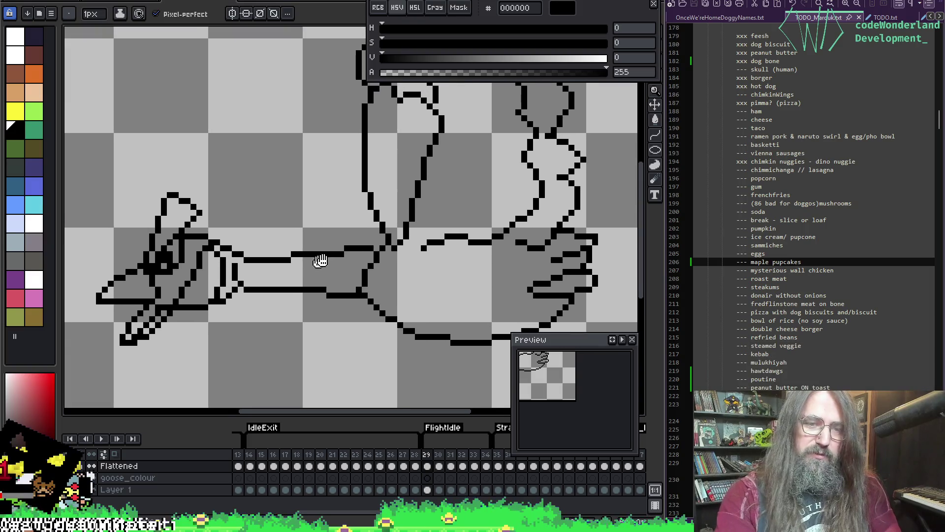
key(Return)
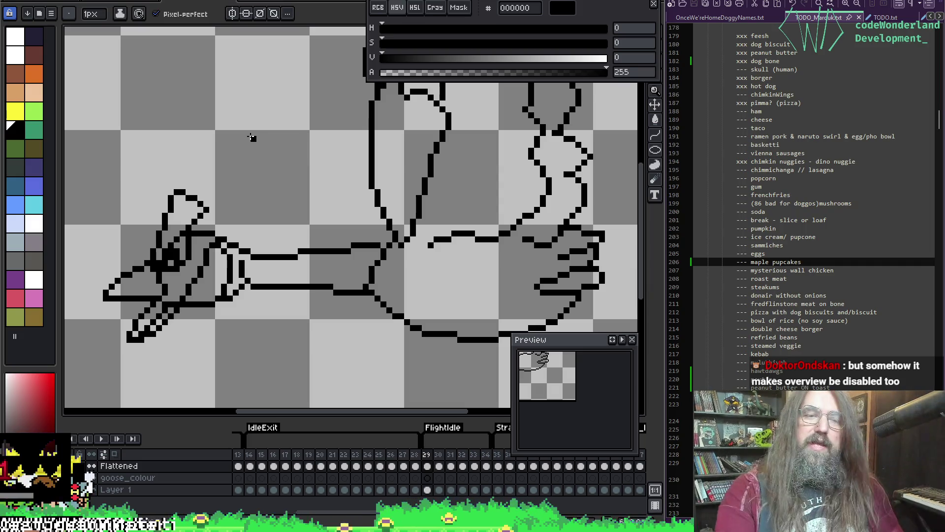
key(b)
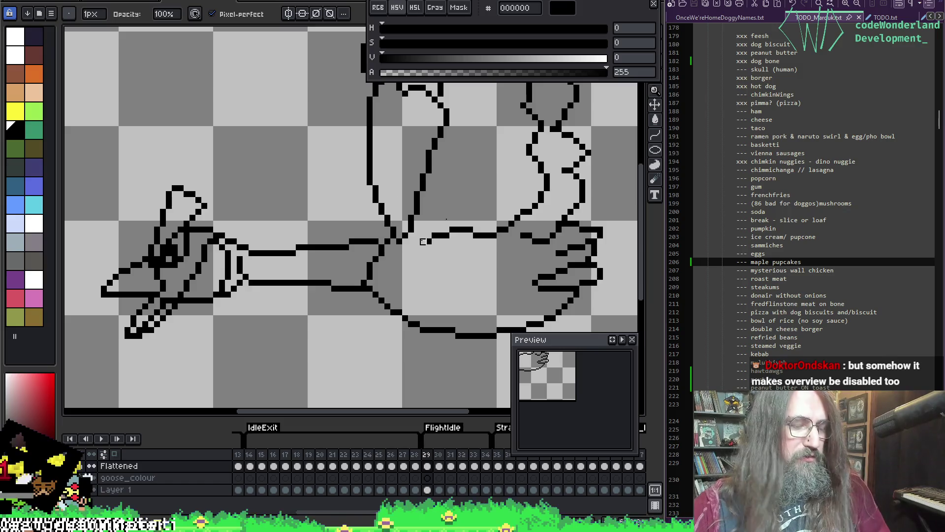
mouse_move(356, 245)
mouse_down()
mouse_move(320, 257)
mouse_move(281, 256)
mouse_move(296, 244)
mouse_move(343, 287)
mouse_up()
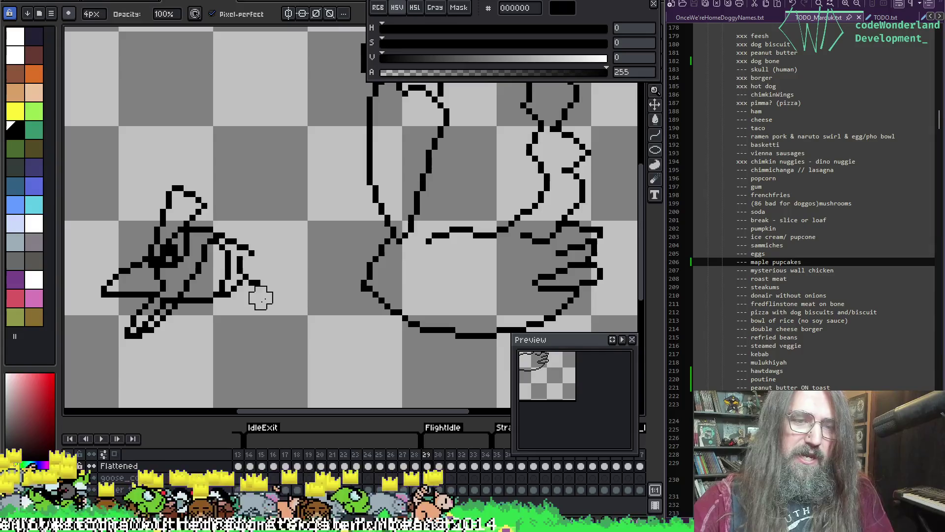
key(period)
mouse_move(337, 227)
mouse_down()
mouse_move(291, 273)
mouse_move(276, 244)
mouse_move(348, 277)
mouse_move(302, 286)
mouse_move(331, 274)
mouse_up()
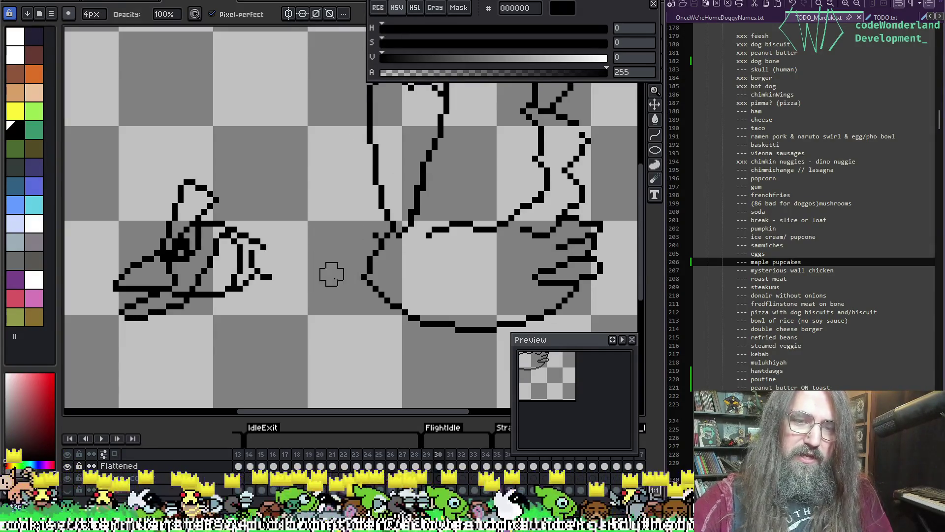
Erase the upper, lower and leftover neck lines on frame 31
key(comma)
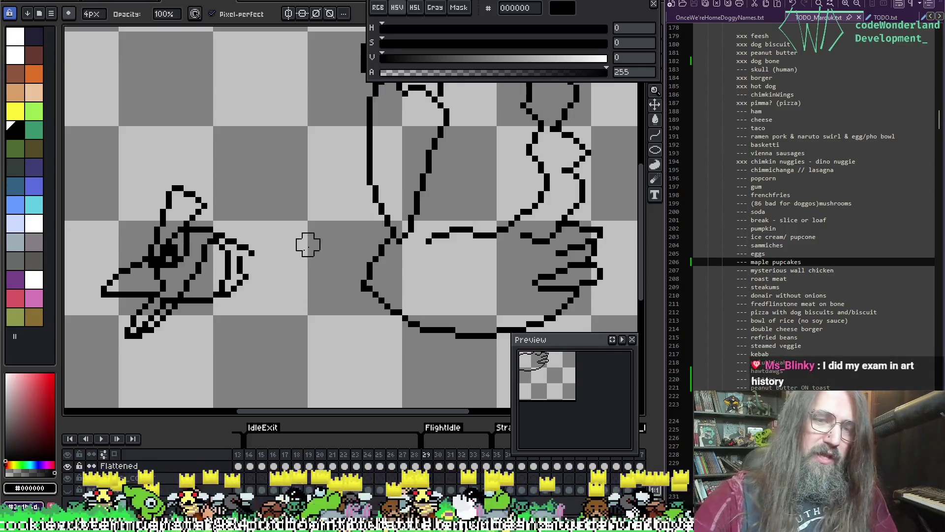
key(period)
key(period)
drag(272, 234, 361, 227)
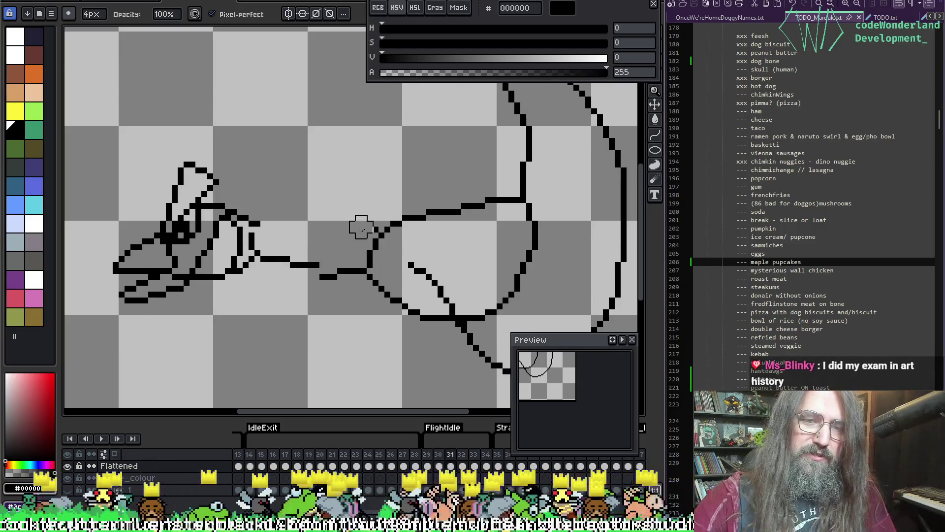
drag(308, 270, 296, 278)
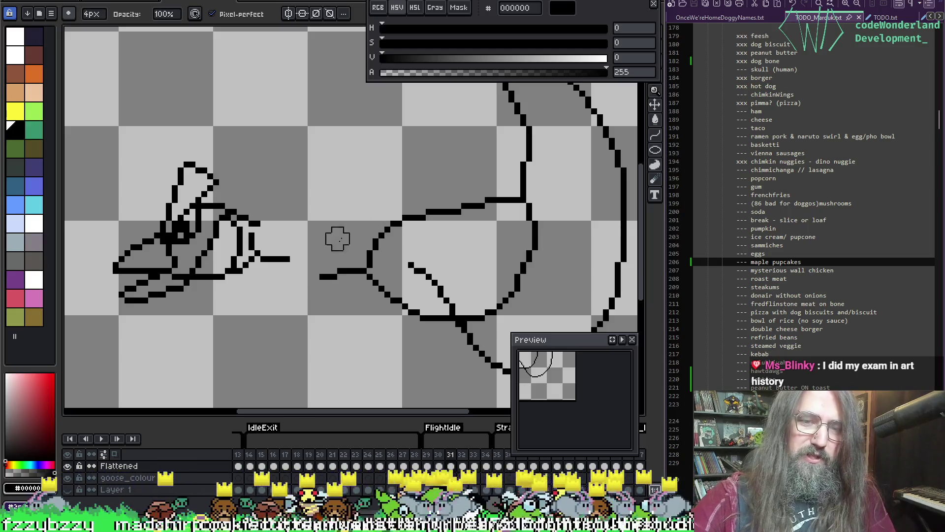
drag(337, 238, 349, 274)
drag(296, 242, 271, 271)
Erase the remaining neck lines on frames 32, 33 and 34
key(period)
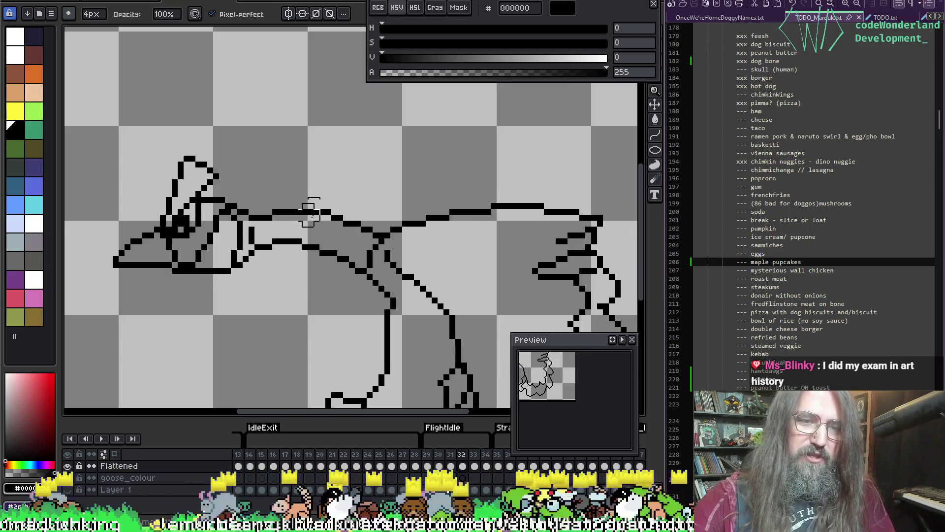
mouse_move(278, 211)
mouse_down()
mouse_move(338, 203)
mouse_move(361, 221)
mouse_move(323, 249)
mouse_move(343, 274)
mouse_up()
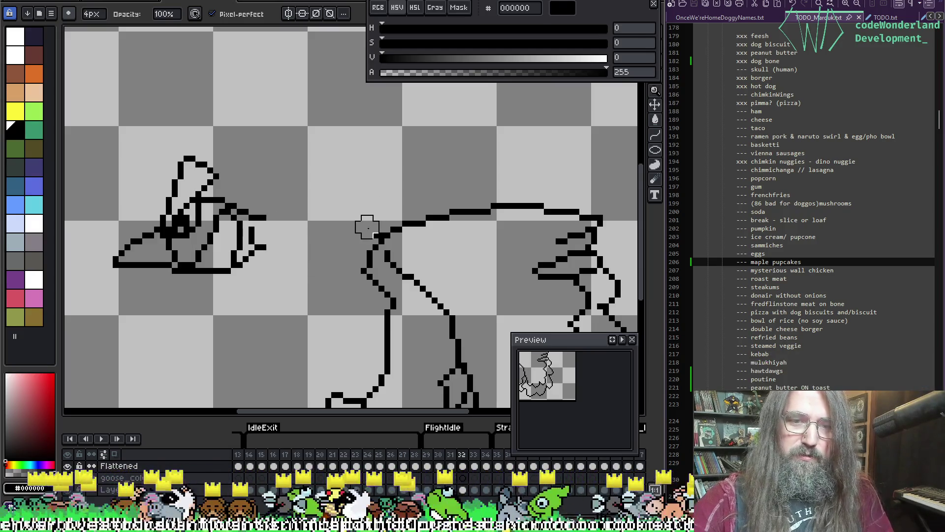
key(Right)
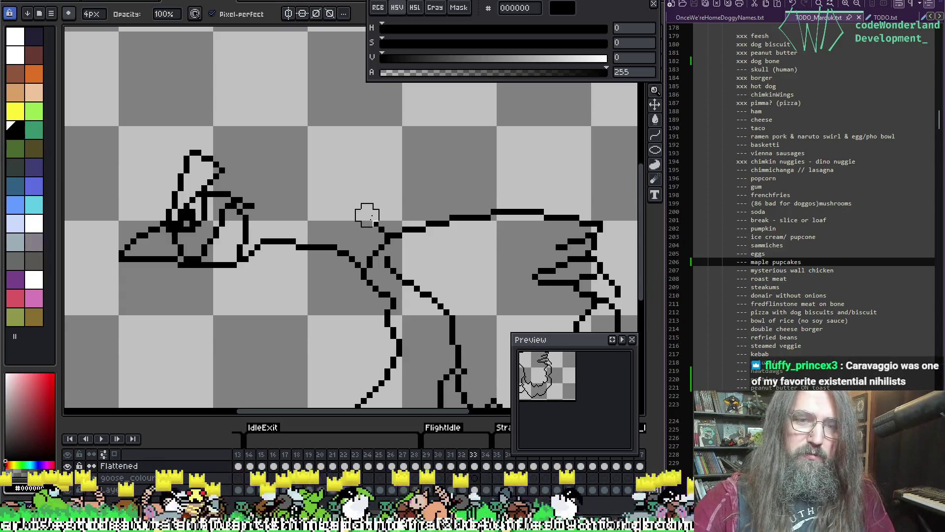
mouse_move(305, 245)
mouse_down()
mouse_move(277, 245)
mouse_move(343, 256)
mouse_up()
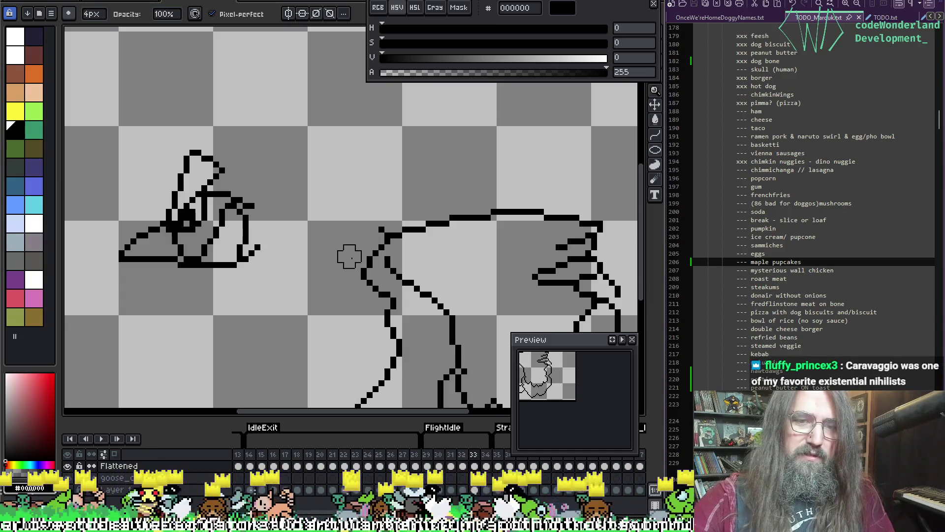
key(Right)
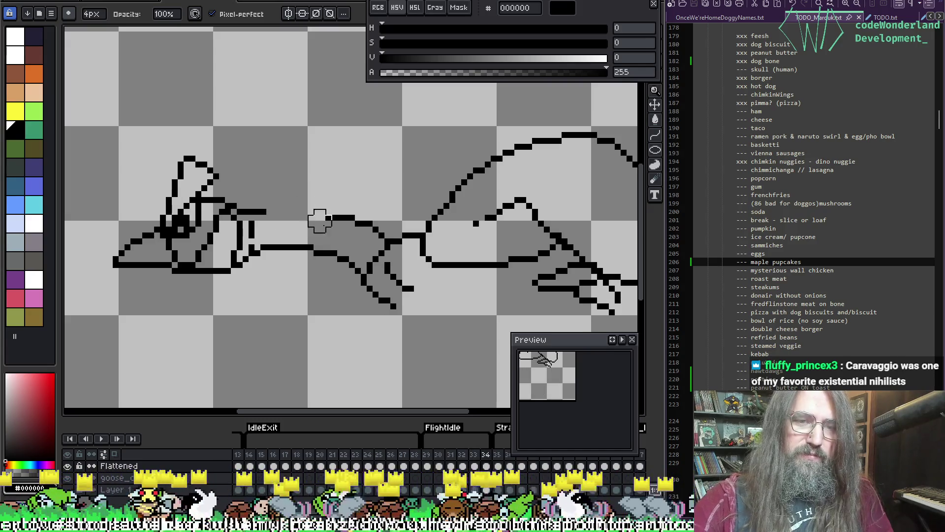
mouse_move(339, 254)
mouse_down()
mouse_move(302, 245)
mouse_move(320, 232)
mouse_up()
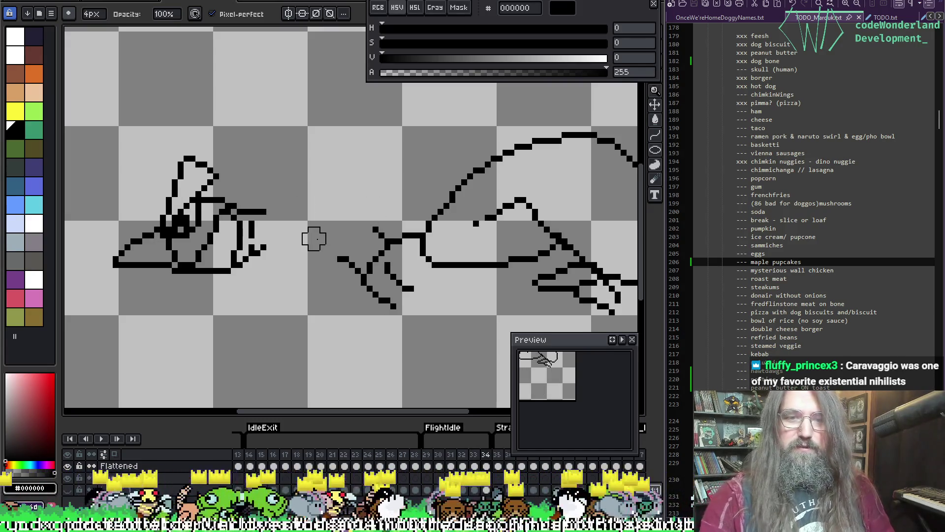
scroll(296, 251, down, 1)
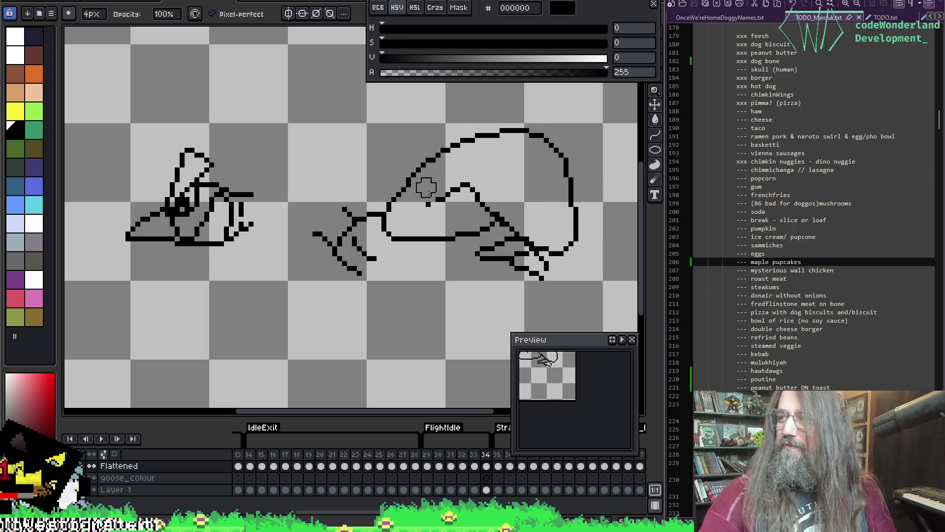
Draw a new black bottom outline under the goose body on frame 34, redoing a misplaced stroke
key(i)
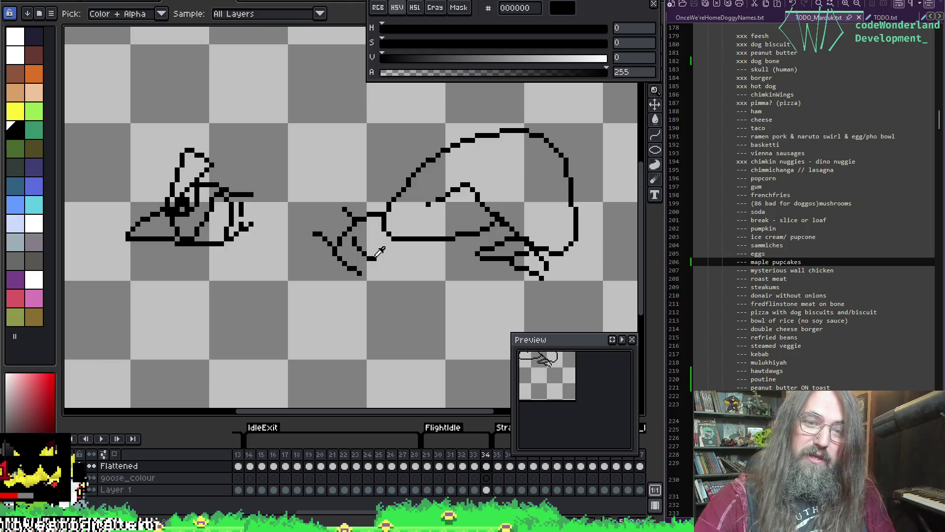
key(b)
drag(377, 257, 485, 242)
key(ctrl+z)
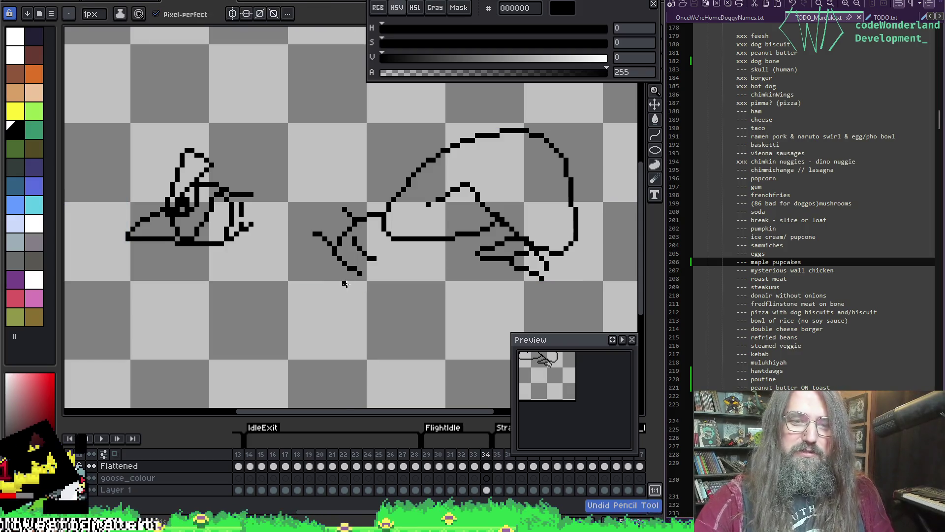
mouse_move(369, 275)
mouse_down()
mouse_move(482, 276)
mouse_move(504, 251)
mouse_up()
Clear the leg lines inside the body with a 4px eraser, then return to the pencil
key(e)
mouse_move(379, 245)
mouse_down()
mouse_move(363, 238)
mouse_move(382, 256)
mouse_up()
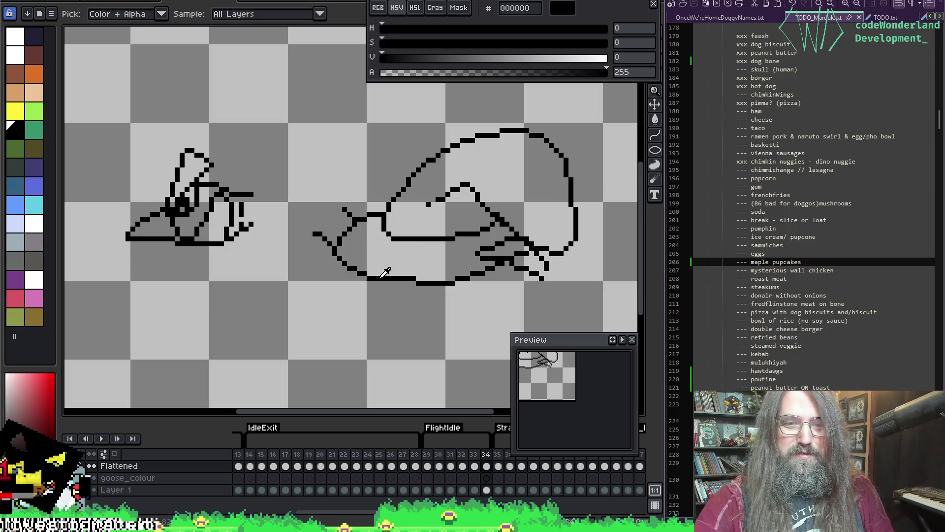
key(b)
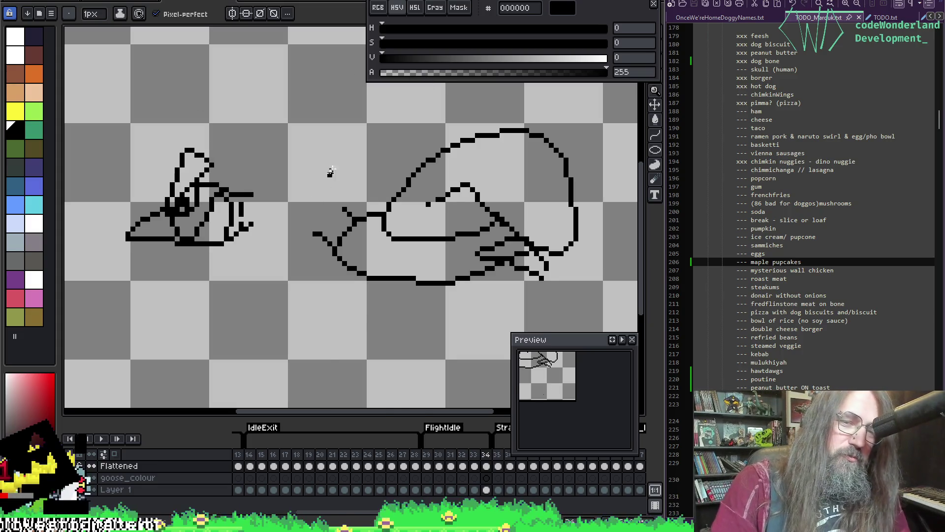
Play the animation to check the wing flap
key(Return)
scroll(362, 230, up, 2)
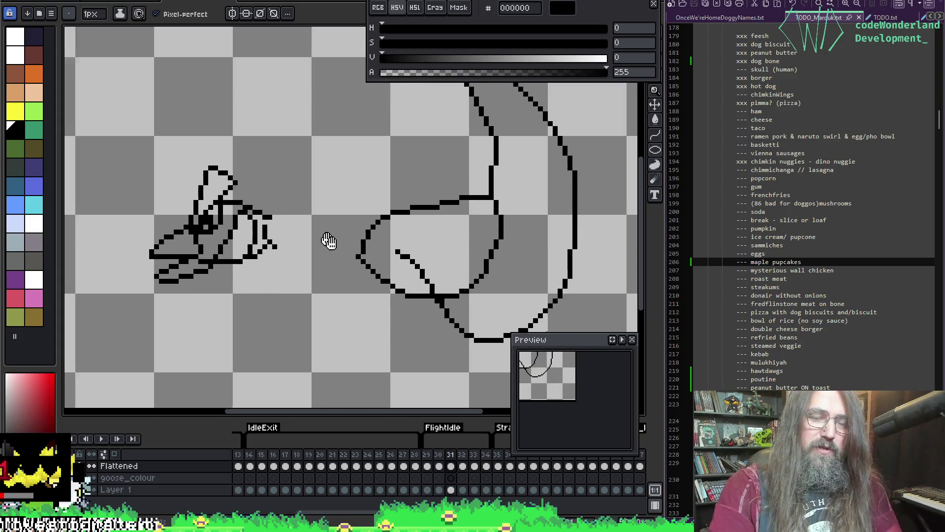
scroll(352, 232, down, 2)
scroll(355, 235, up, 1)
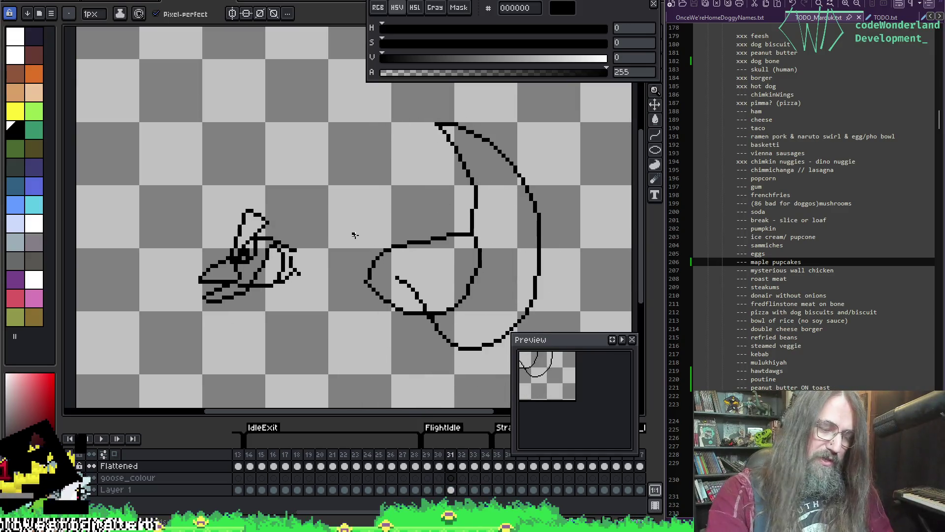
scroll(331, 244, down, 3)
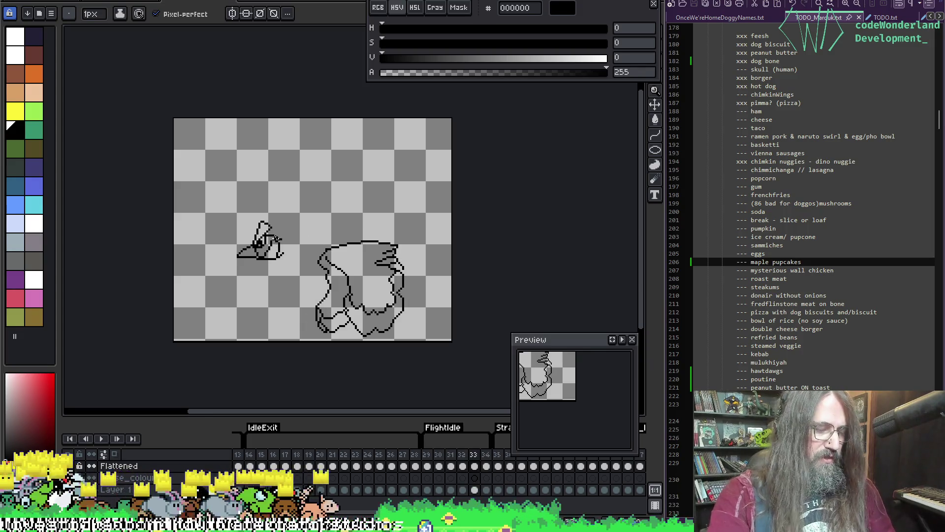
Shift the head sketch up and right, then select it on frame 34 with onion skin on
key(m)
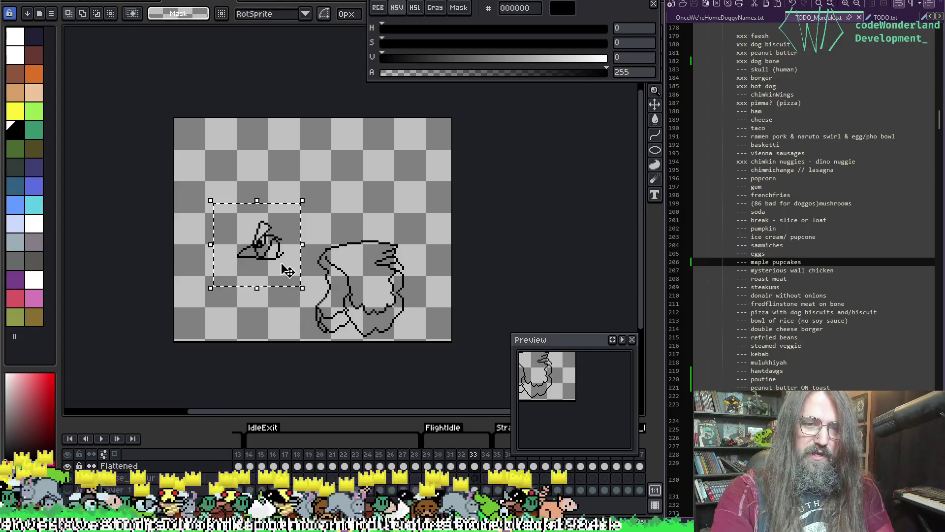
drag(288, 270, 296, 254)
click(319, 175)
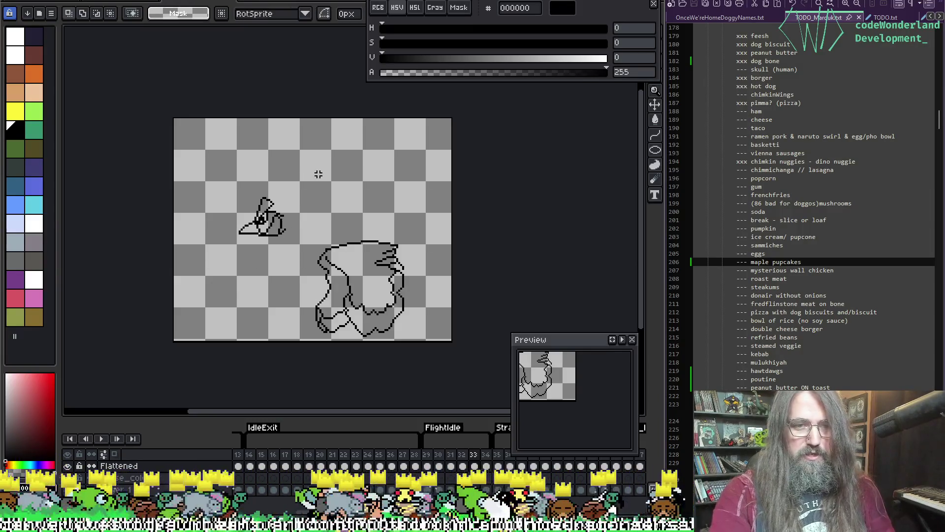
key(period)
mouse_move(211, 206)
mouse_down()
mouse_move(306, 292)
mouse_move(289, 254)
mouse_up()
key(F3)
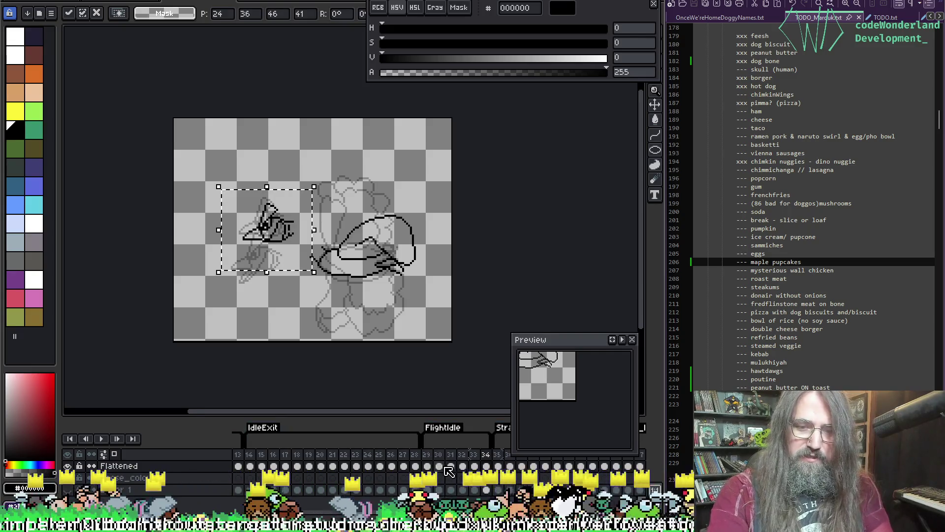
Move the head sketch up and right on frame 29 and adjust it on frame 30
click(428, 466)
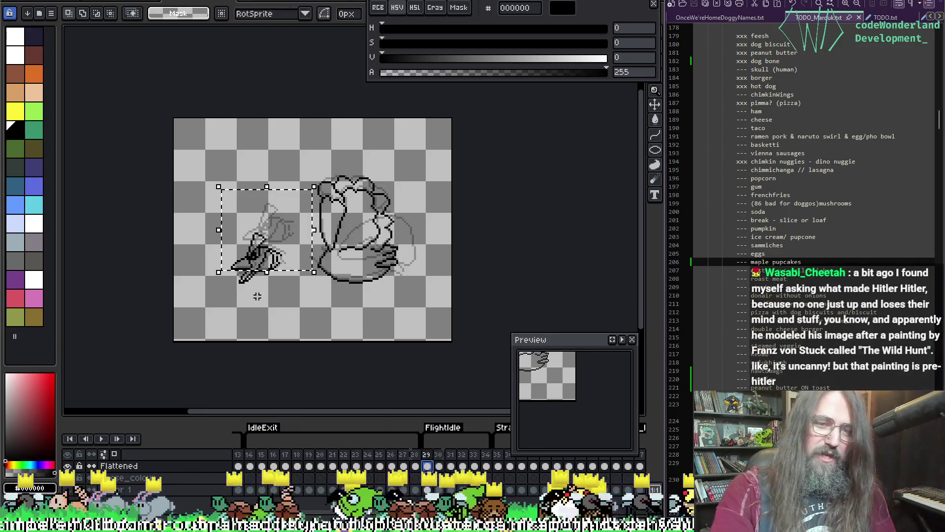
drag(208, 215, 306, 308)
drag(287, 279, 295, 258)
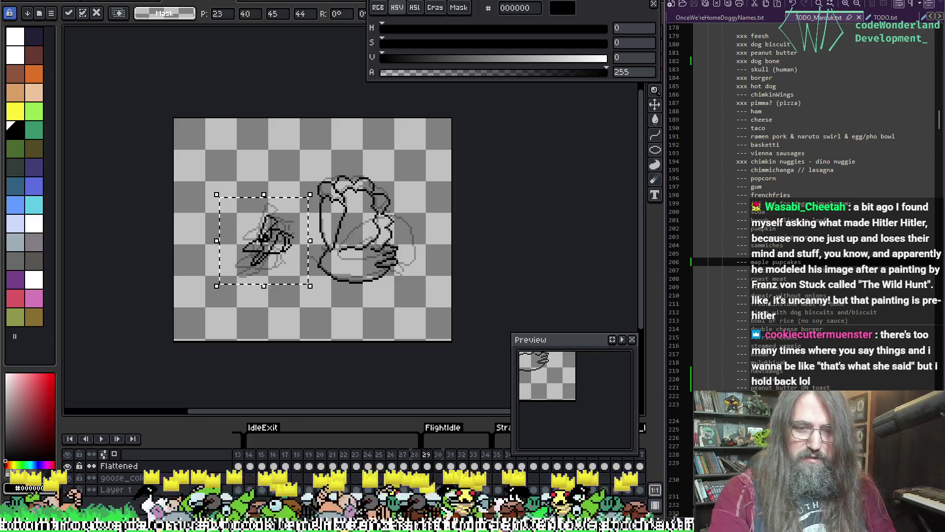
click(439, 466)
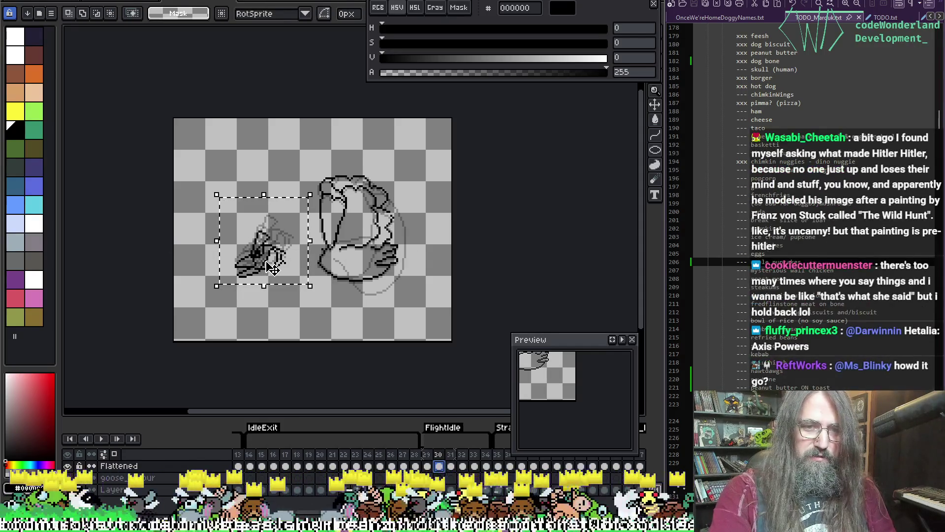
click(274, 267)
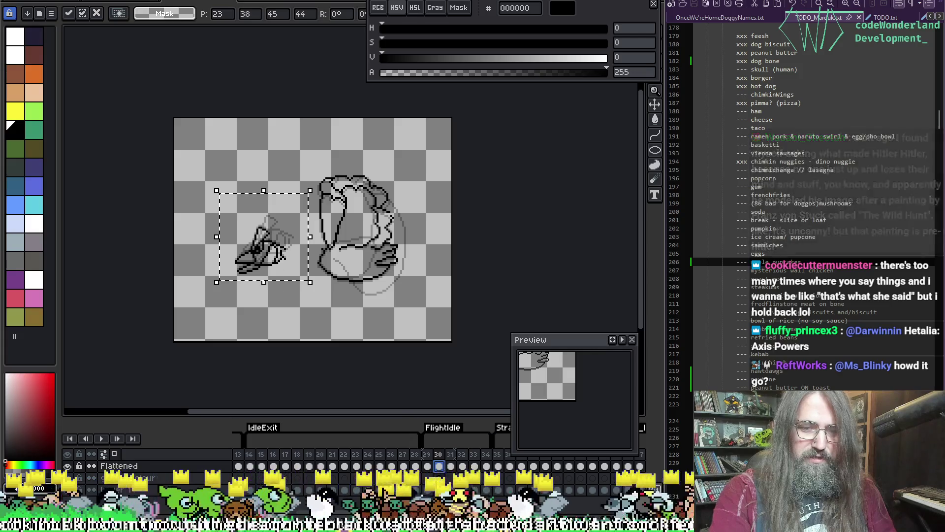
Nudge the head sketch slightly left on frame 31 and up-left on frame 32
click(451, 466)
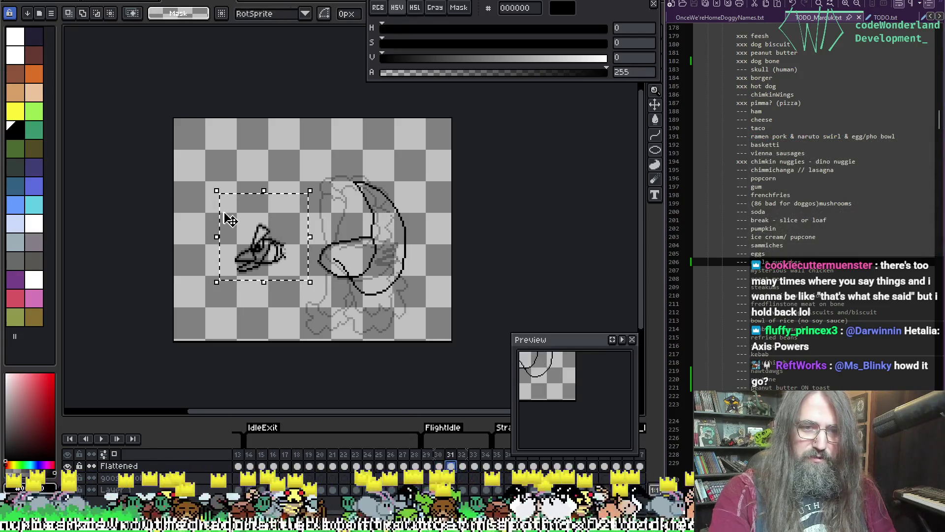
click(231, 232)
drag(258, 240, 250, 241)
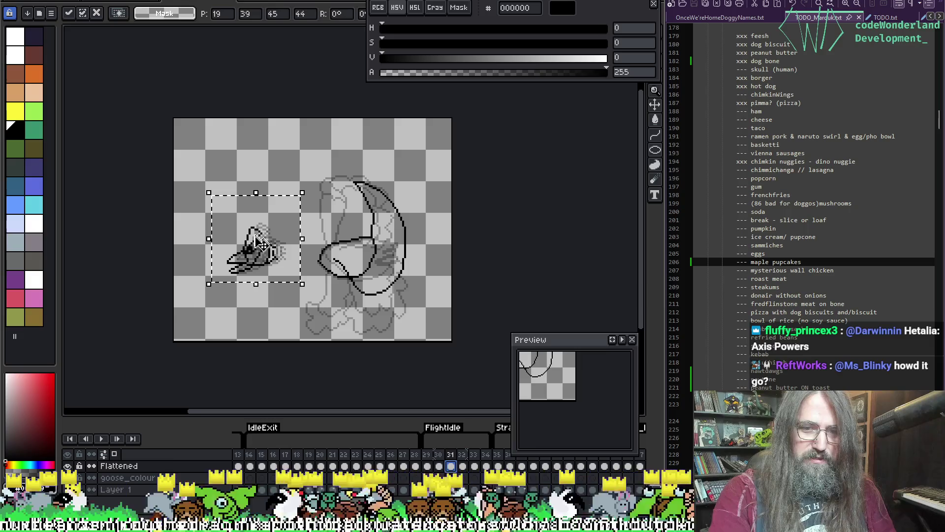
click(463, 466)
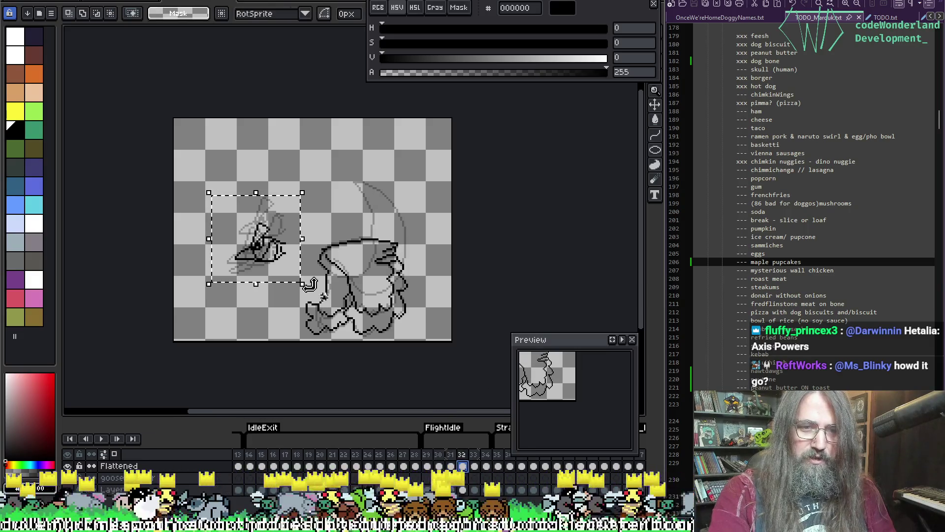
drag(279, 257, 275, 252)
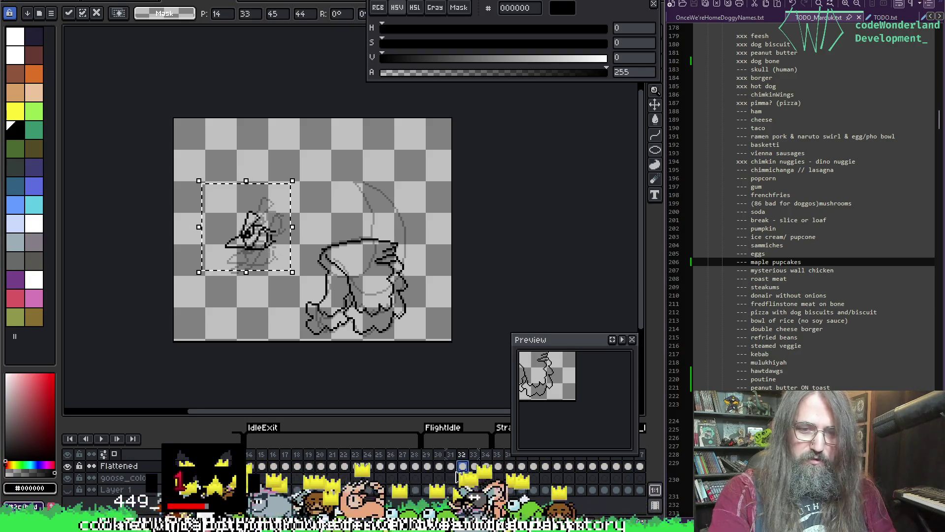
click(474, 467)
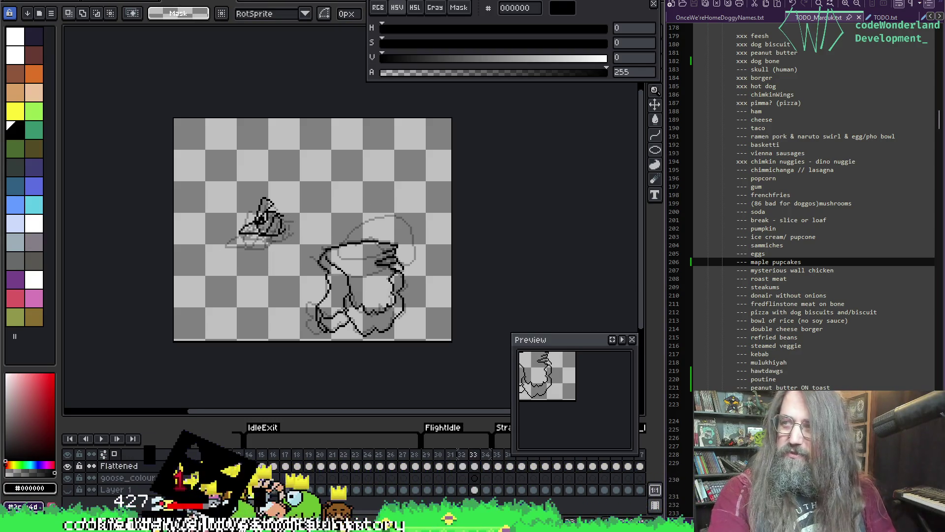
Play and stop the flap animation, settle on frame 32, and enable onion skin with F3
key(Return)
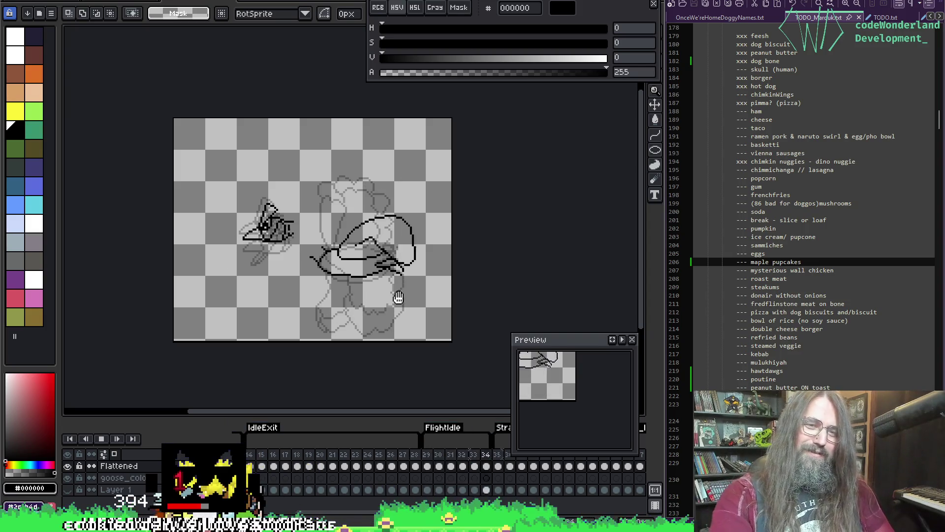
key(Return)
key(Return)
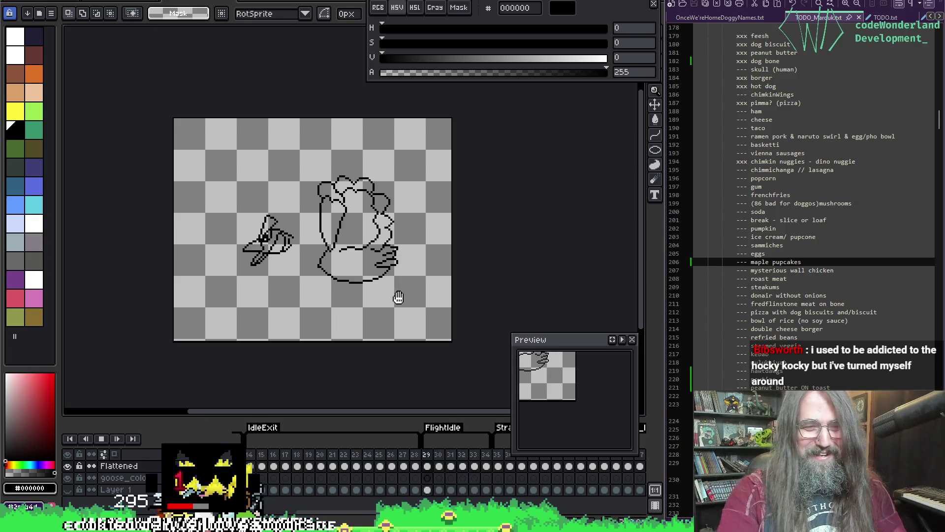
key(Return)
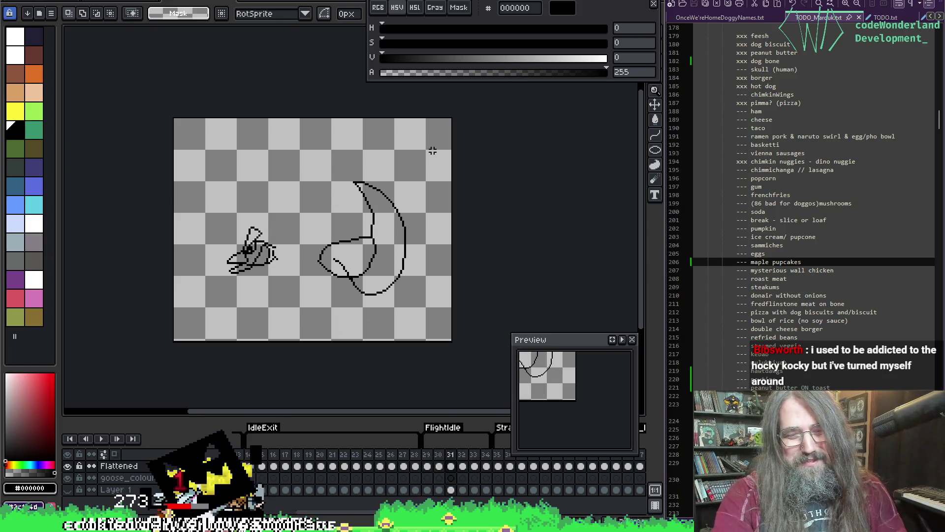
key(Return)
key(Return)
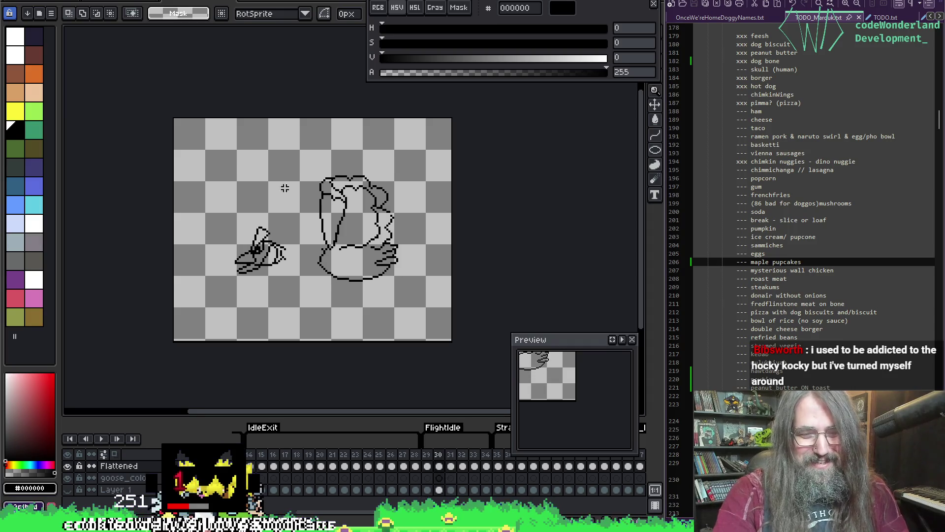
key(Return)
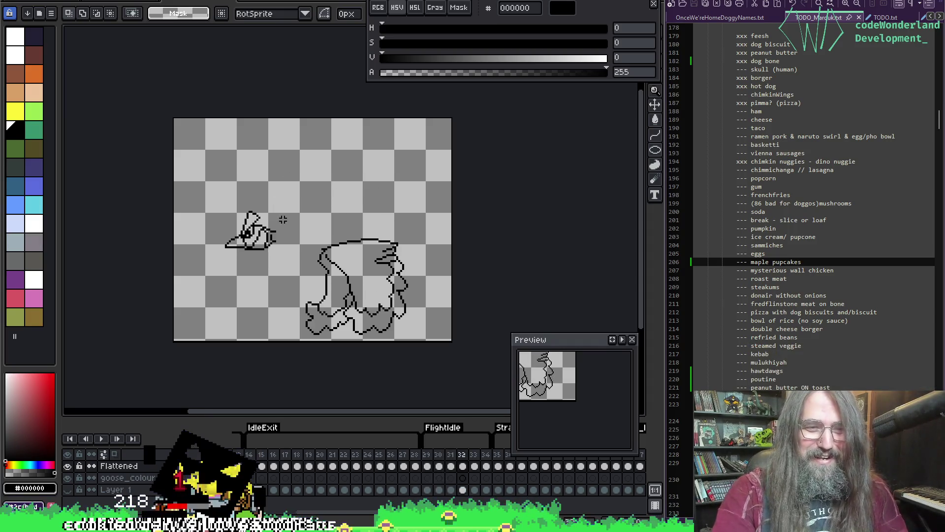
key(Return)
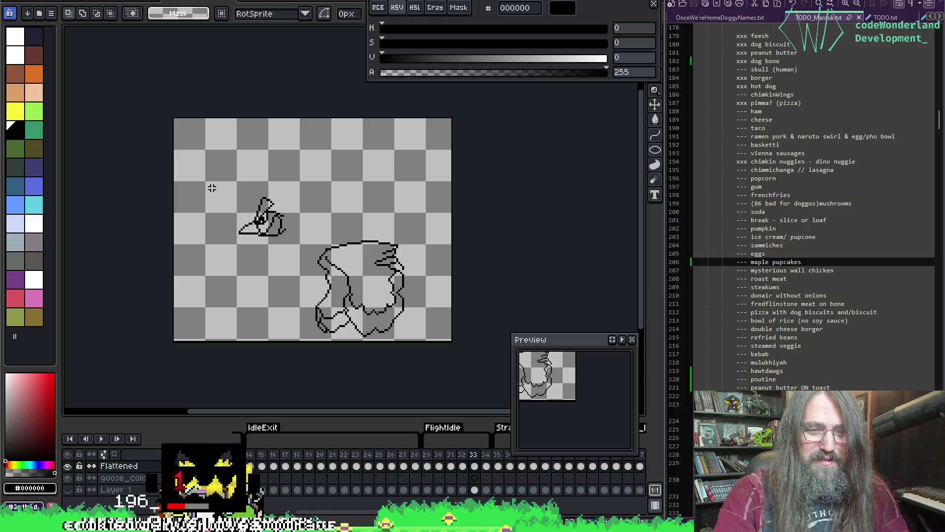
key(Left)
key(F3)
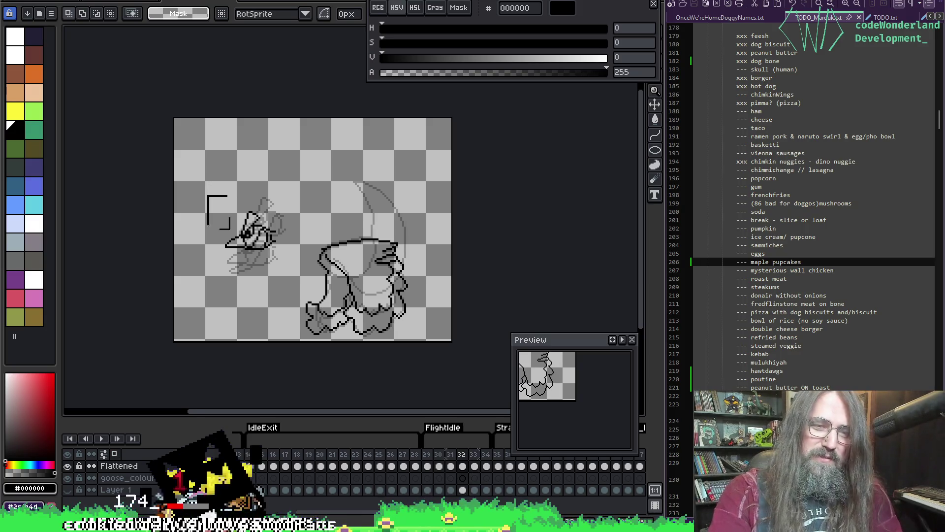
Move the head sketch up and right on frame 32 and commit it
mouse_move(207, 196)
mouse_down()
mouse_move(297, 300)
mouse_move(299, 258)
mouse_up()
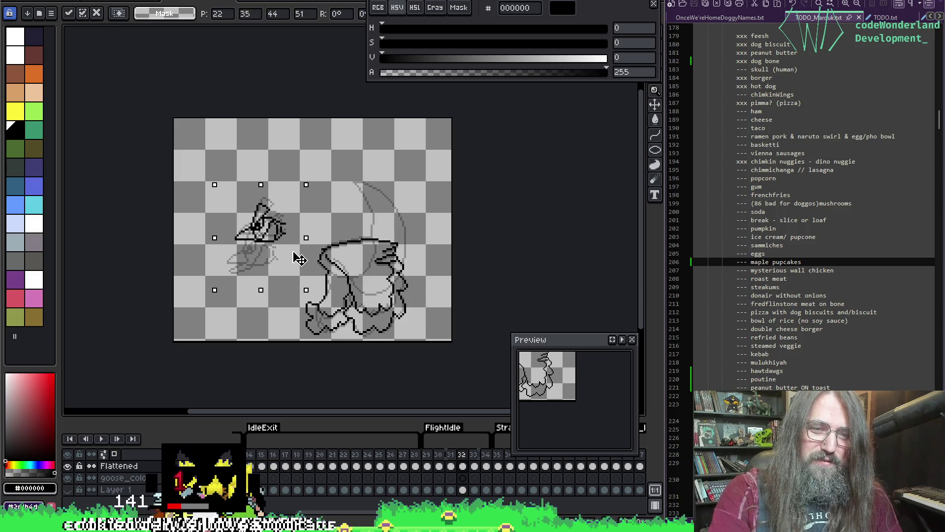
key(Return)
key(ctrl+d)
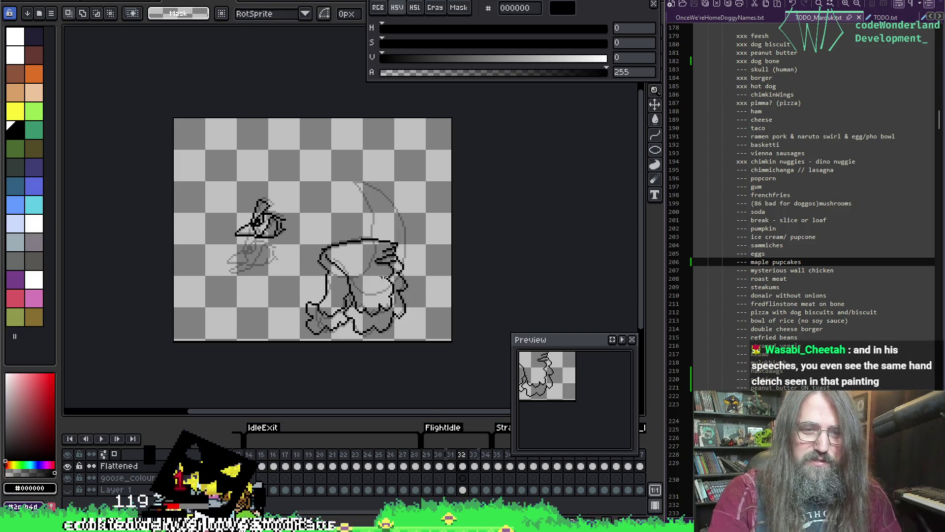
Go to frame 30 and select the head sketch twice, deselecting each time without moving it
key(Return)
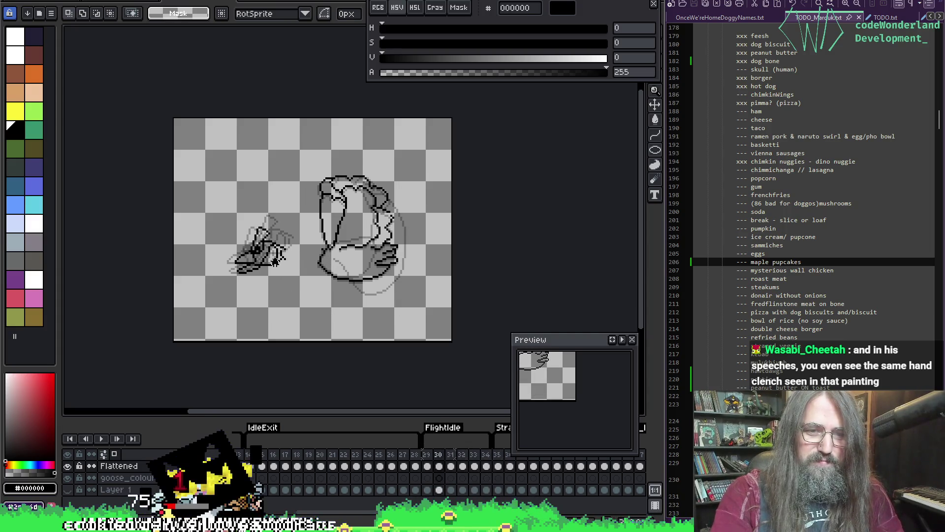
mouse_move(220, 213)
mouse_down()
mouse_move(302, 317)
mouse_move(293, 294)
mouse_up()
key(ctrl+d)
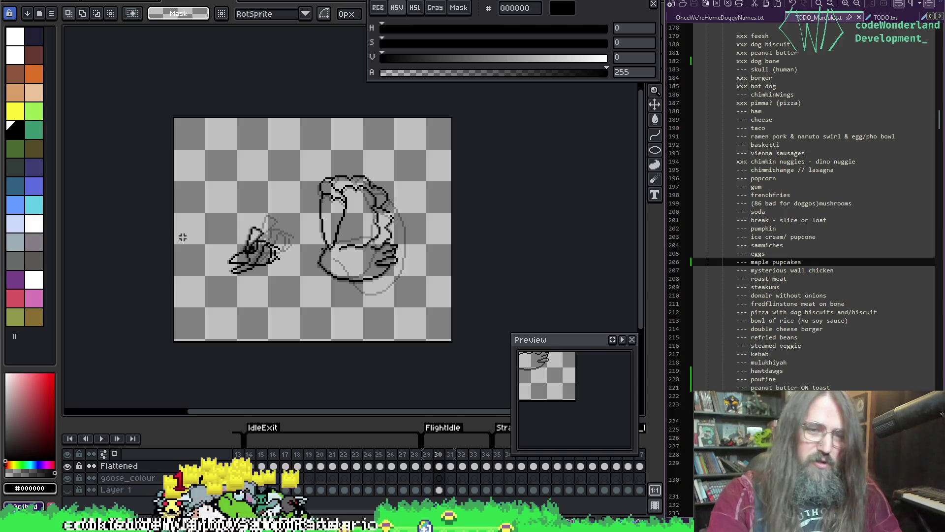
drag(205, 195, 294, 294)
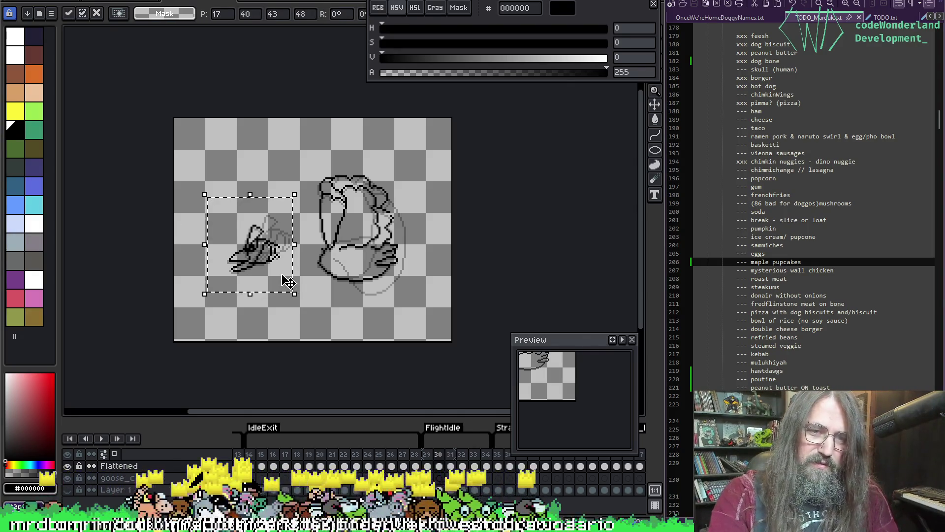
key(ctrl+d)
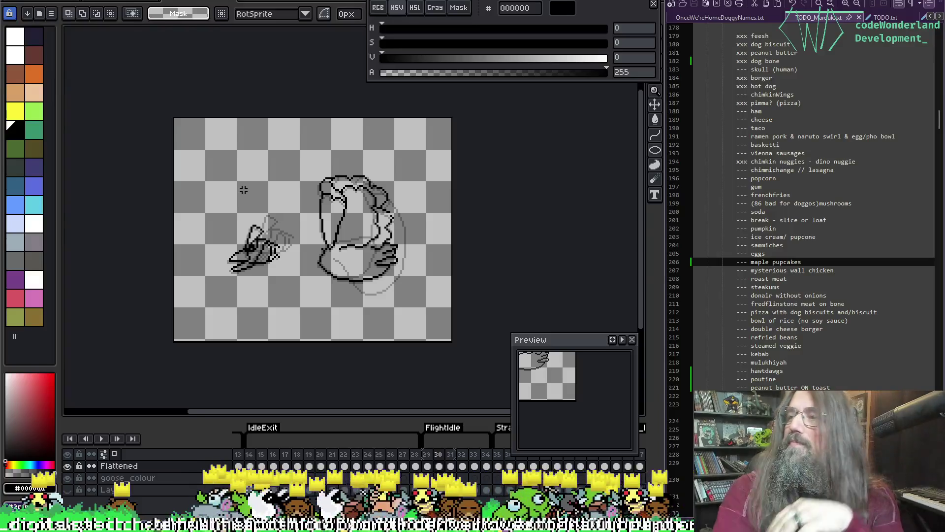
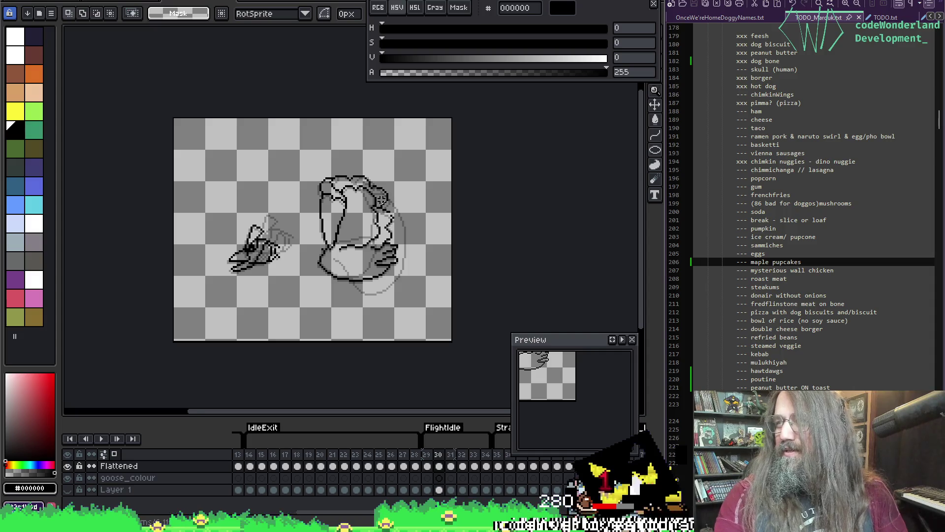
Preview the flight, then move frame 34's head sketch about 12 px left with onion skin on
key(Return)
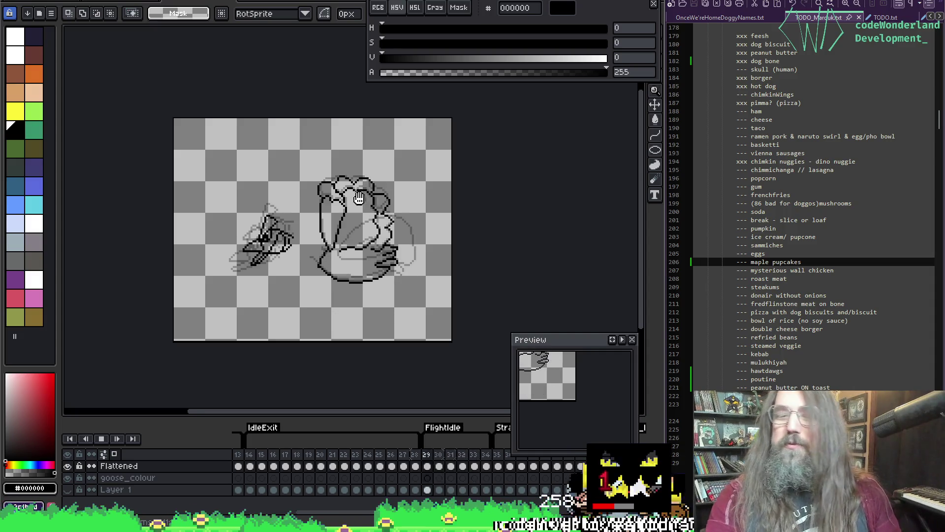
key(Return)
key(Return)
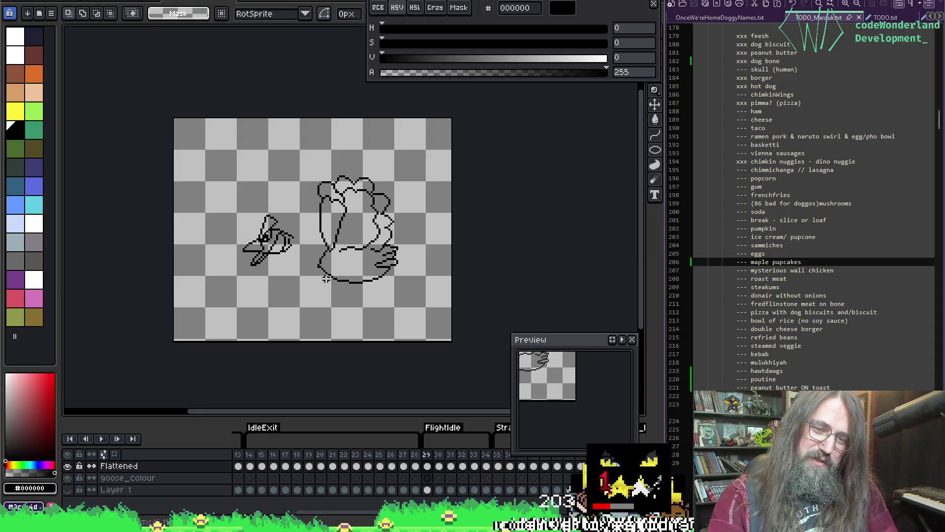
key(Return)
key(Return)
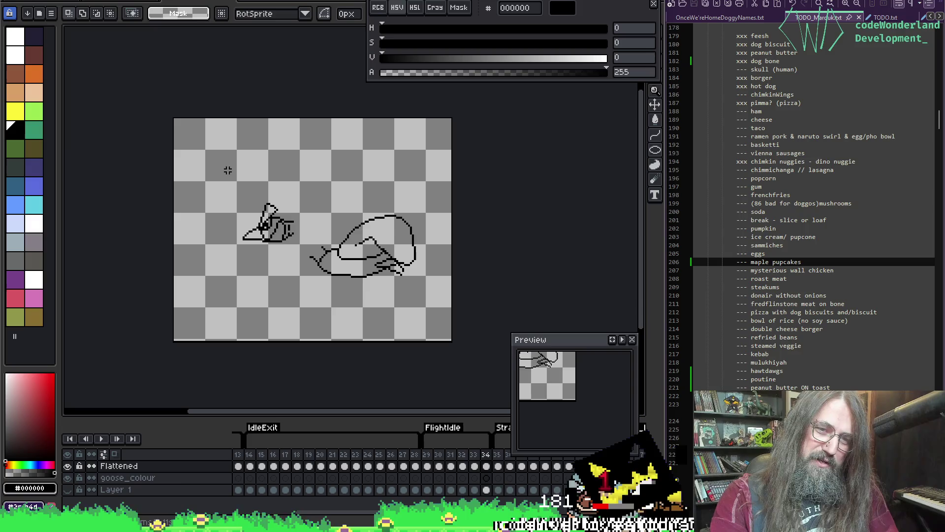
key(Return)
key(F3)
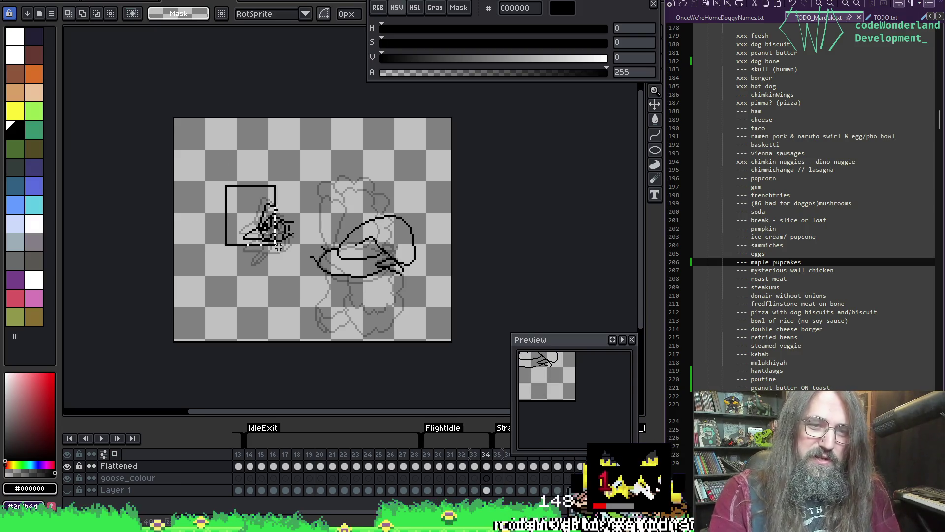
drag(312, 276, 298, 273)
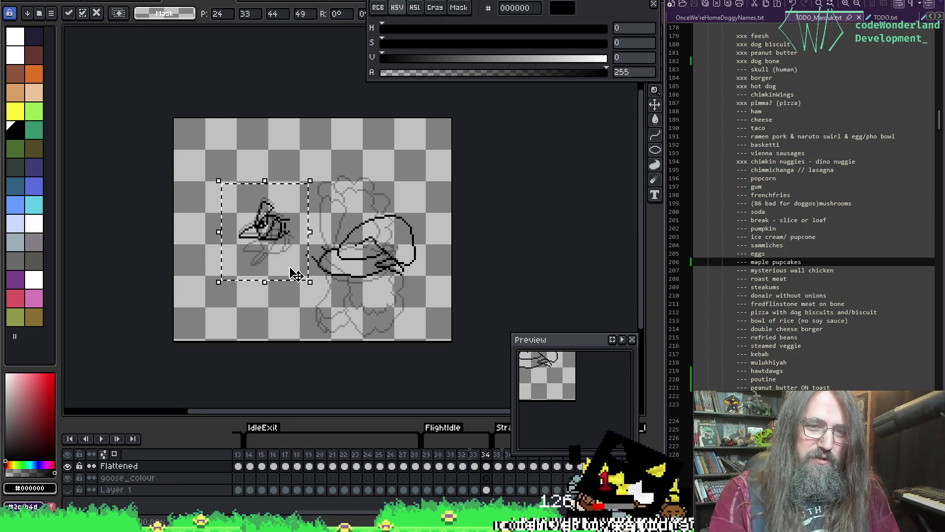
key(ctrl+d)
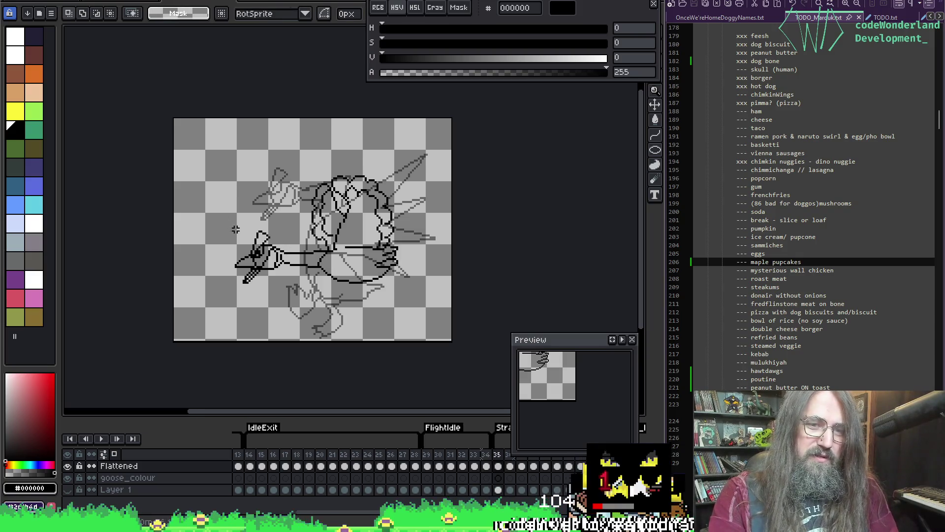
Step back through frames 31 to 29 and flip between neighbours to compare poses
key(comma)
key(comma)
key(comma)
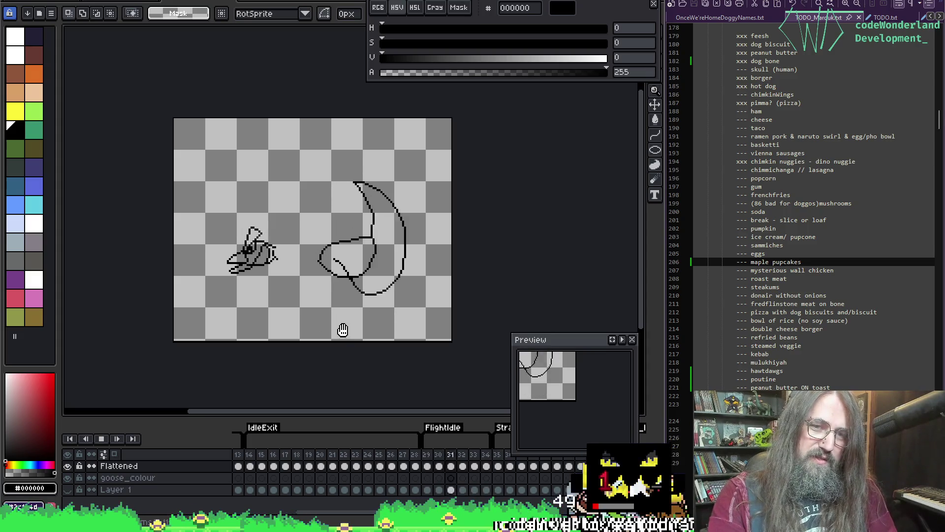
key(comma)
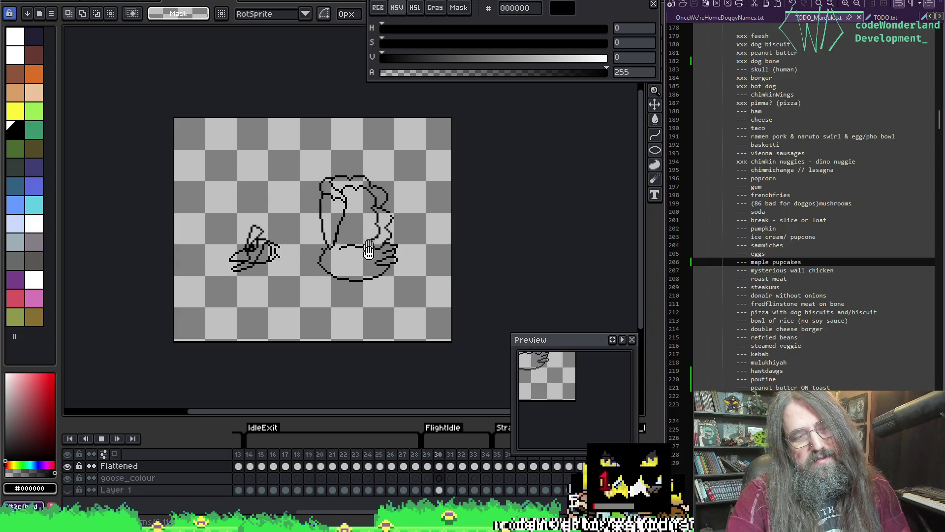
key(comma)
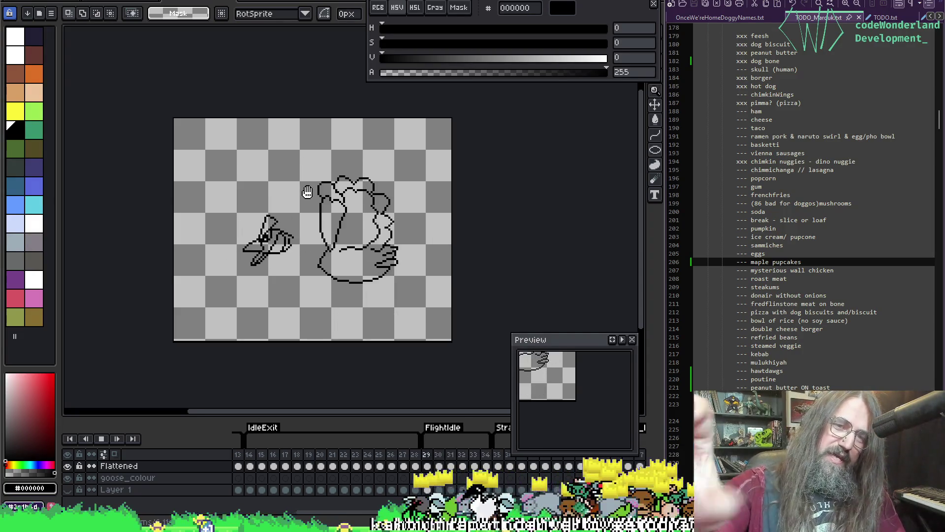
key(Return)
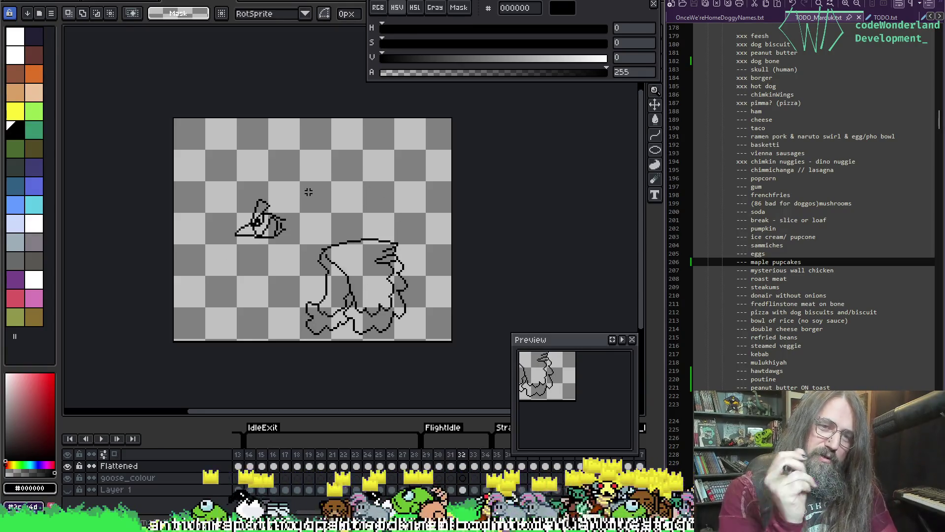
key(comma)
key(period)
key(period)
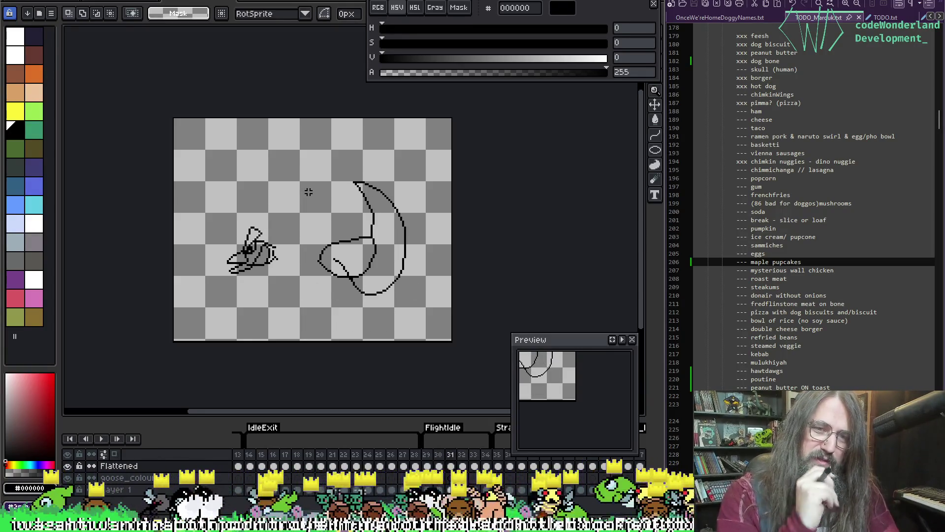
key(period)
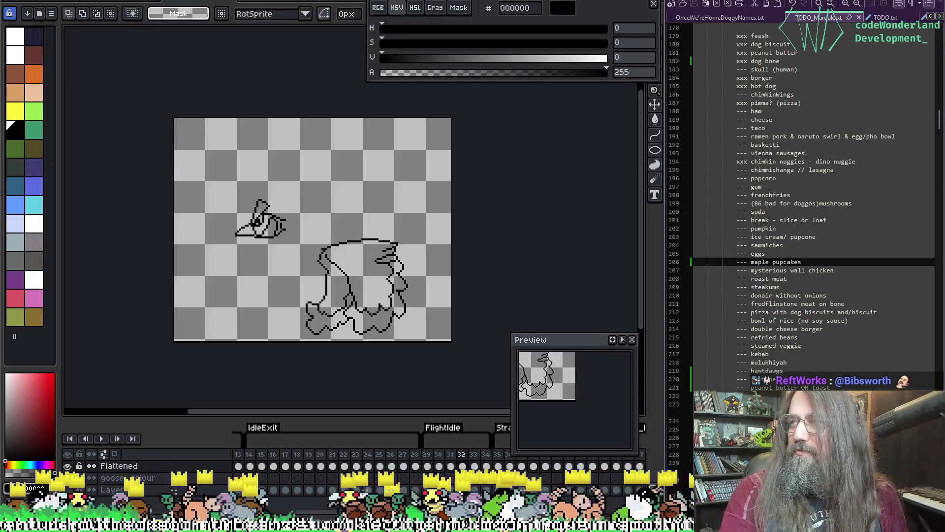
Move the head sketch on frame 32 down and left and commit it
mouse_move(191, 167)
mouse_down()
mouse_move(320, 249)
mouse_move(275, 266)
mouse_up()
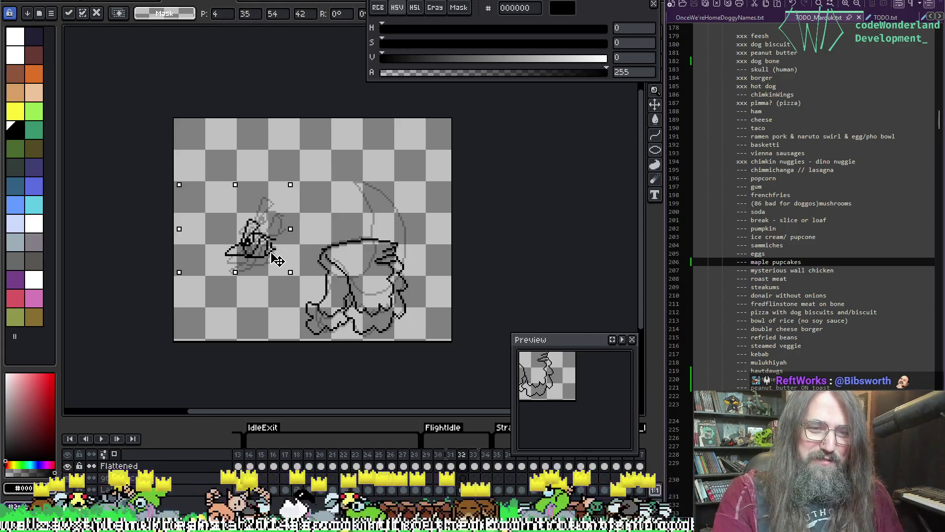
key(Return)
key(Return)
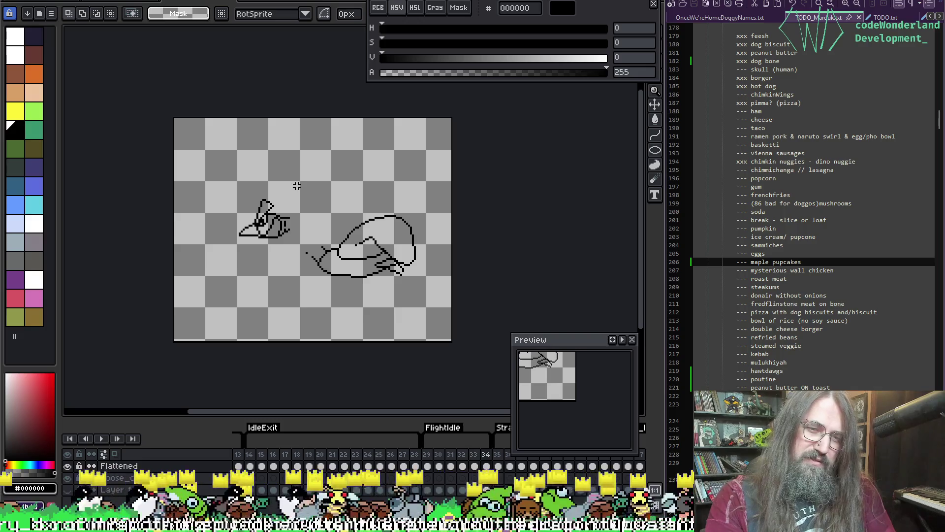
key(Return)
key(Right)
key(Right)
key(Right)
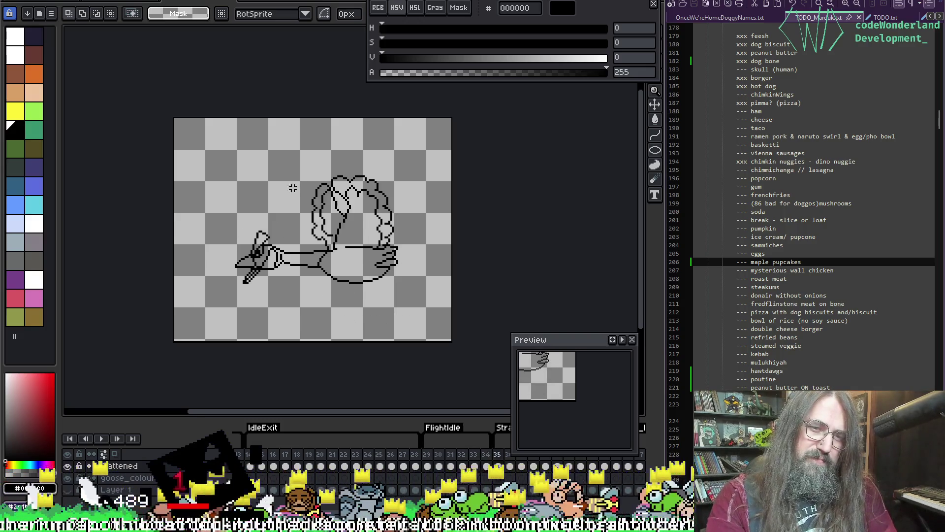
key(Return)
key(Return)
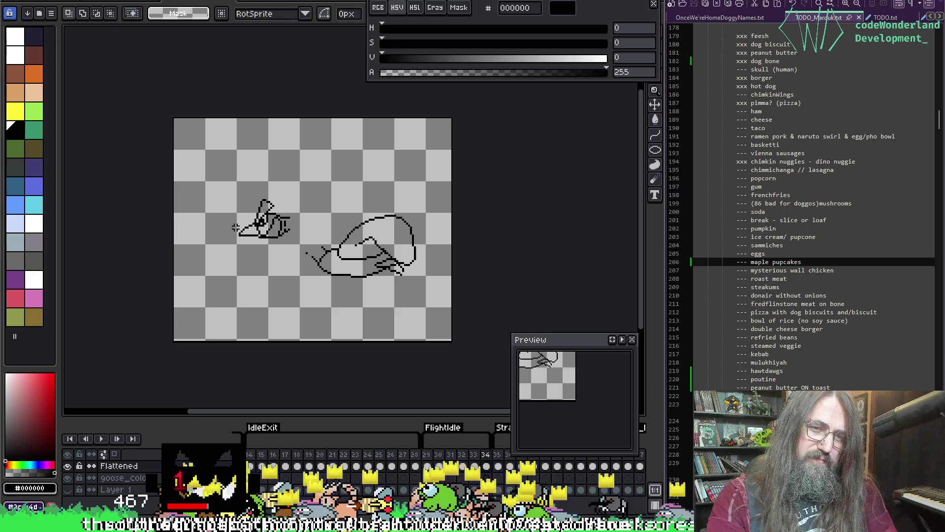
Replay the flight, then select frame 33's head sketch and paste a floating copy
drag(217, 178, 306, 260)
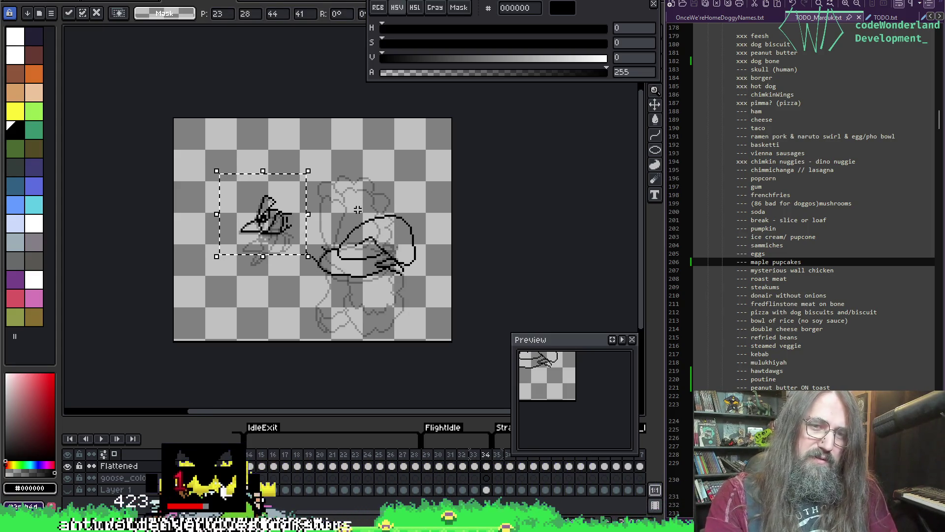
click(357, 209)
key(Return)
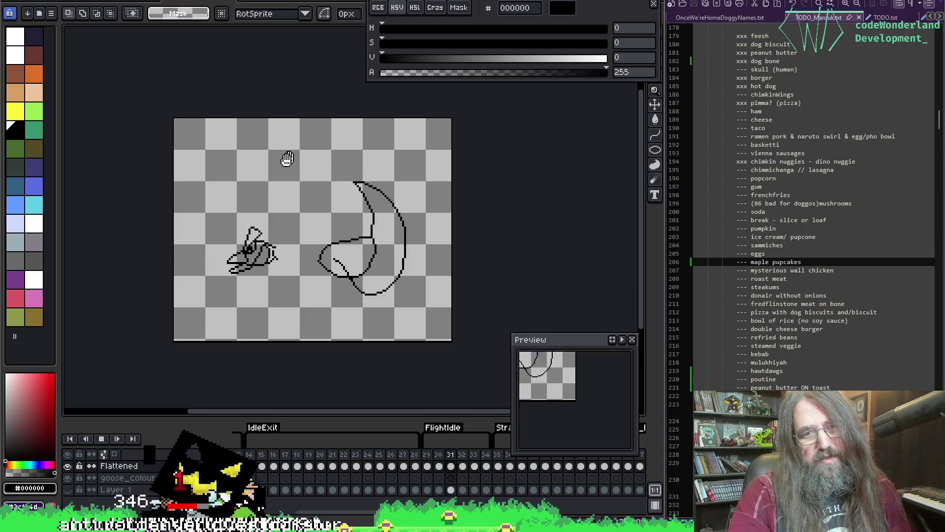
key(Return)
key(Return)
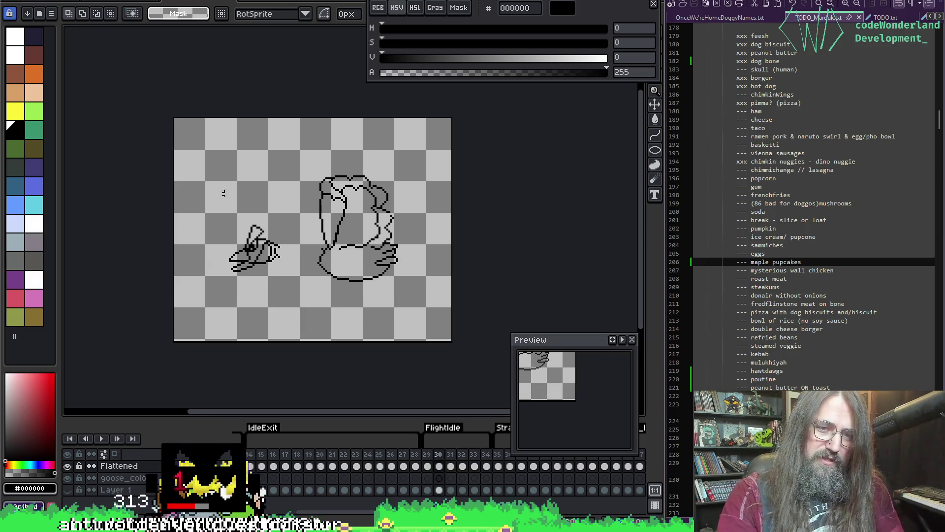
key(Return)
key(Right)
key(Right)
key(Right)
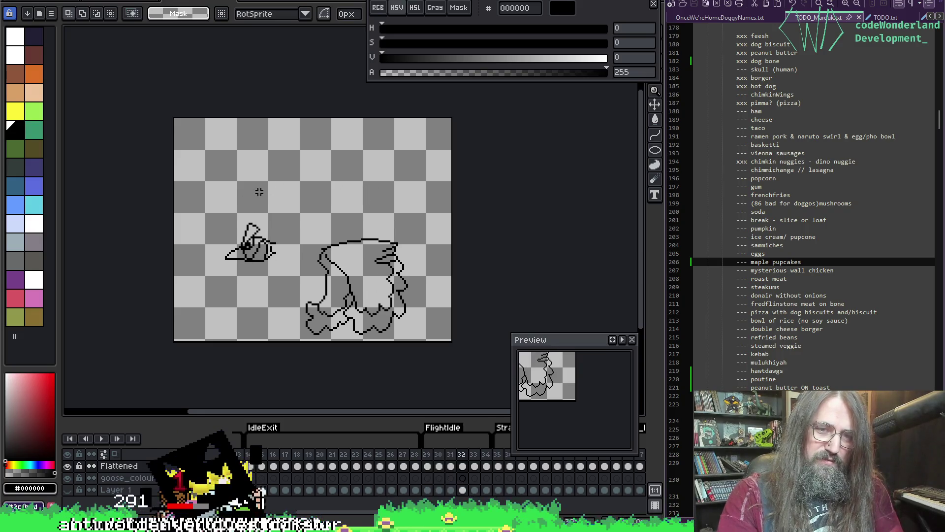
mouse_move(219, 177)
mouse_down()
mouse_move(249, 221)
mouse_move(314, 269)
mouse_up()
key(ctrl+v)
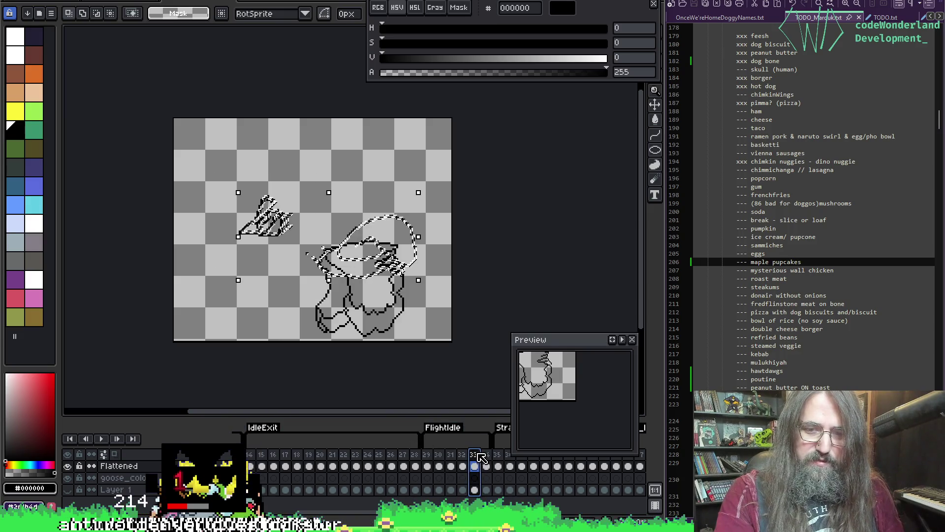
Commit the pasted head on frame 34 and select it across frames 33–34
click(487, 454)
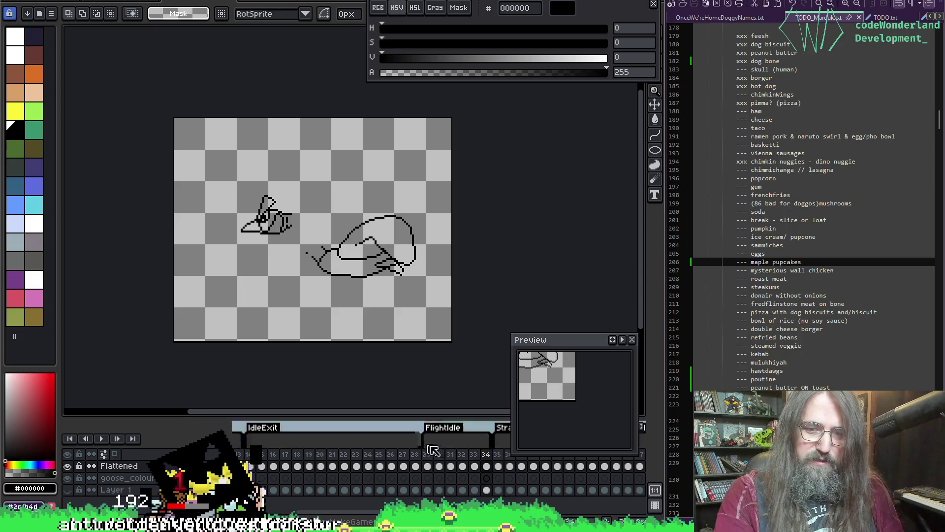
click(485, 459)
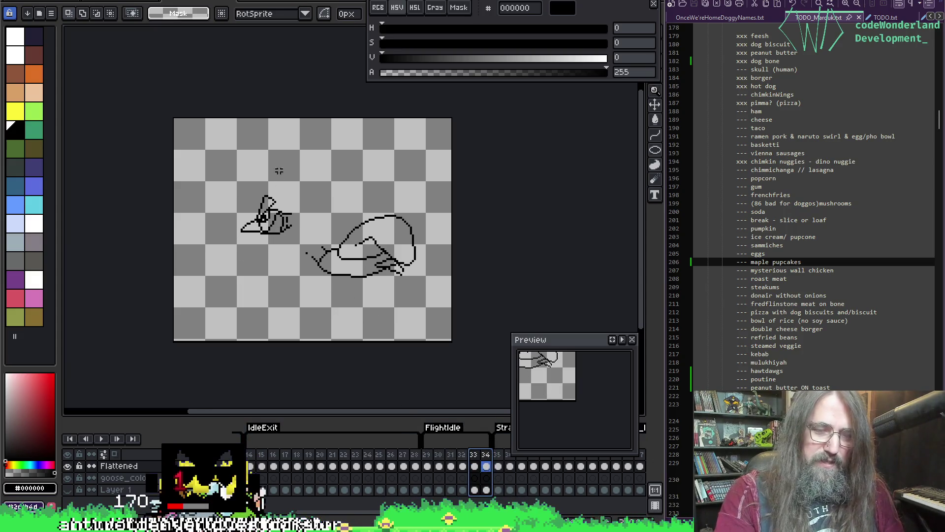
mouse_move(216, 153)
mouse_down()
mouse_move(297, 254)
mouse_move(306, 248)
mouse_move(303, 272)
mouse_up()
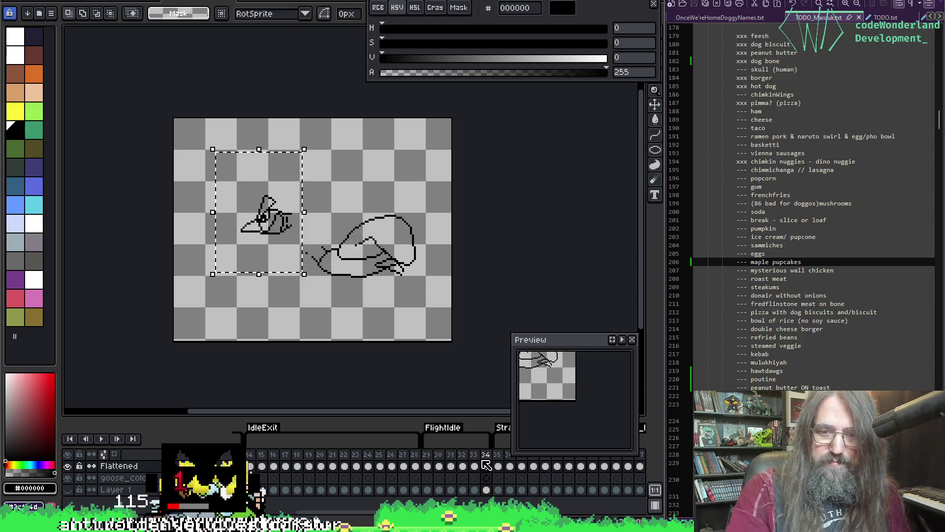
drag(474, 466, 486, 466)
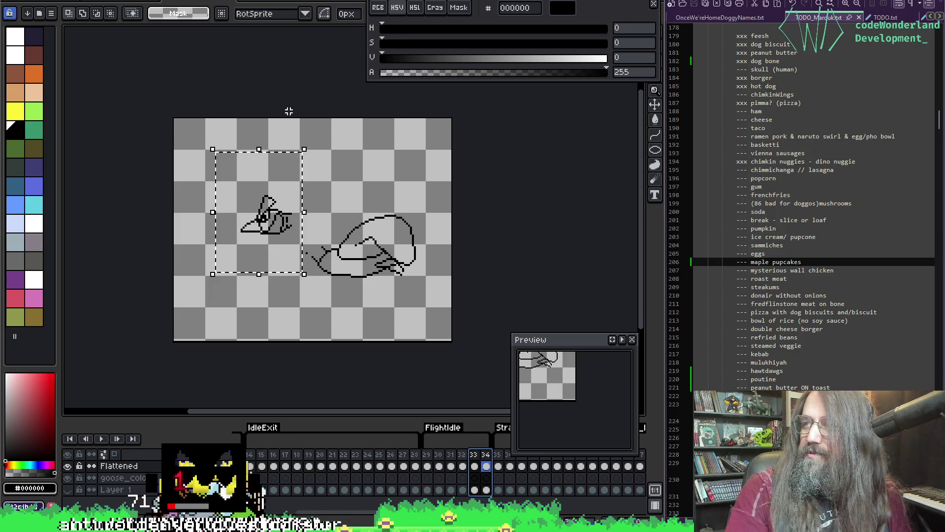
mouse_move(289, 112)
mouse_down()
mouse_move(277, 56)
mouse_move(280, 88)
mouse_move(305, 72)
mouse_move(286, 143)
mouse_up()
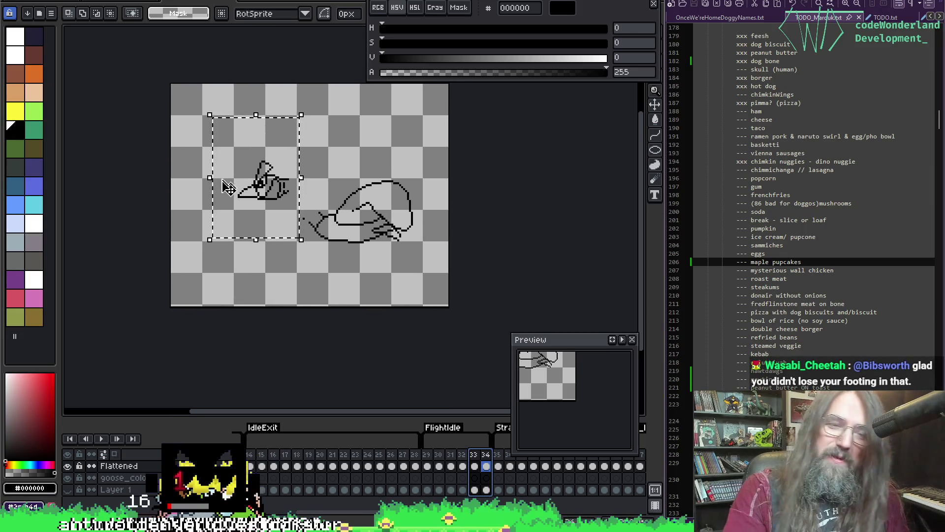
With onion skin on, move the head down-left, nudge it about 4 px right, and commit
key(F3)
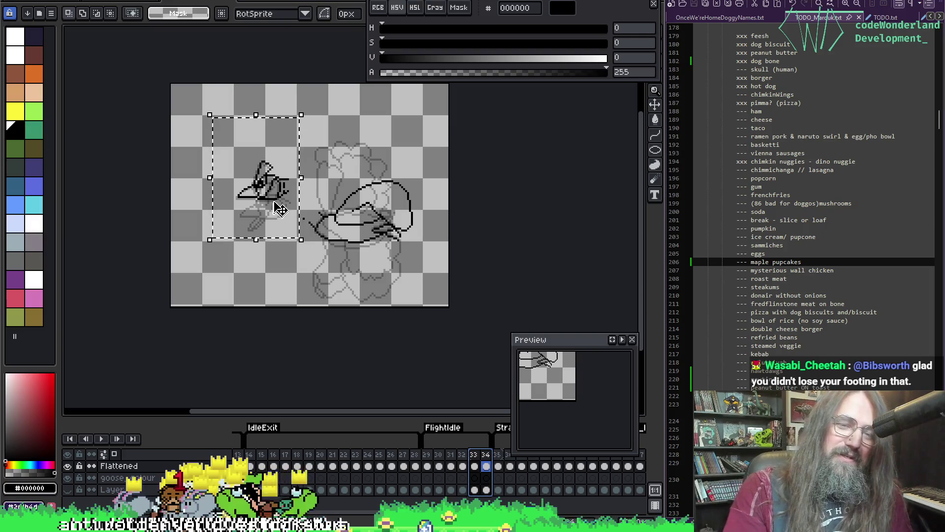
drag(279, 209, 285, 212)
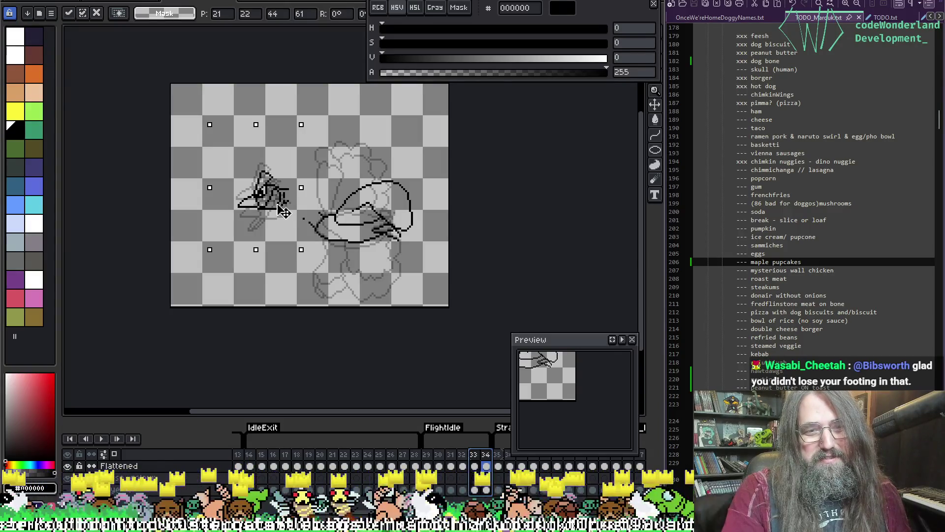
drag(283, 210, 285, 210)
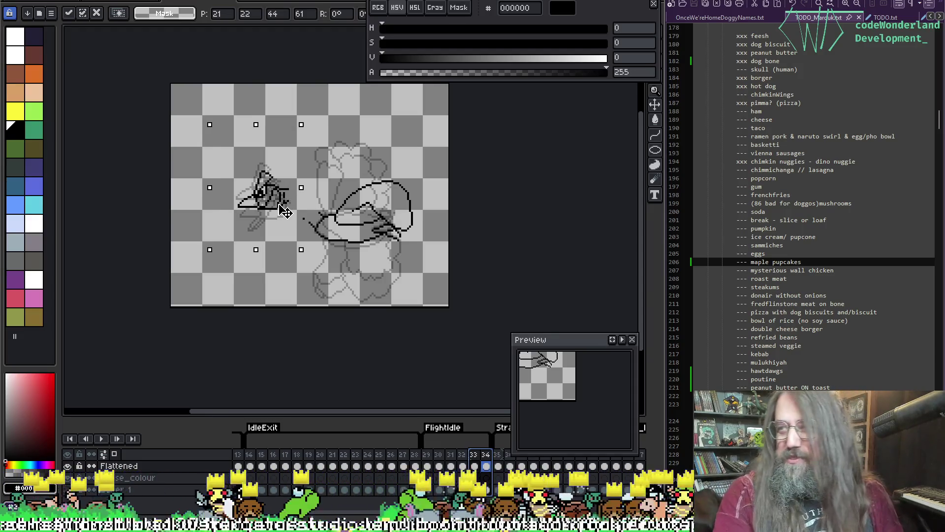
key(Return)
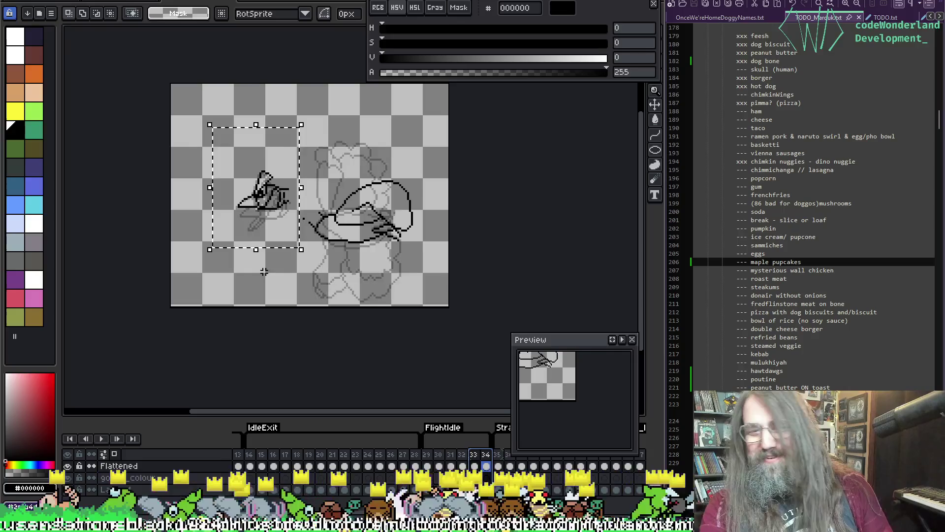
Nudge frame 30's head one pixel further left, commit it, and replay the flight
key(Return)
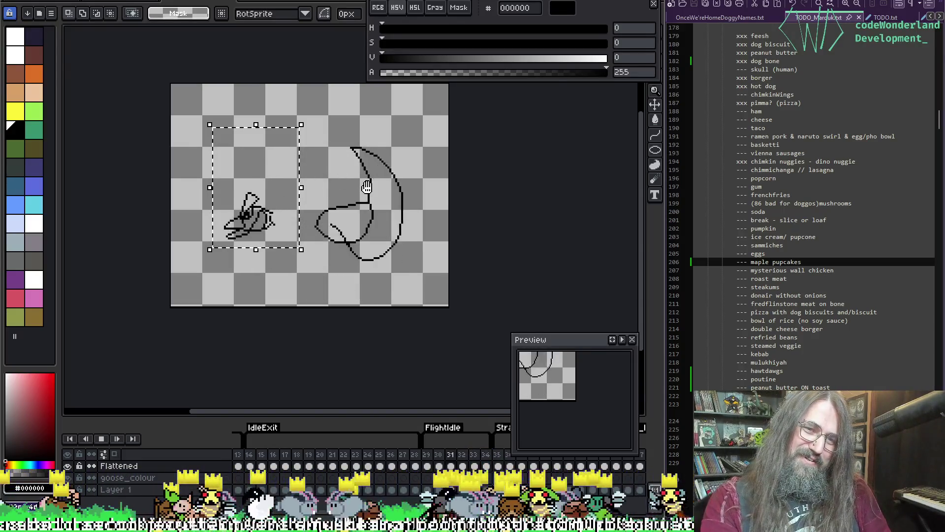
key(Return)
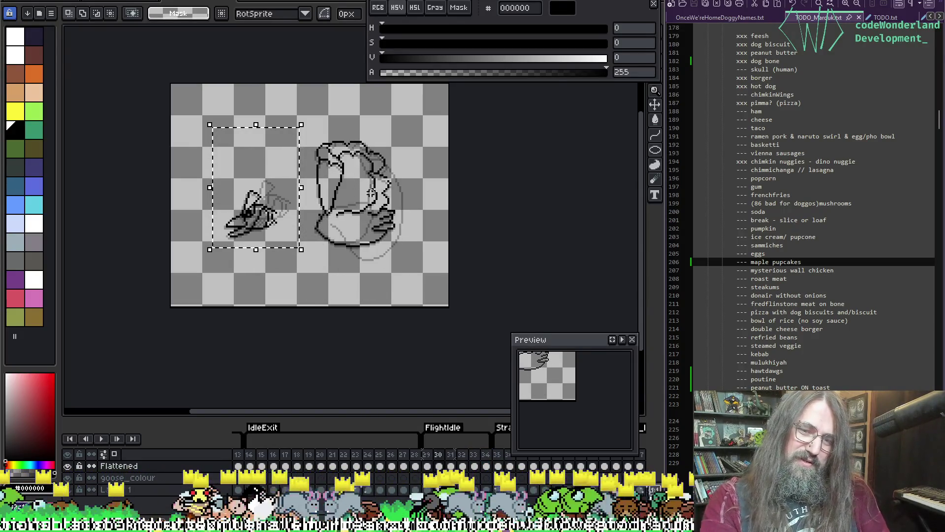
key(Right)
key(Left)
key(Left)
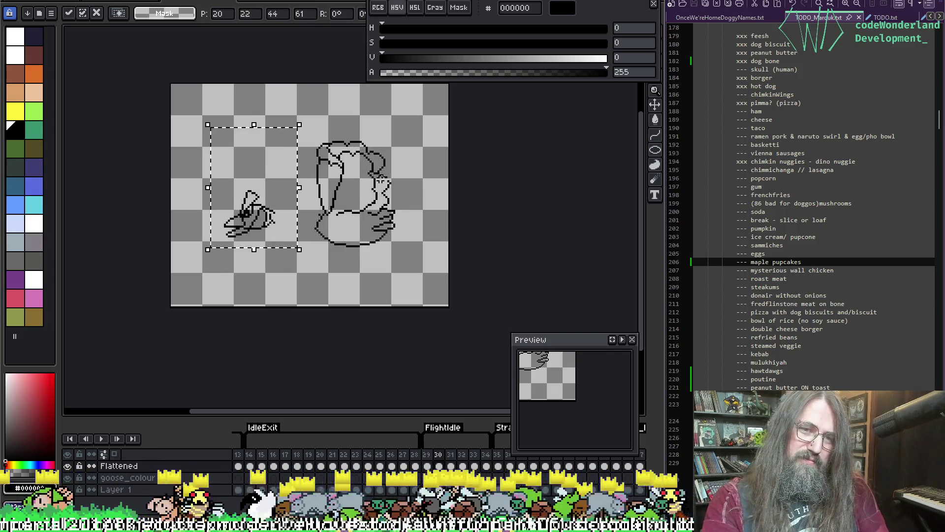
click(384, 145)
key(Return)
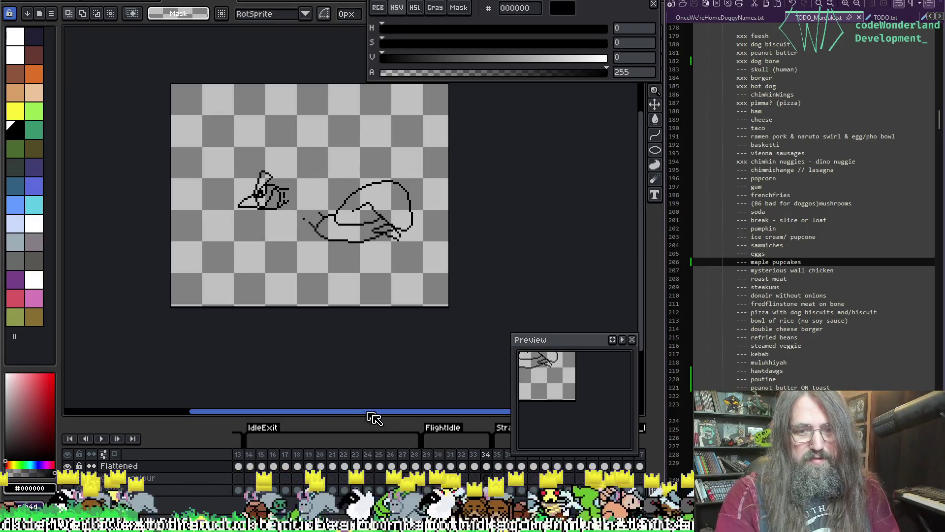
After previewing frames 29–34, shift the head sketch slightly up and right and commit it
click(430, 467)
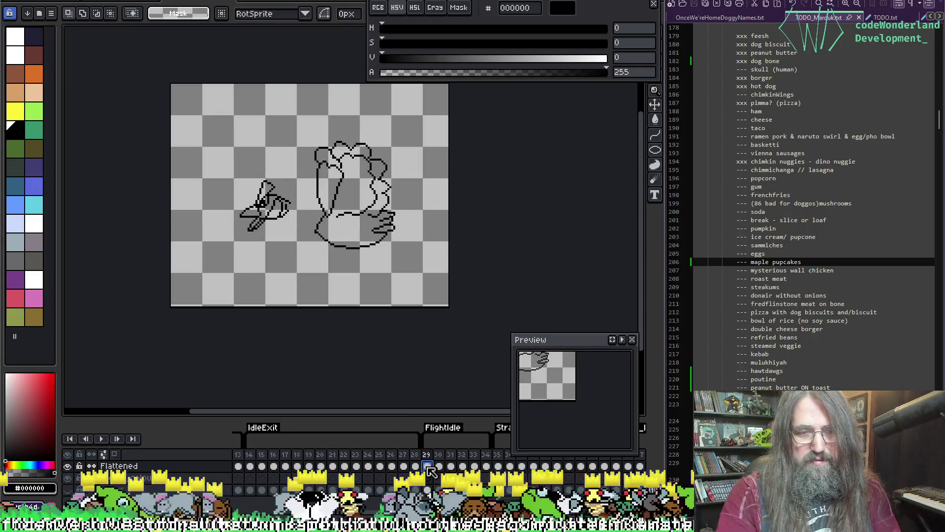
click(486, 467)
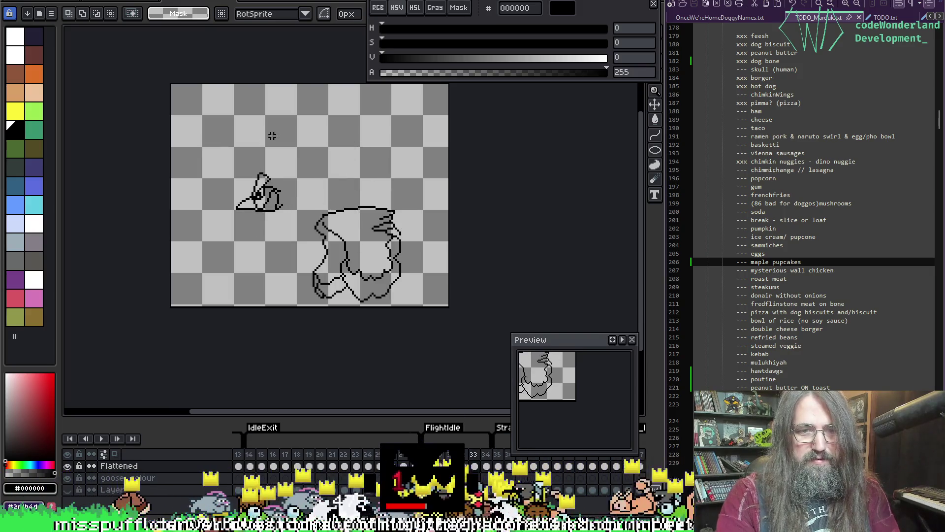
key(Return)
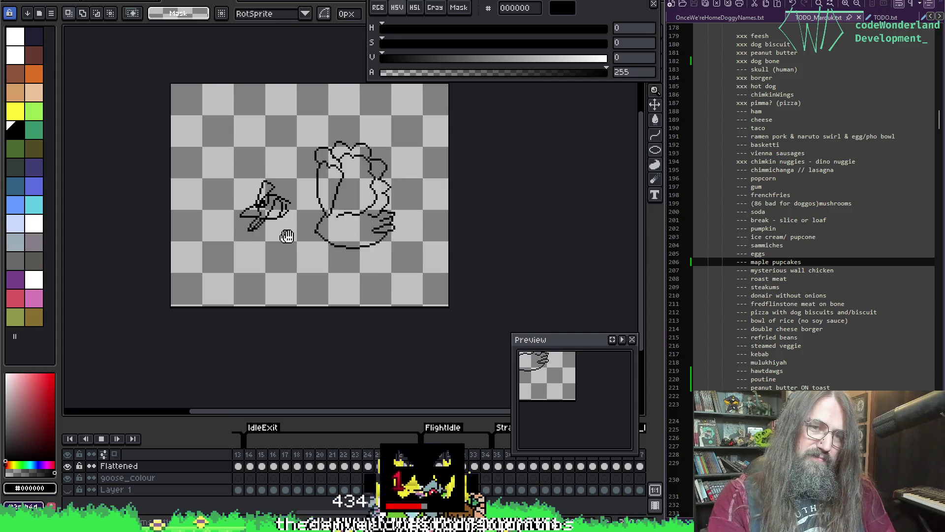
key(Return)
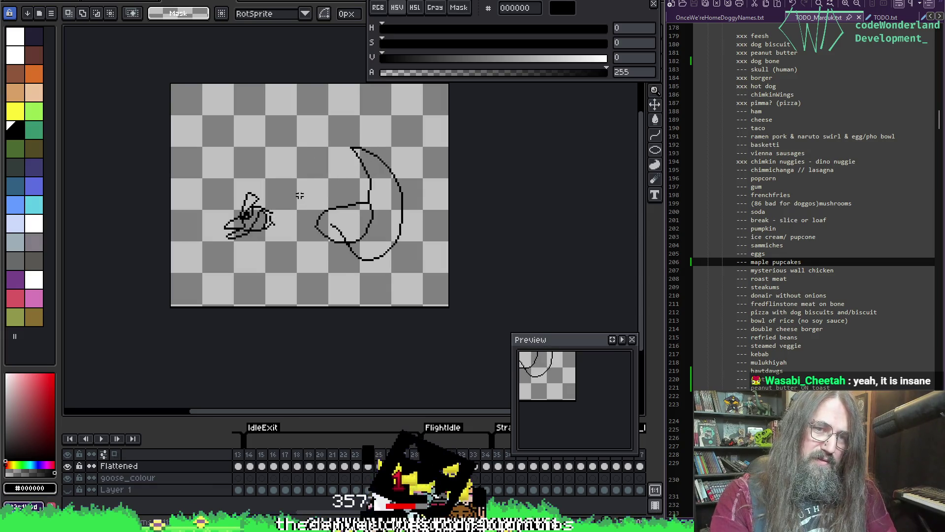
drag(192, 160, 289, 263)
click(284, 249)
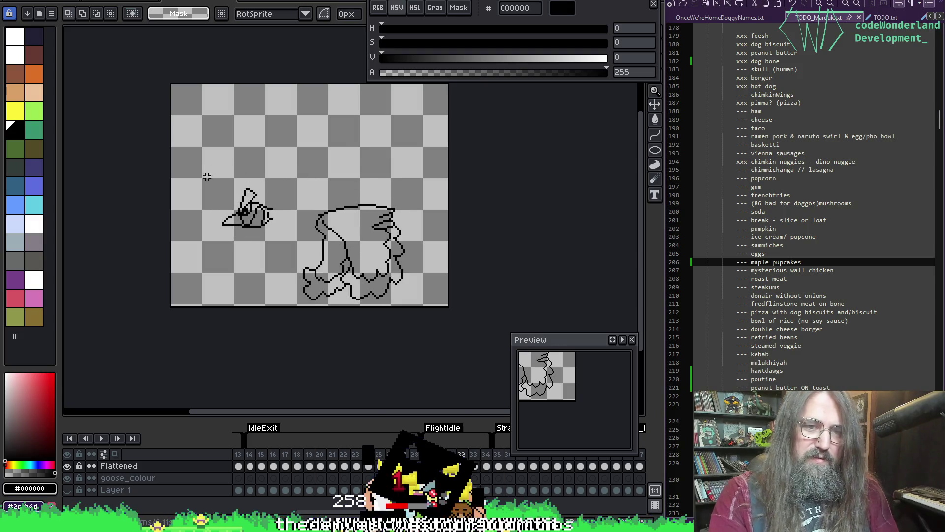
drag(270, 228, 277, 187)
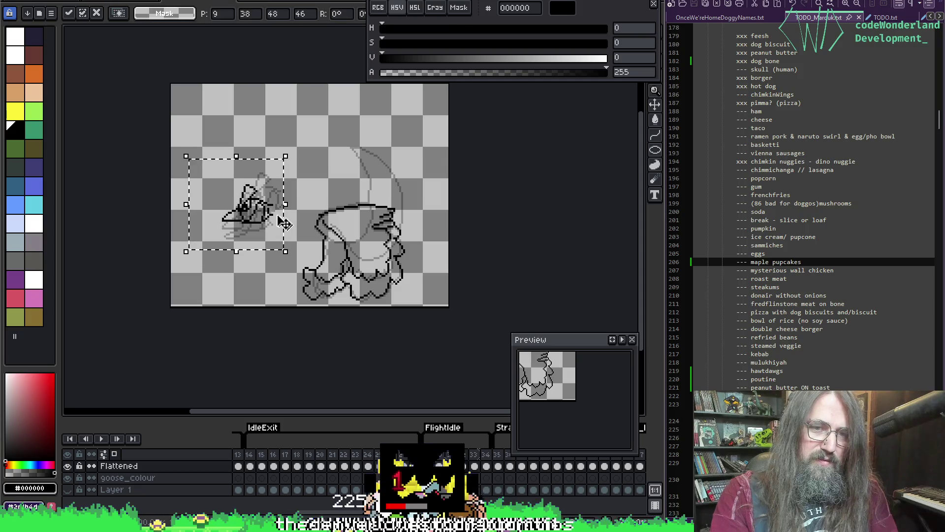
key(ctrl+d)
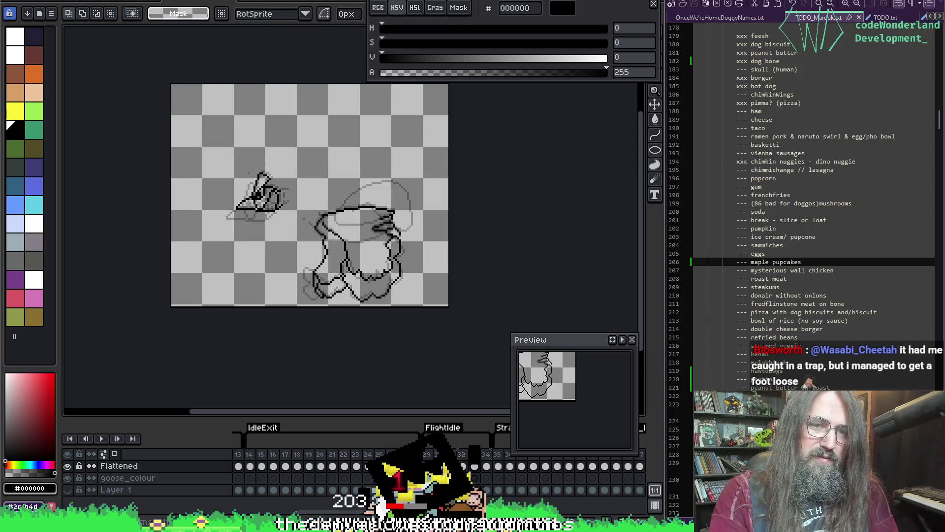
drag(291, 230, 293, 229)
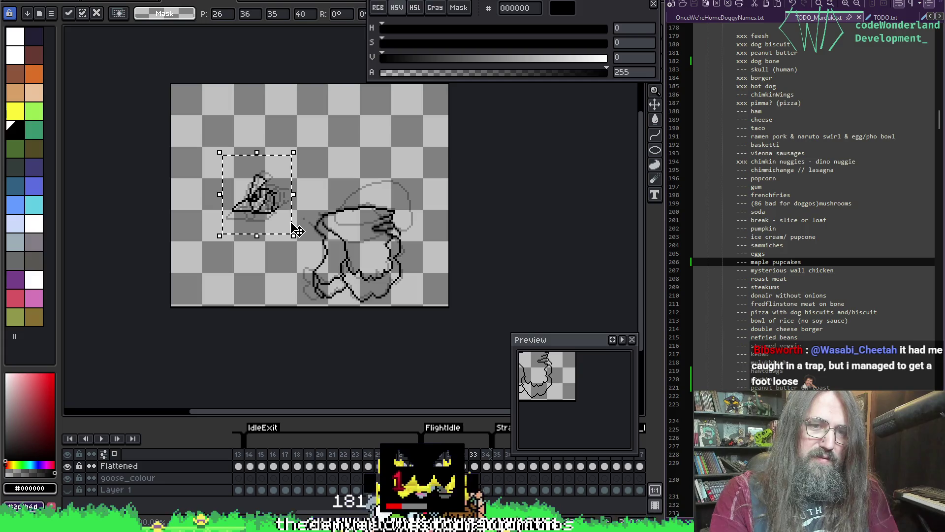
key(ctrl+d)
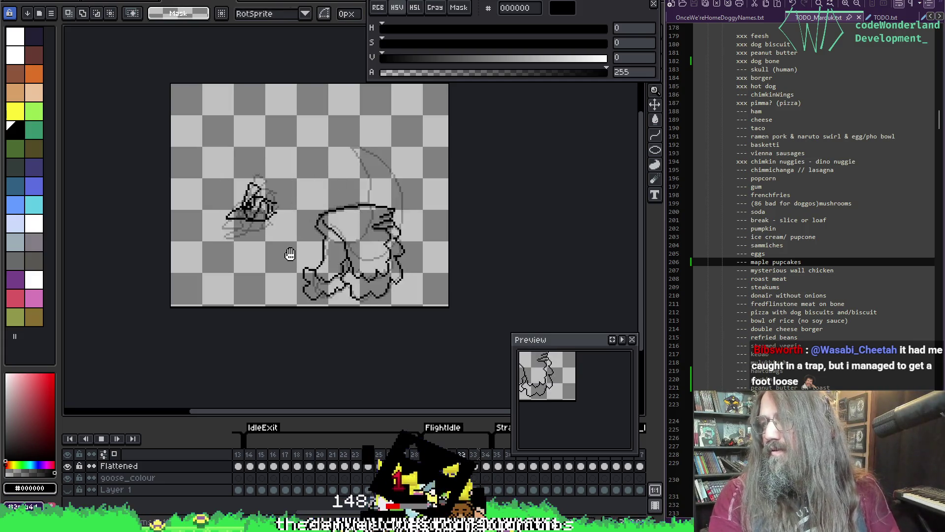
key(Right)
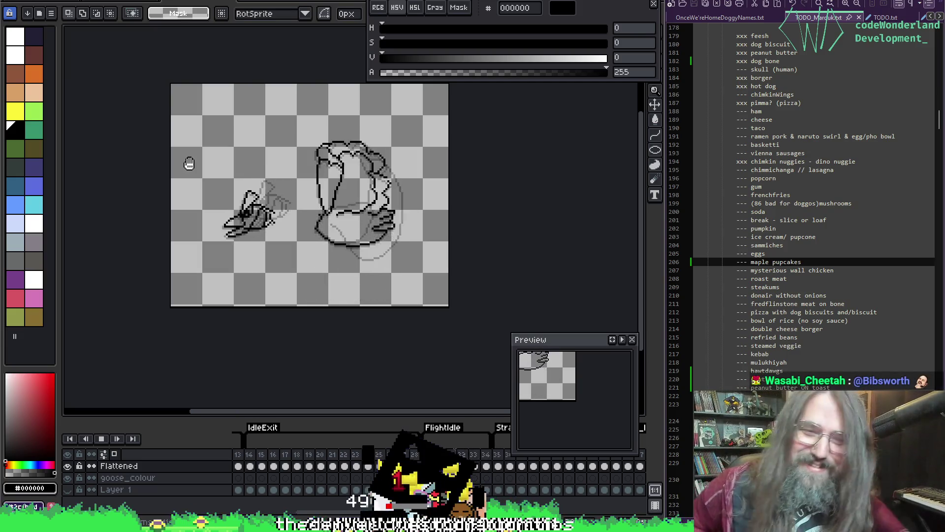
key(Return)
key(Return)
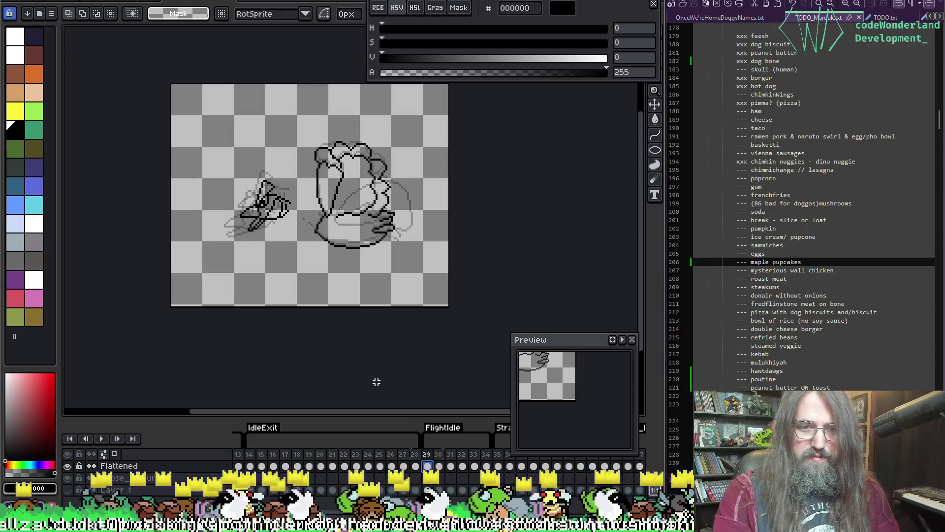
Nudge frame 29's head two pixels left and two pixels up, then replay to check alignment
drag(203, 124, 297, 242)
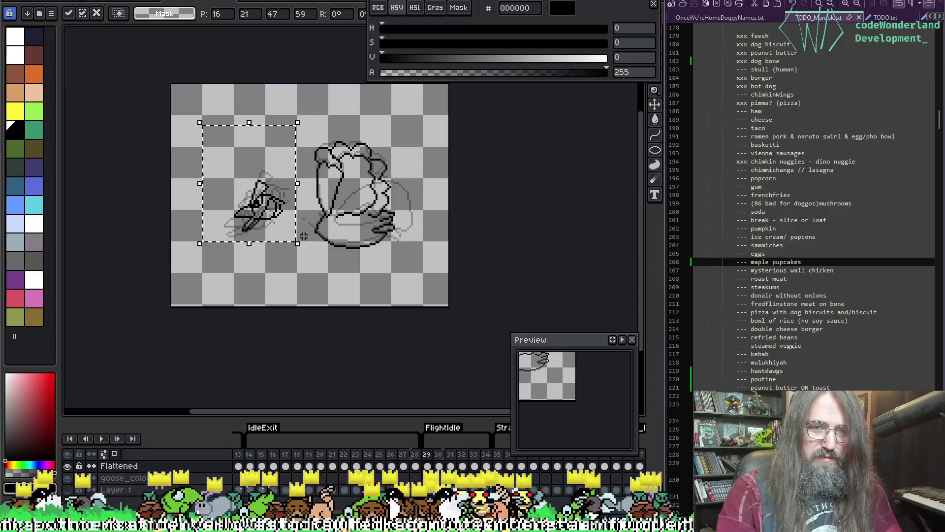
key(Left)
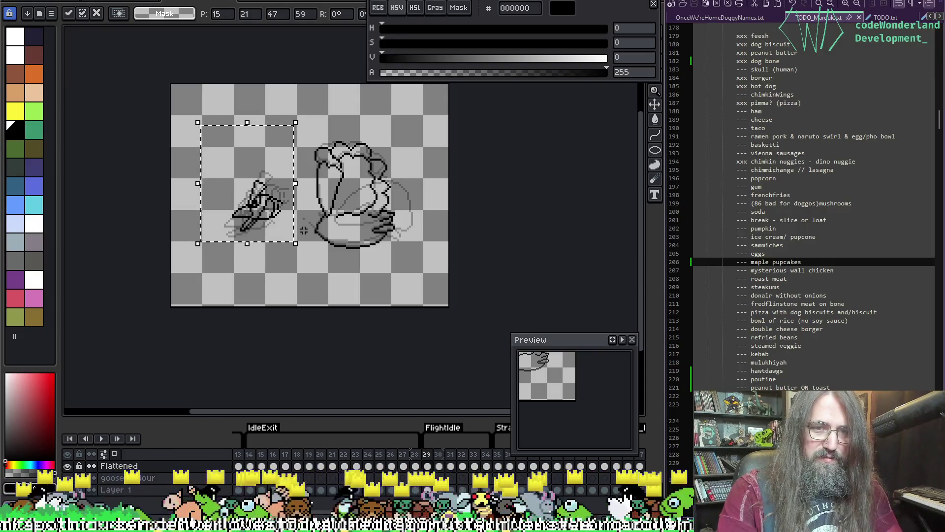
key(Up)
key(Left)
key(Up)
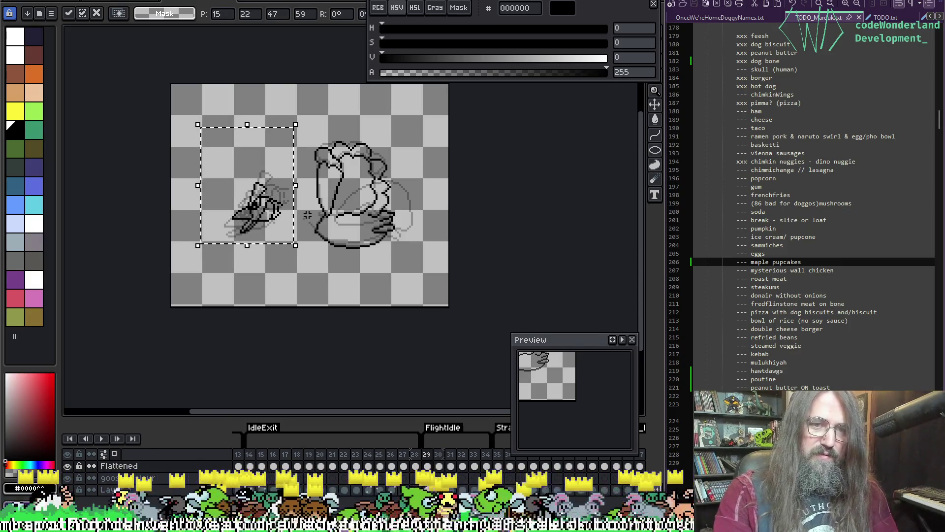
click(307, 215)
key(Return)
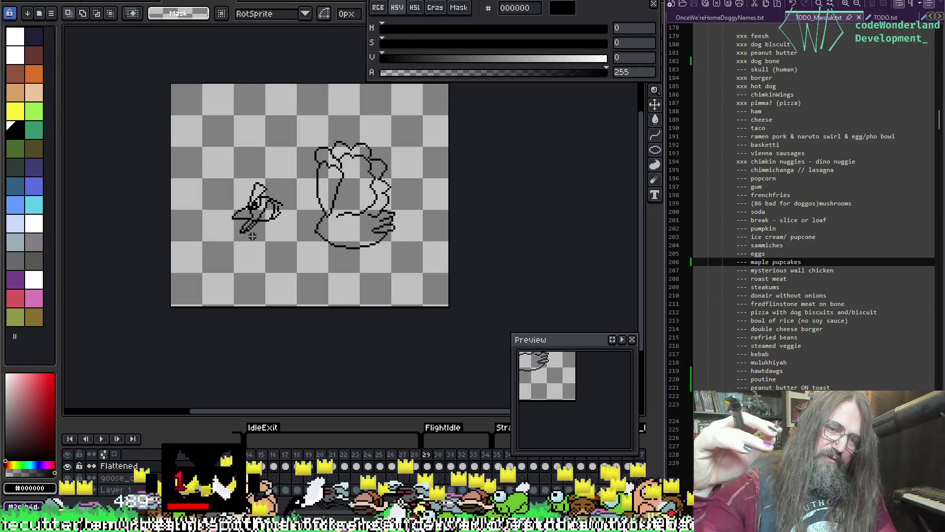
key(Return)
Compare neighbouring frames, then nudge frame 32's head left and commit it
key(Right)
key(Left)
key(Left)
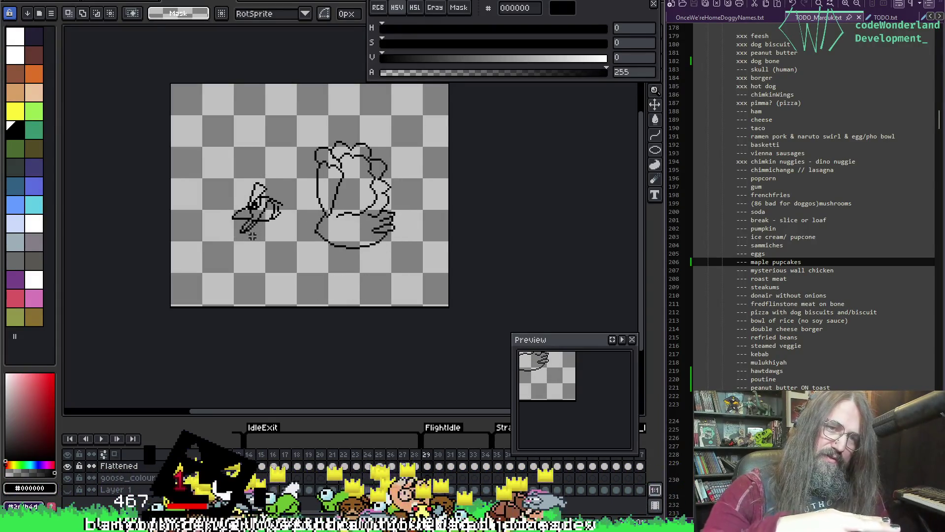
key(Right)
key(Right)
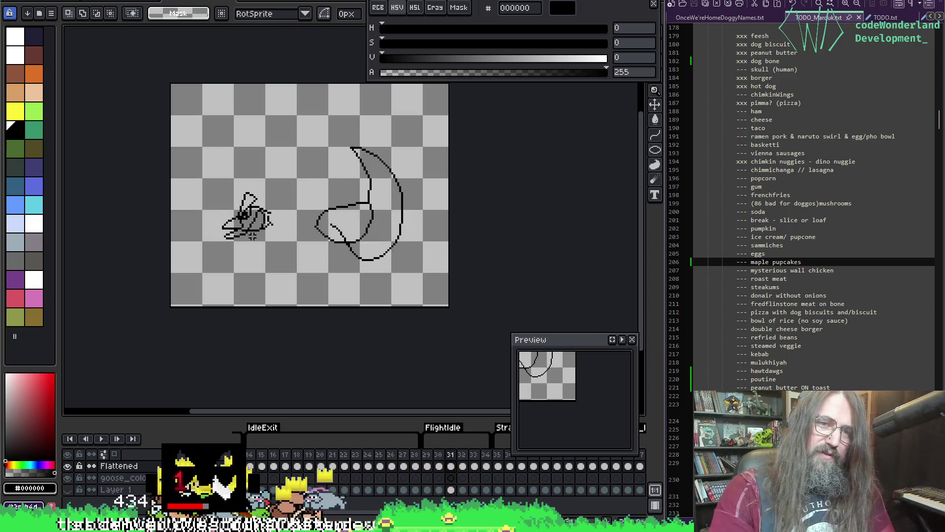
drag(208, 179, 290, 269)
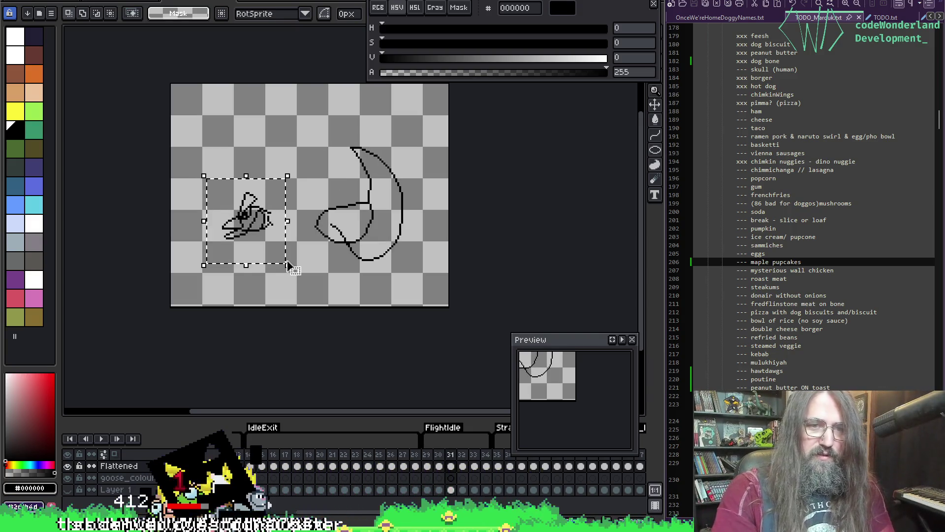
click(291, 260)
key(Left)
key(Left)
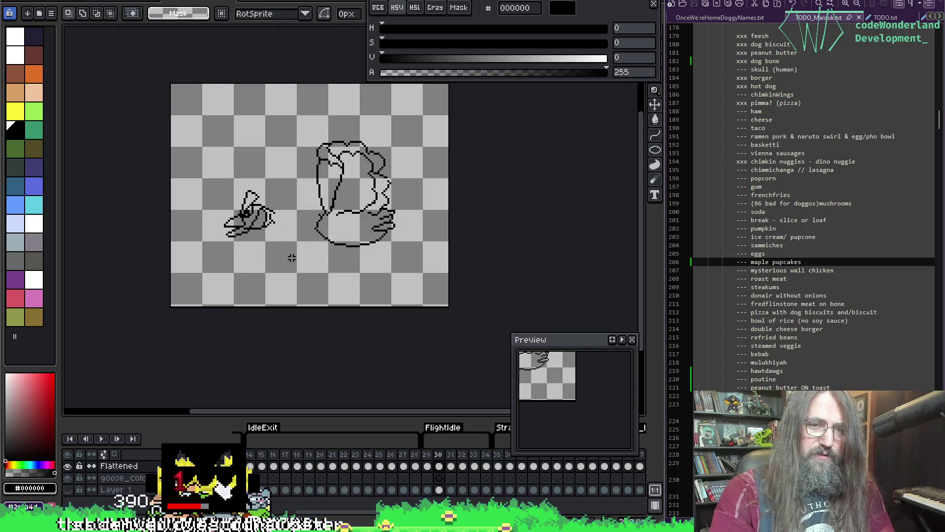
key(Right)
key(Right)
key(Right)
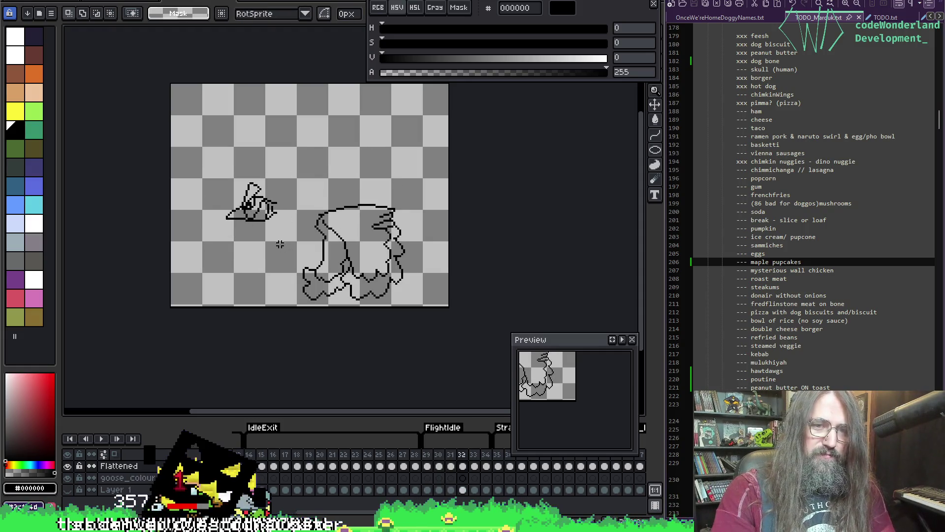
drag(193, 157, 281, 245)
key(F3)
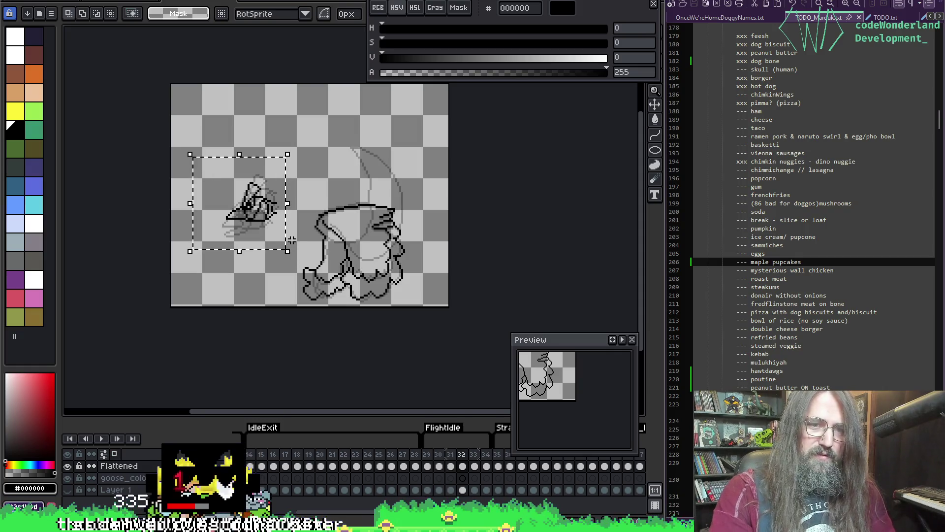
key(Left)
key(Left)
key(Left)
key(Return)
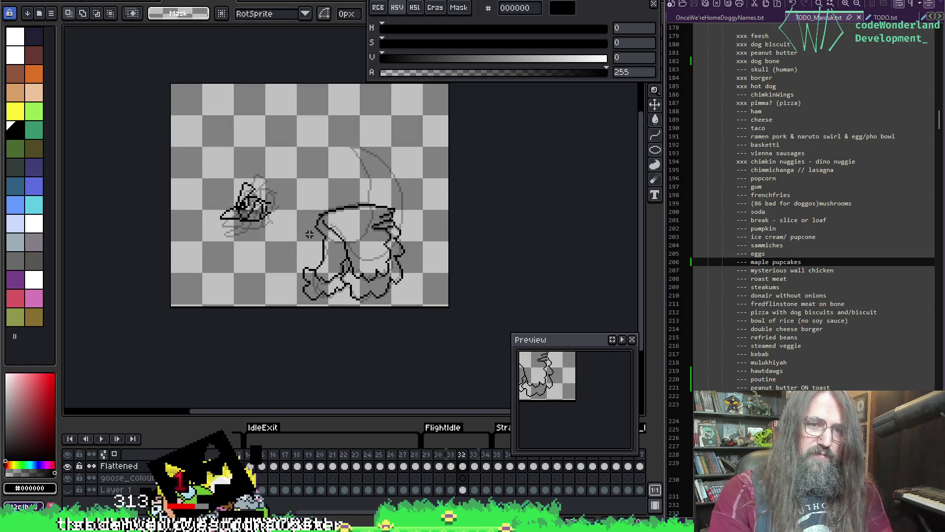
key(Right)
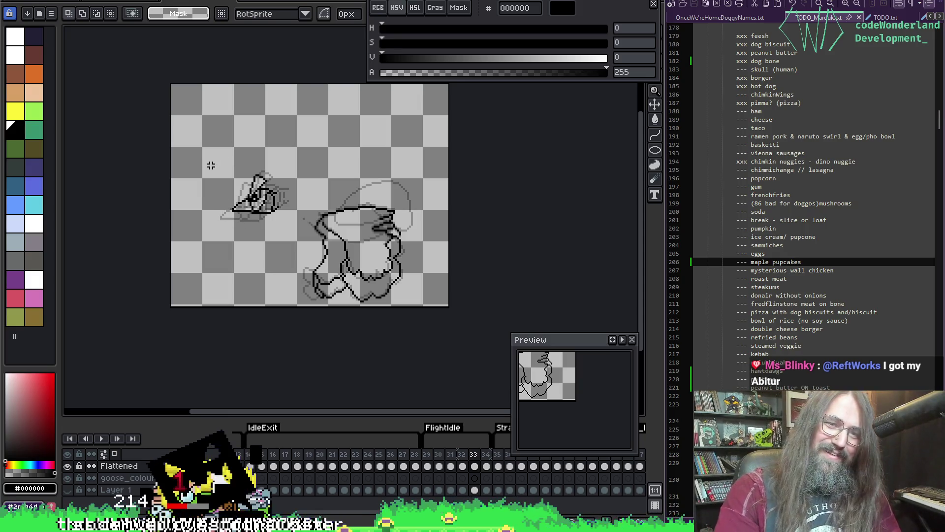
Commit frame 33's head selection and replay the animation from frame 31
drag(211, 166, 301, 230)
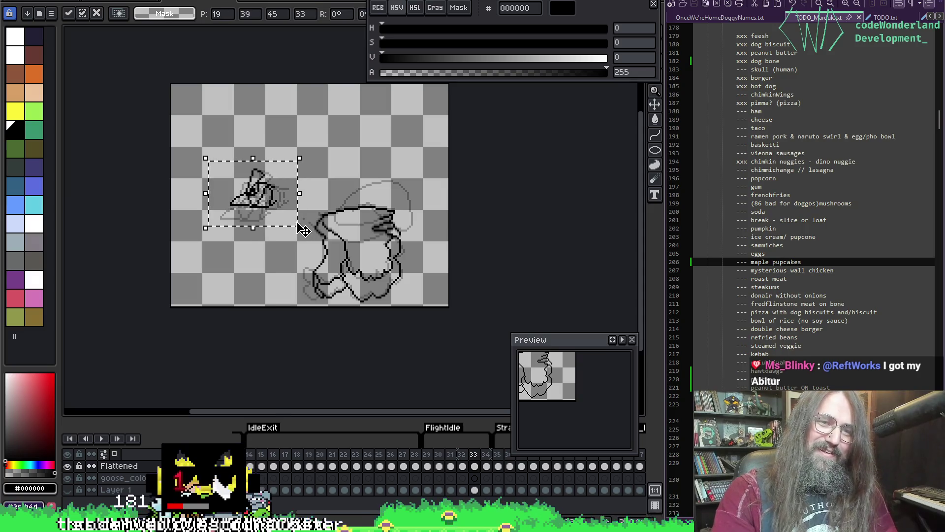
key(ctrl+d)
key(comma)
key(comma)
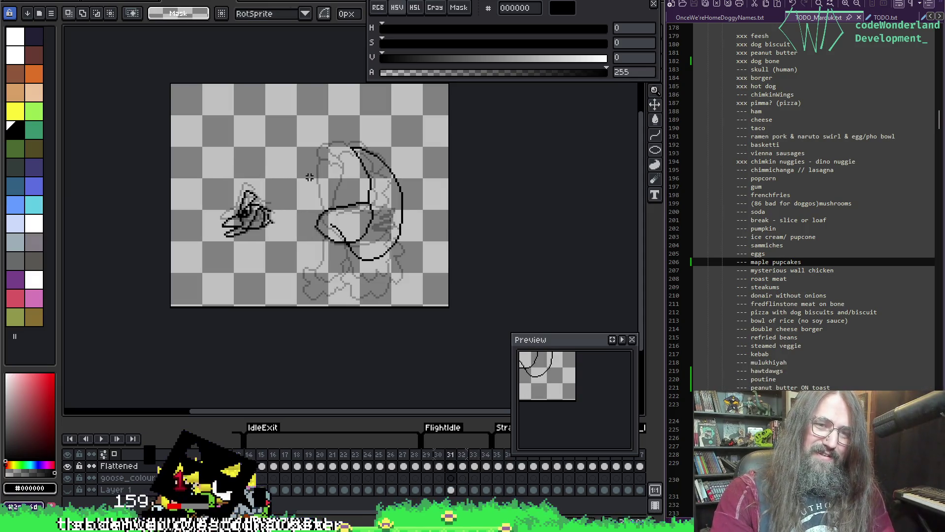
key(Return)
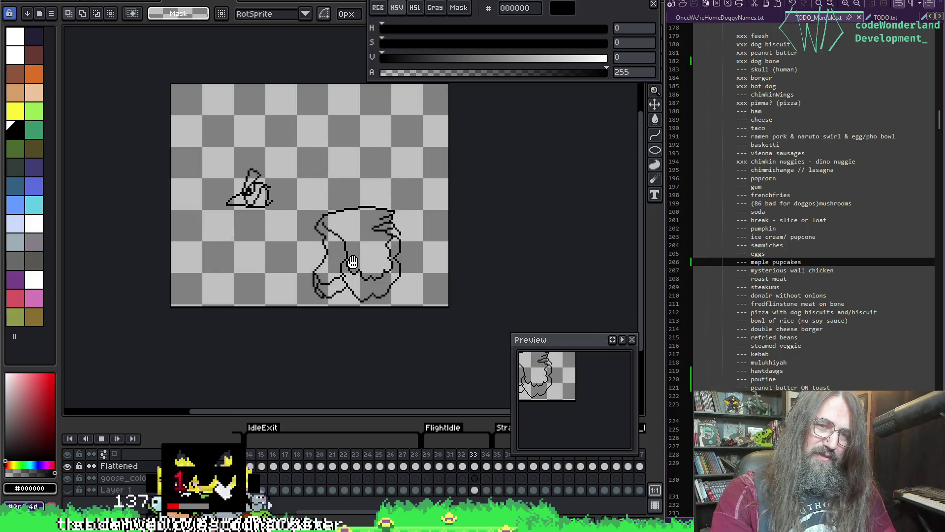
key(Return)
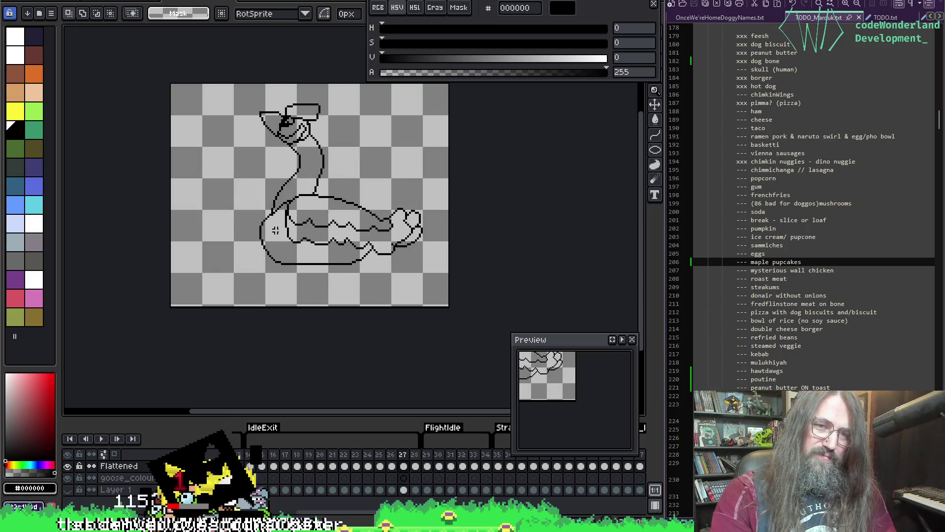
key(period)
key(period)
key(period)
key(period)
Undo the last head transformation and replay the flight with onion-skin outlines showing
key(ctrl+z)
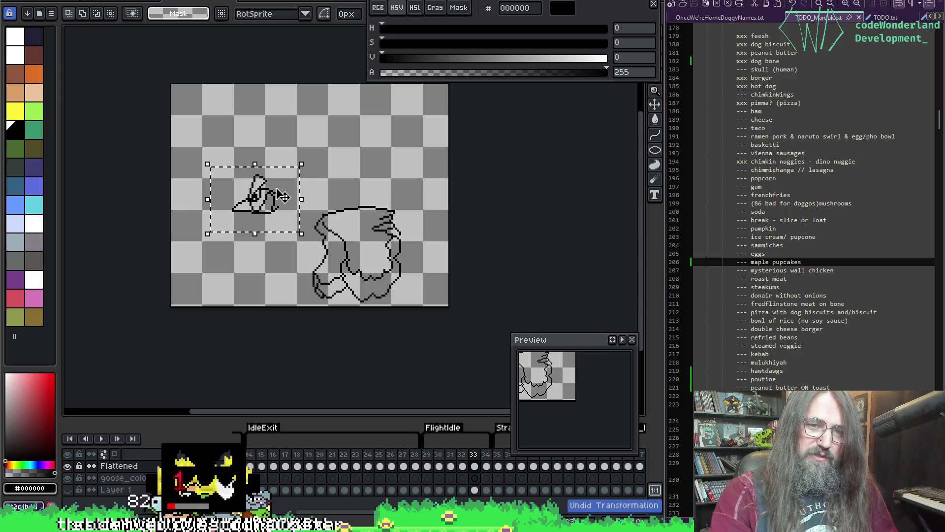
key(F3)
scroll(272, 244, up, 3)
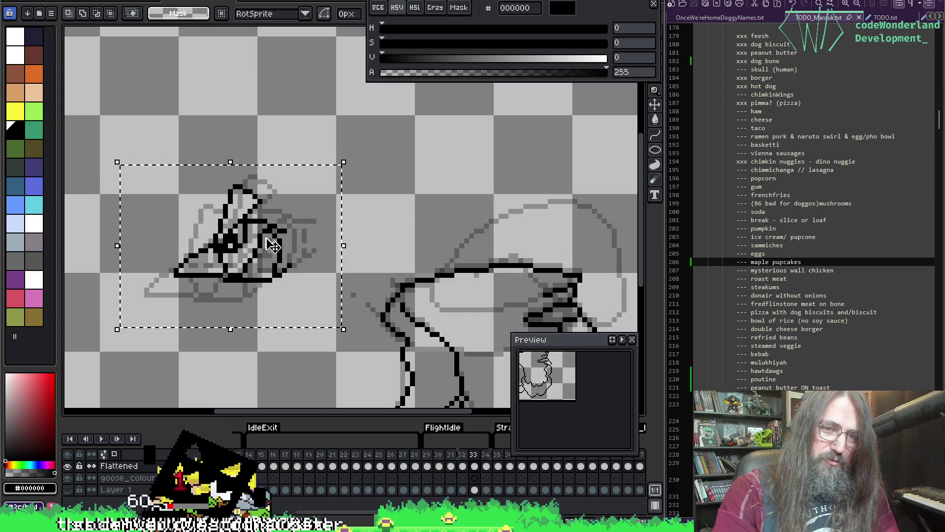
key(Return)
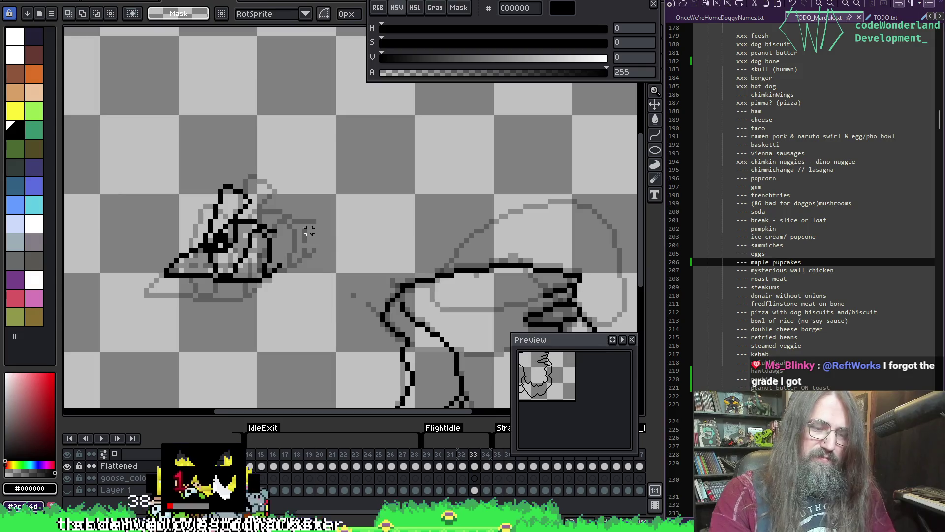
key(Return)
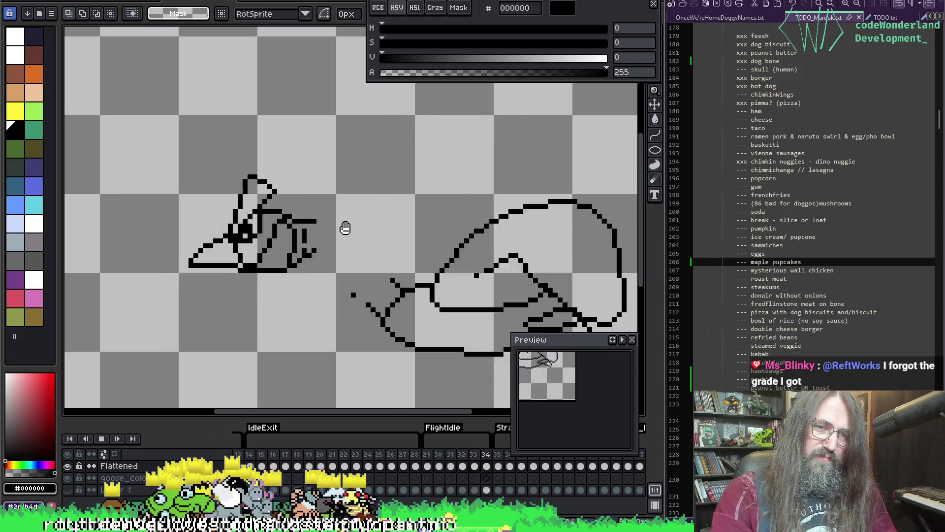
scroll(348, 226, down, 3)
key(Left)
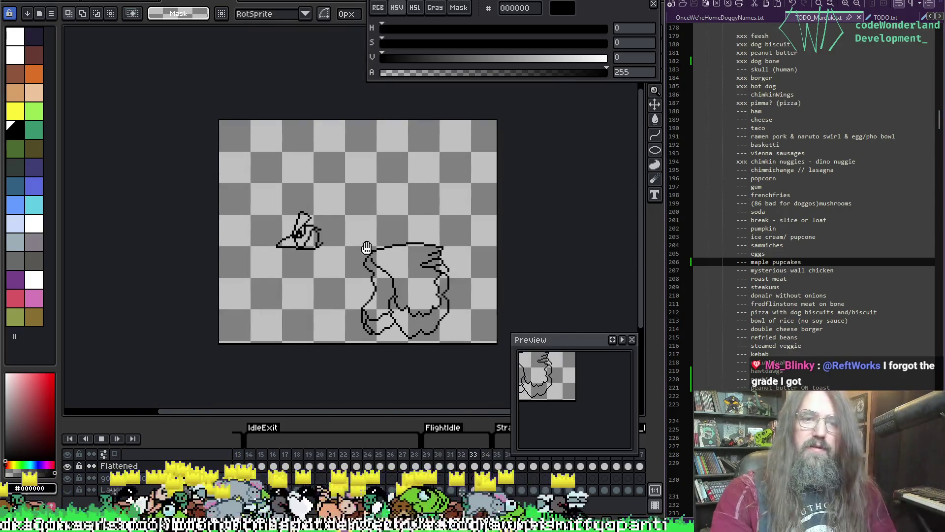
scroll(365, 249, up, 2)
drag(344, 205, 335, 226)
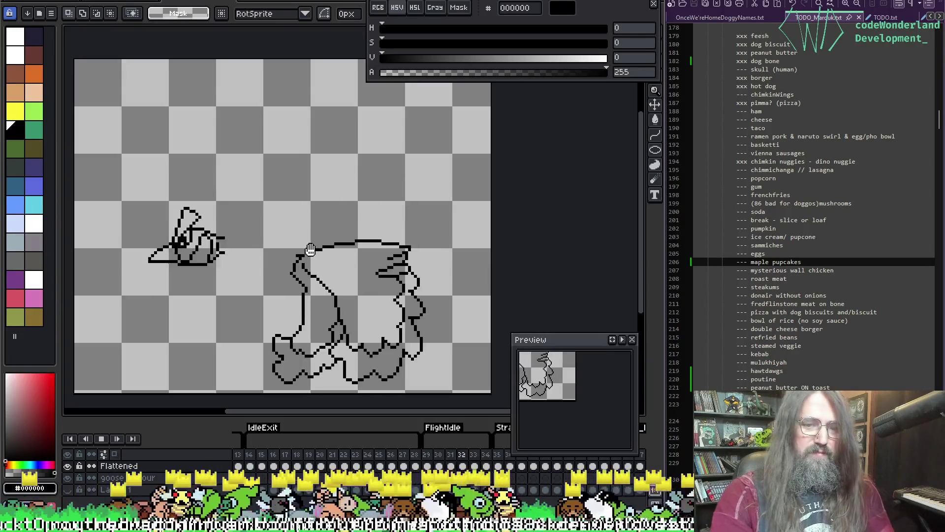
key(Return)
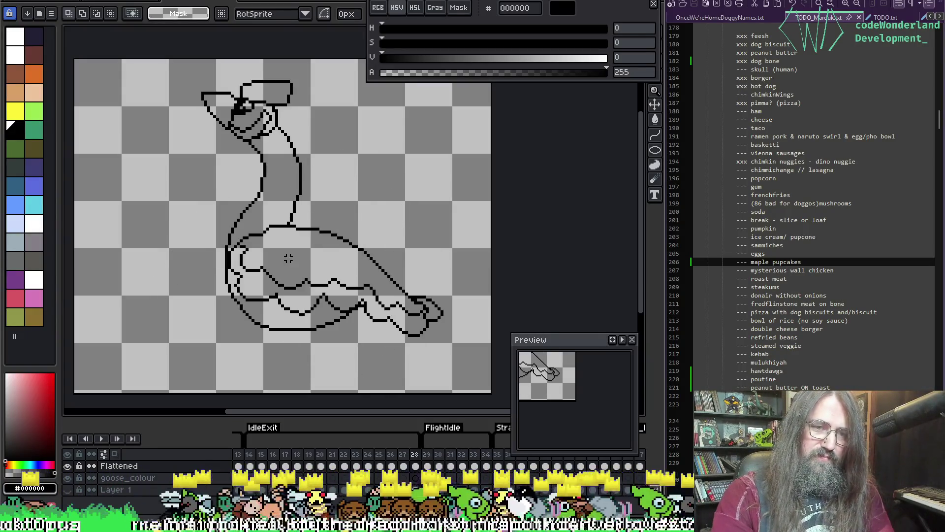
Flip back and forth between frames around 33 to compare the head poses
key(Right)
key(Right)
key(Right)
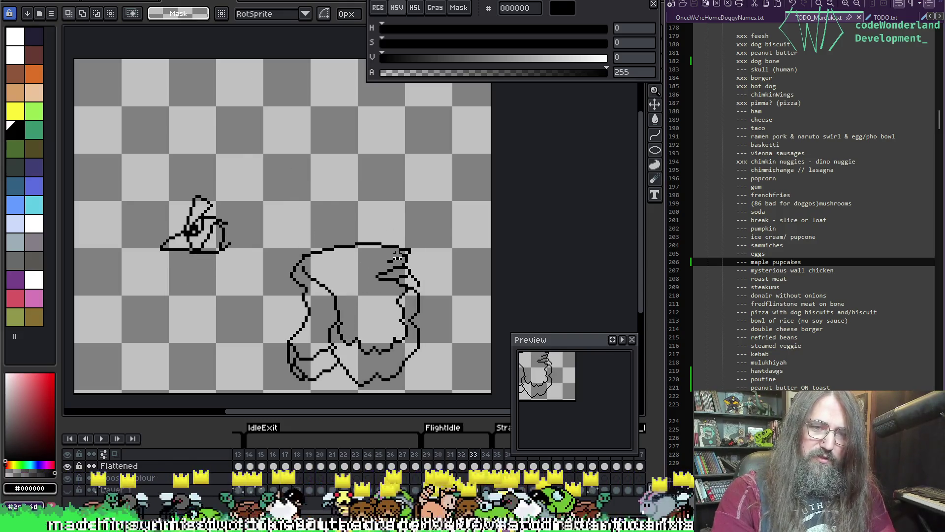
key(Right)
key(Left)
key(Left)
key(Right)
key(Right)
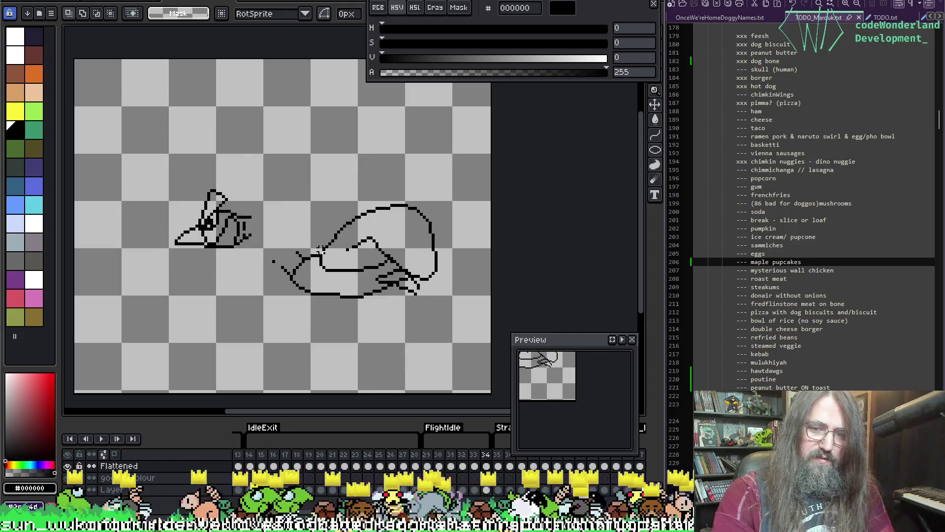
key(Left)
key(Left)
key(Right)
key(Left)
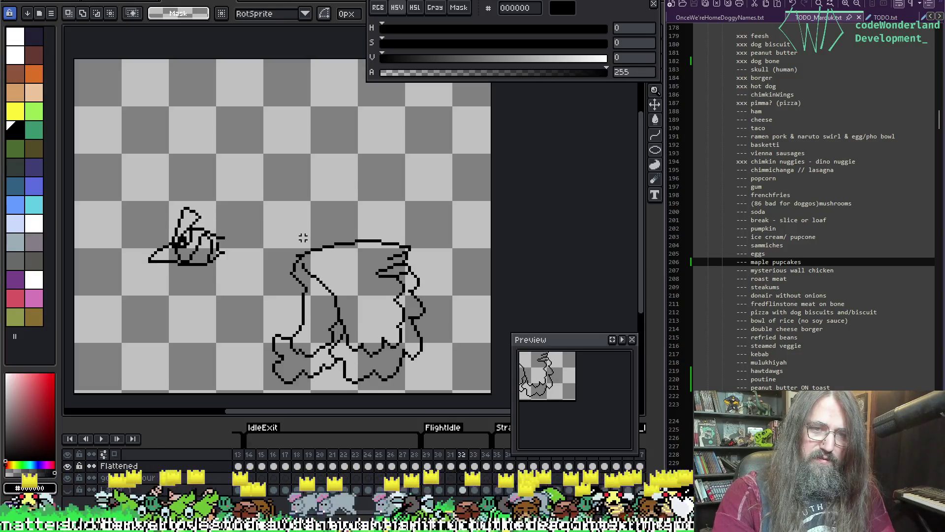
key(Right)
key(Left)
key(Right)
key(Left)
key(Left)
key(Left)
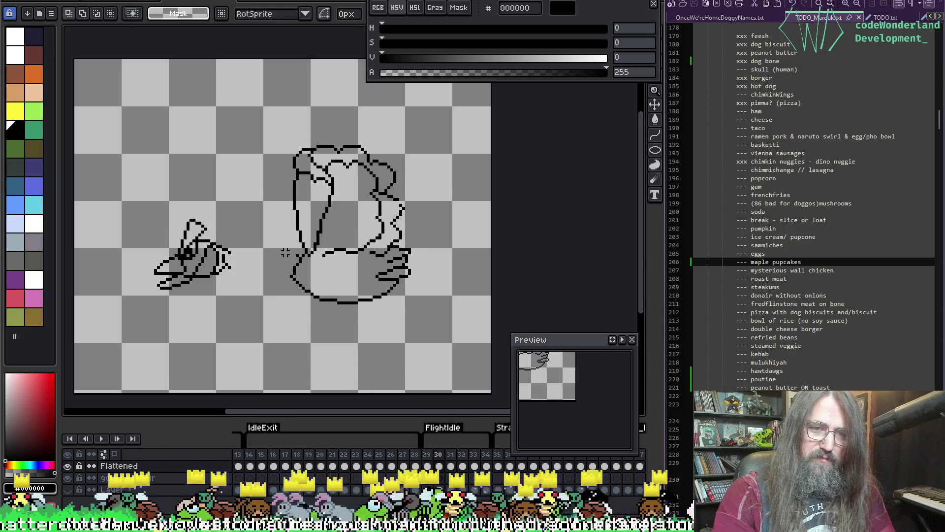
key(Left)
Step forward to frame 35, play the flight, and return to frame 29
key(Right)
key(Right)
key(Right)
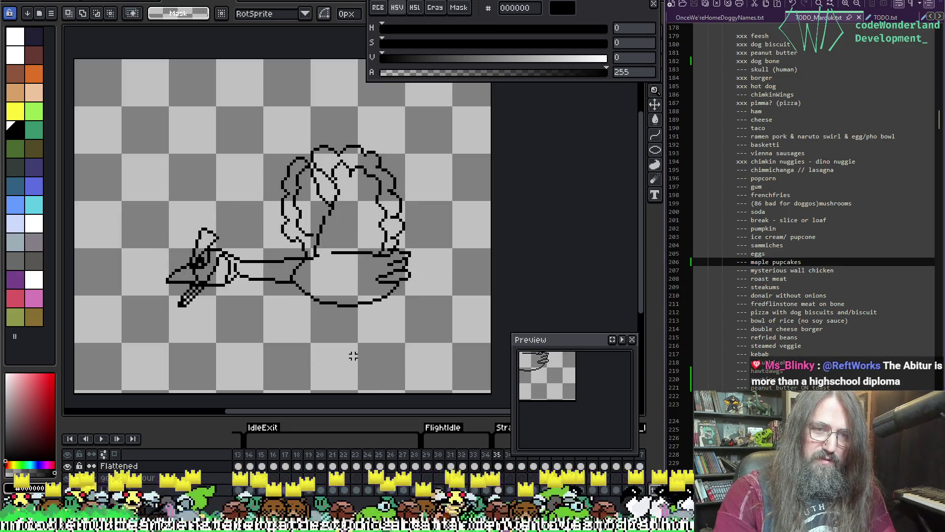
key(Return)
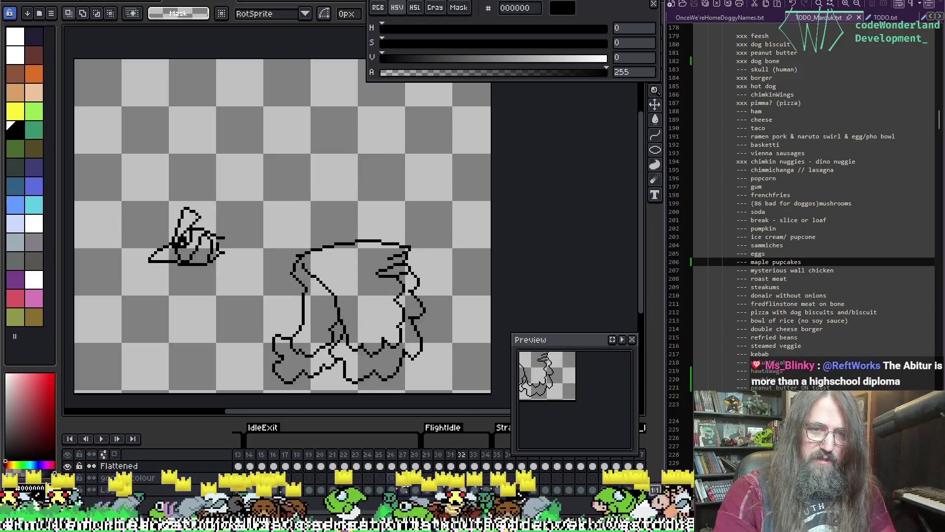
click(428, 466)
scroll(205, 203, up, 1)
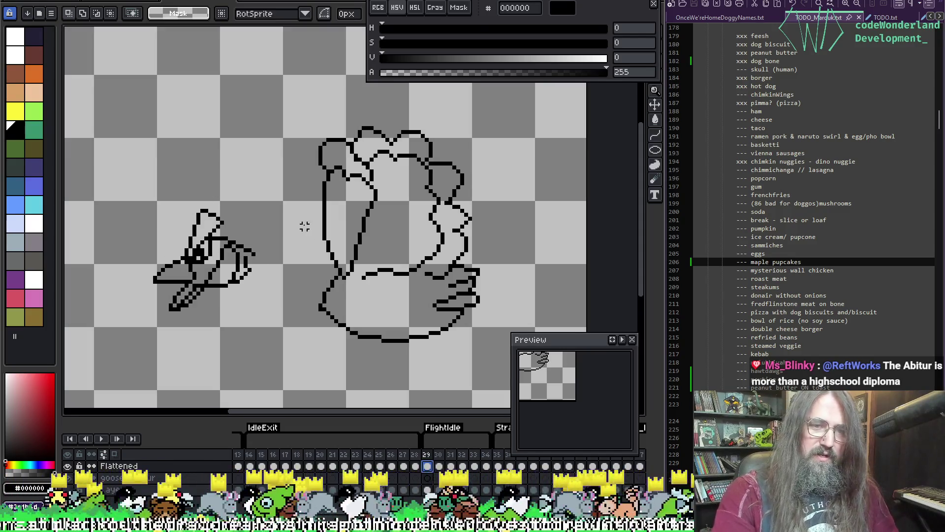
Rotate frame 29's head sketch to 26.6° with RotSprite, nudge it down-right, and replay
drag(305, 226, 344, 230)
key(Right)
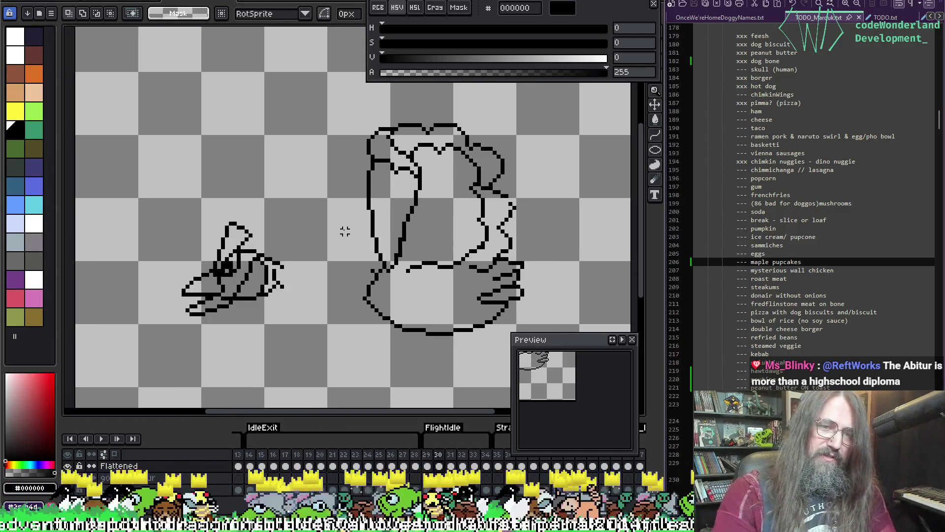
key(Left)
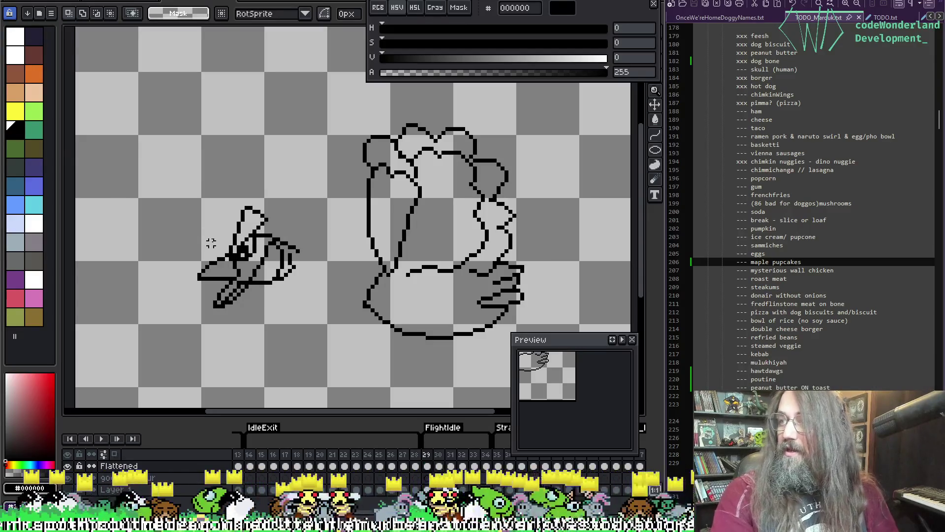
mouse_move(149, 182)
mouse_down()
mouse_move(247, 260)
mouse_move(314, 350)
mouse_up()
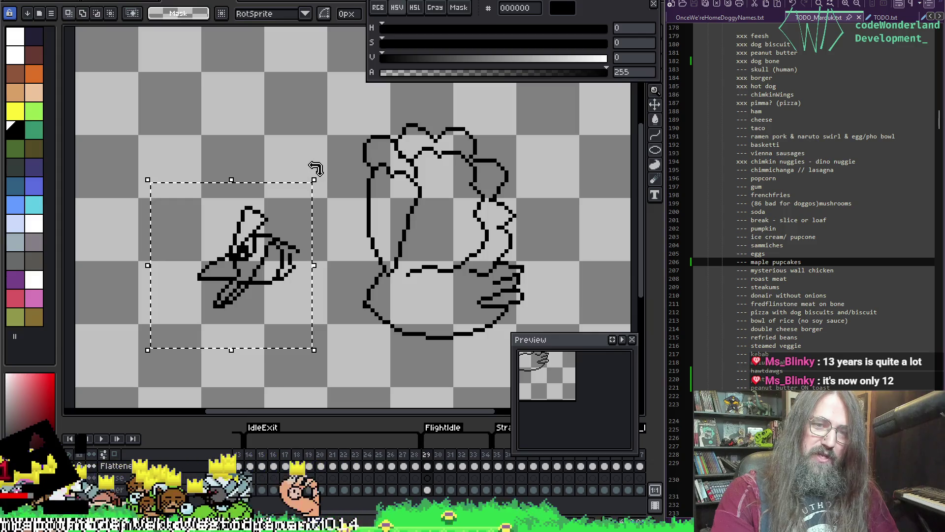
mouse_move(312, 171)
mouse_down()
mouse_move(320, 172)
mouse_move(266, 125)
mouse_move(303, 175)
mouse_move(283, 131)
mouse_move(297, 164)
mouse_move(297, 131)
mouse_move(246, 102)
mouse_move(263, 116)
mouse_up()
key(Return)
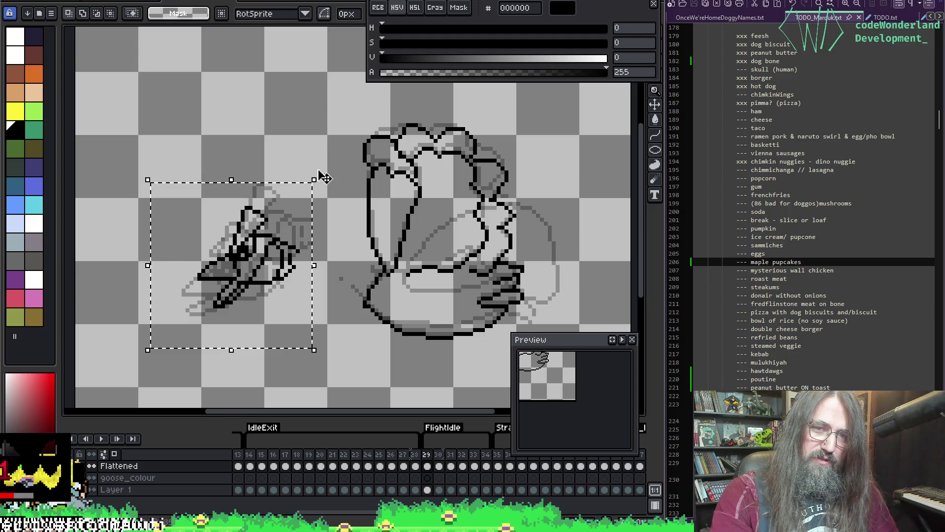
mouse_move(320, 176)
mouse_down()
mouse_move(280, 141)
mouse_move(242, 126)
mouse_move(275, 130)
mouse_up()
mouse_move(268, 257)
mouse_down()
mouse_move(283, 263)
mouse_move(269, 261)
mouse_up()
key(Return)
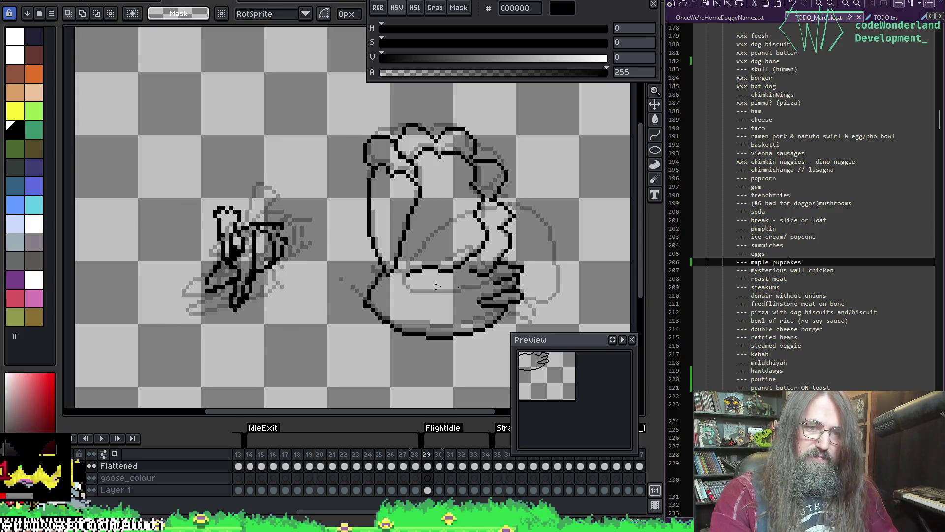
key(Return)
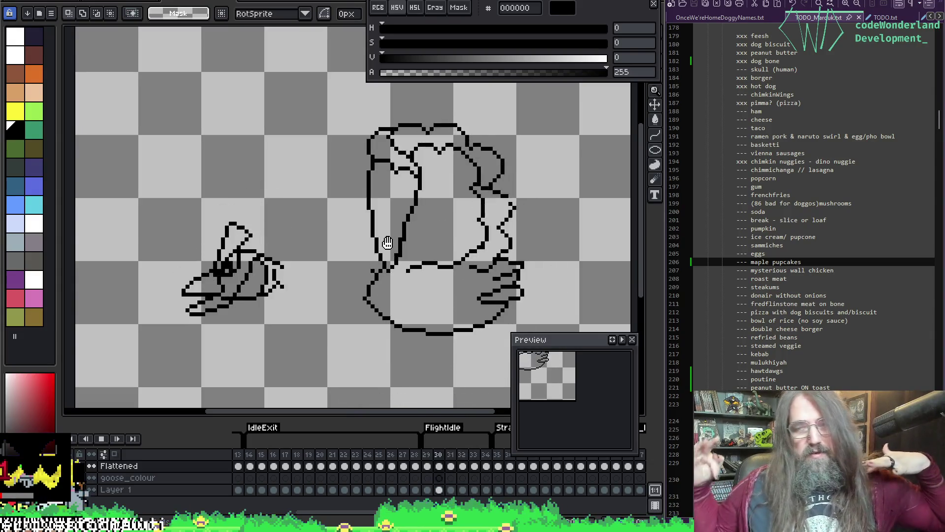
Stop playback, step through frames 29–34 to settle on frame 33, and replay
key(Return)
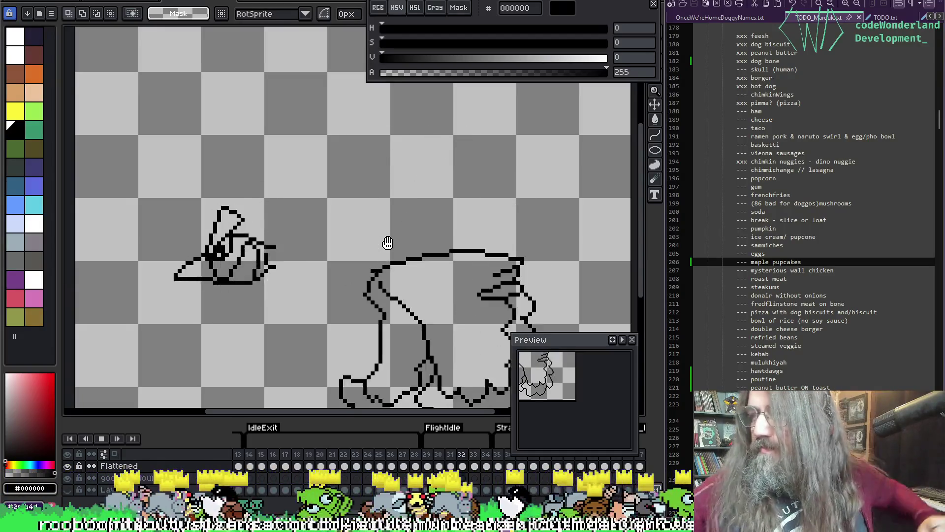
key(Left)
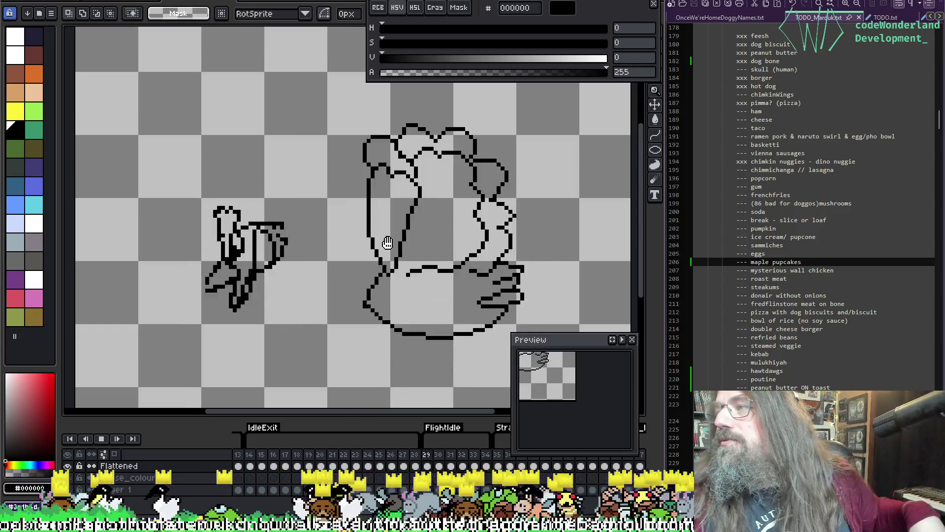
key(End)
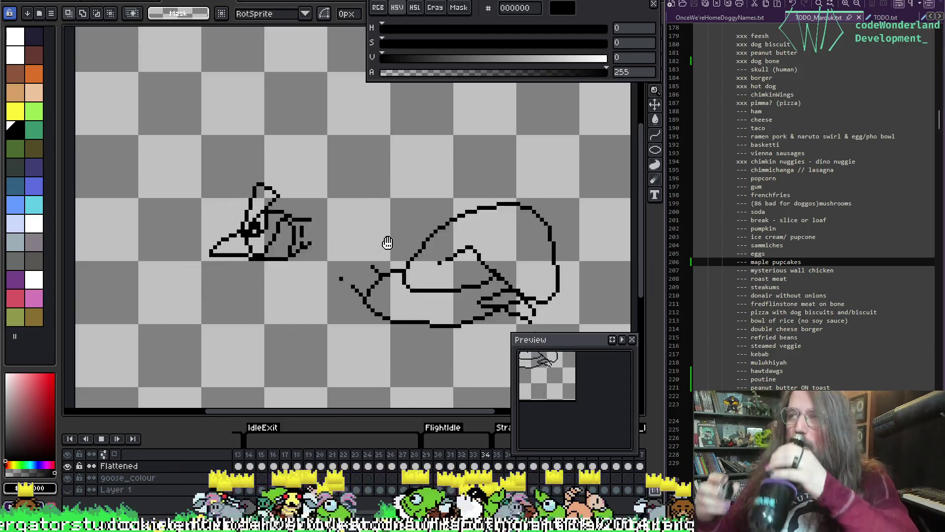
key(comma)
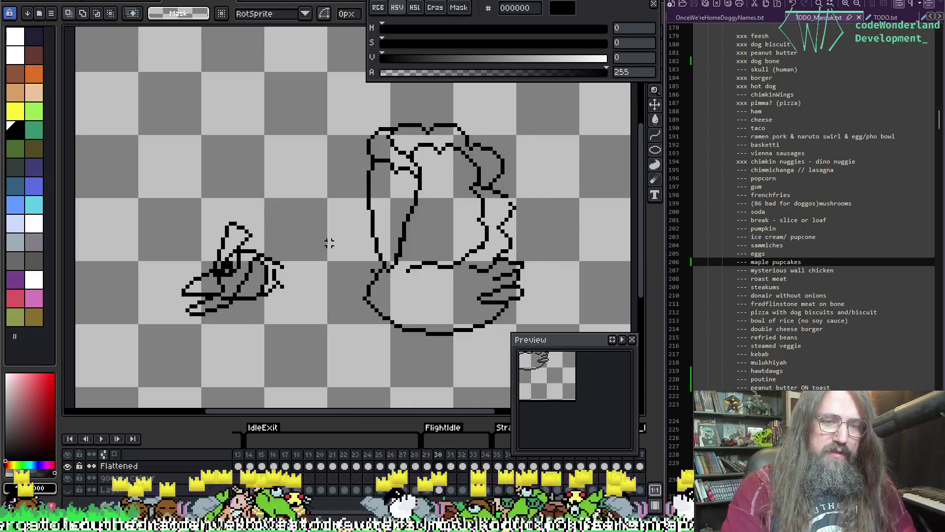
key(Return)
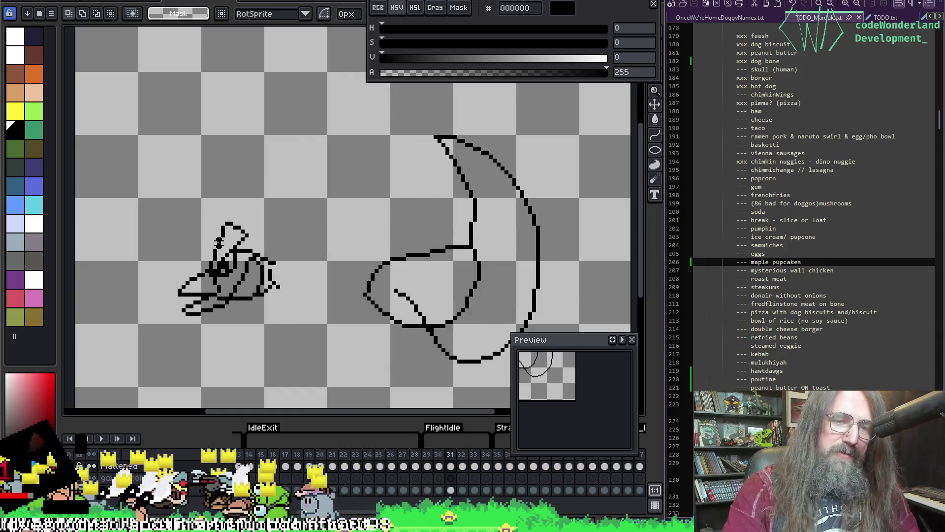
On frame 32, rotate the head to -26.6°, nudge it up and right, apply, and replay
key(Right)
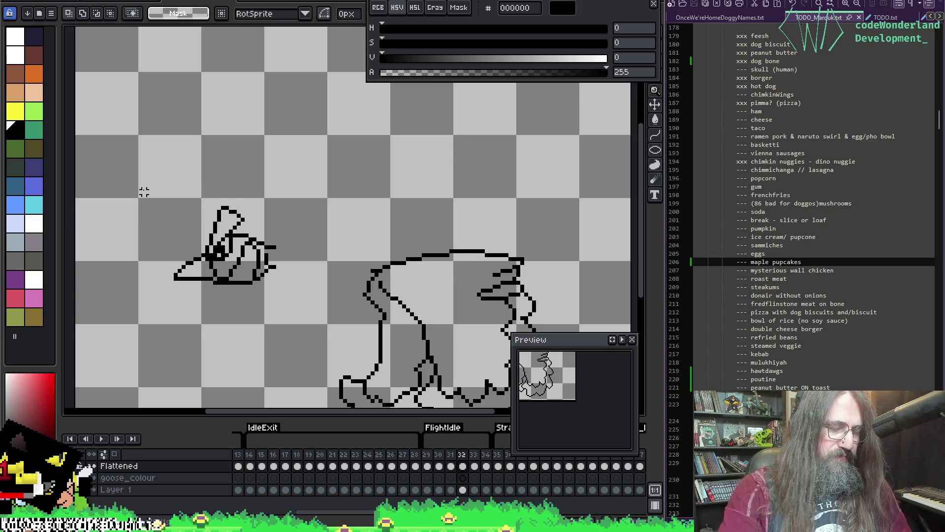
drag(110, 170, 294, 330)
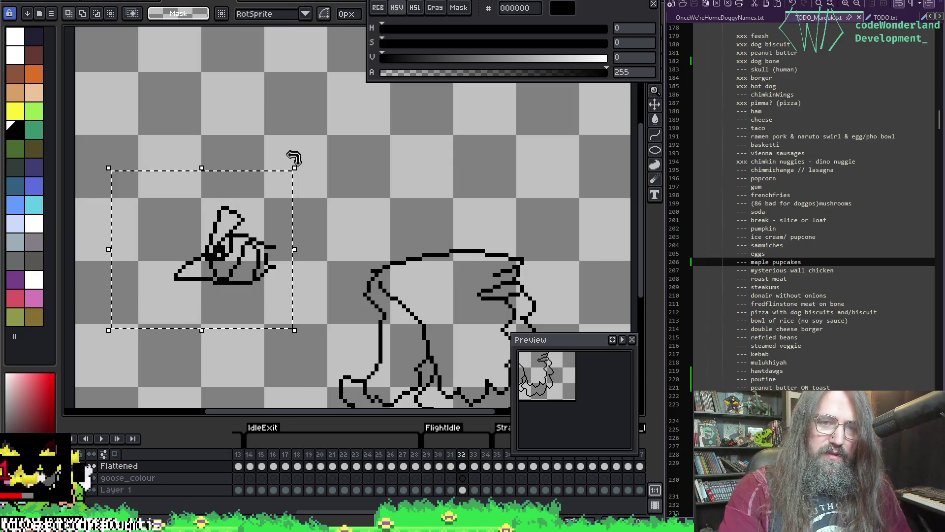
drag(294, 157, 319, 211)
key(Return)
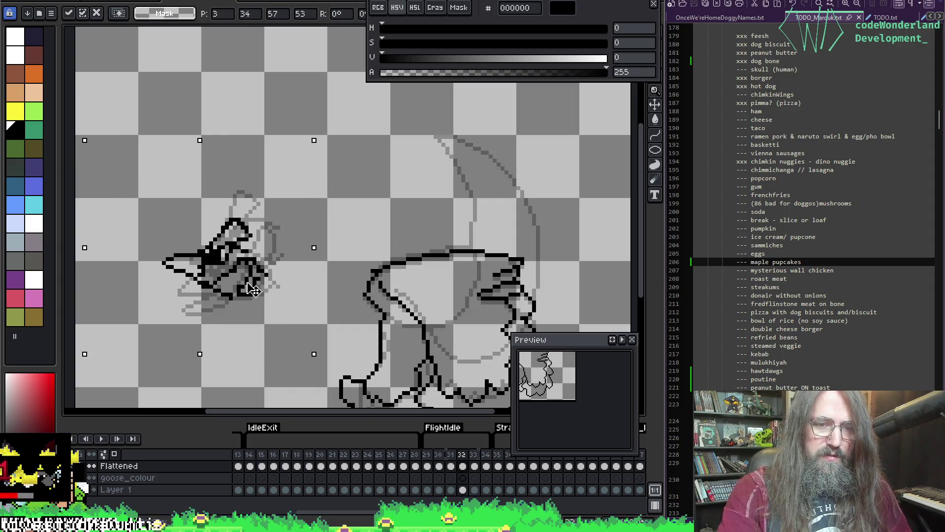
drag(254, 287, 263, 289)
mouse_move(325, 143)
mouse_down()
mouse_move(345, 207)
mouse_move(327, 134)
mouse_move(351, 167)
mouse_up()
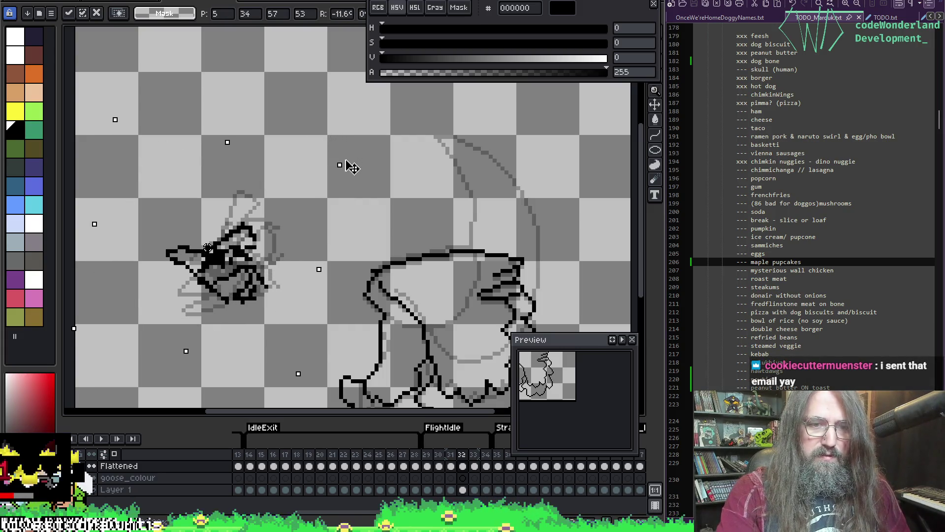
key(Return)
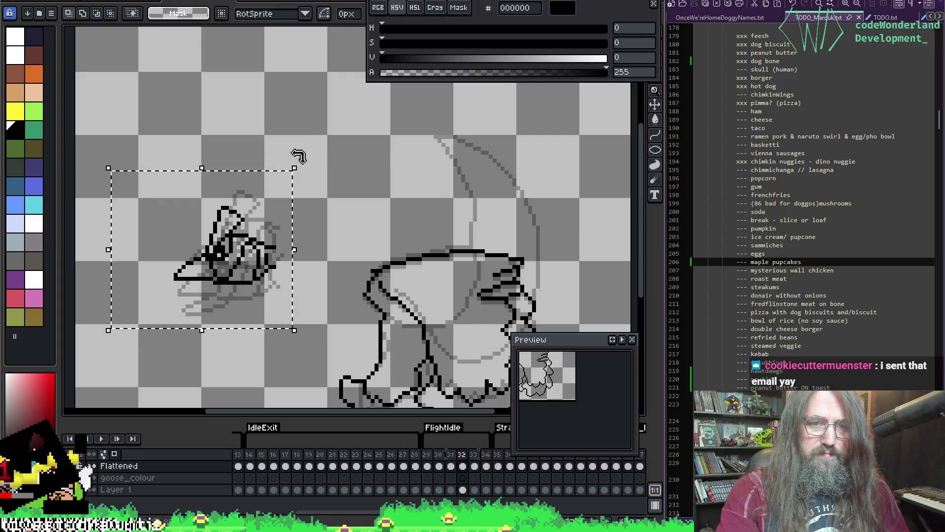
drag(298, 156, 329, 224)
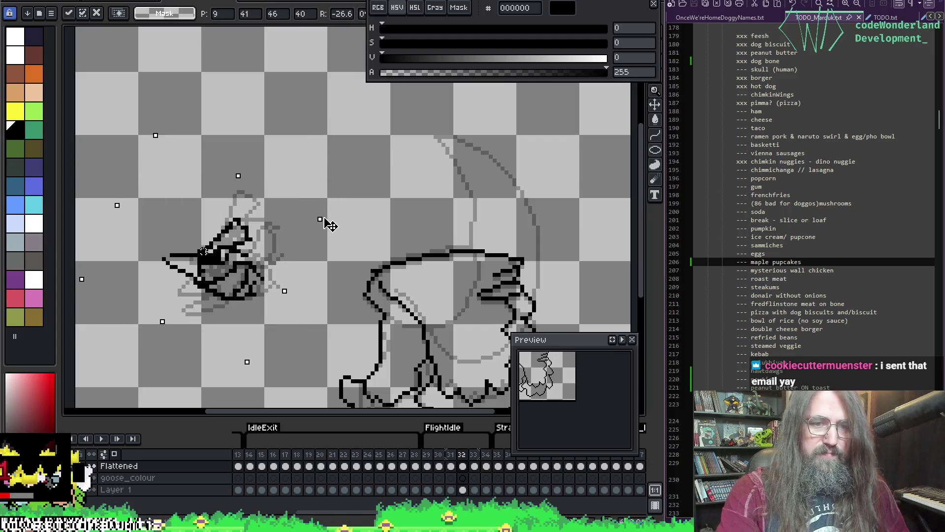
mouse_move(223, 285)
mouse_down()
mouse_move(236, 268)
mouse_move(226, 274)
mouse_up()
key(Return)
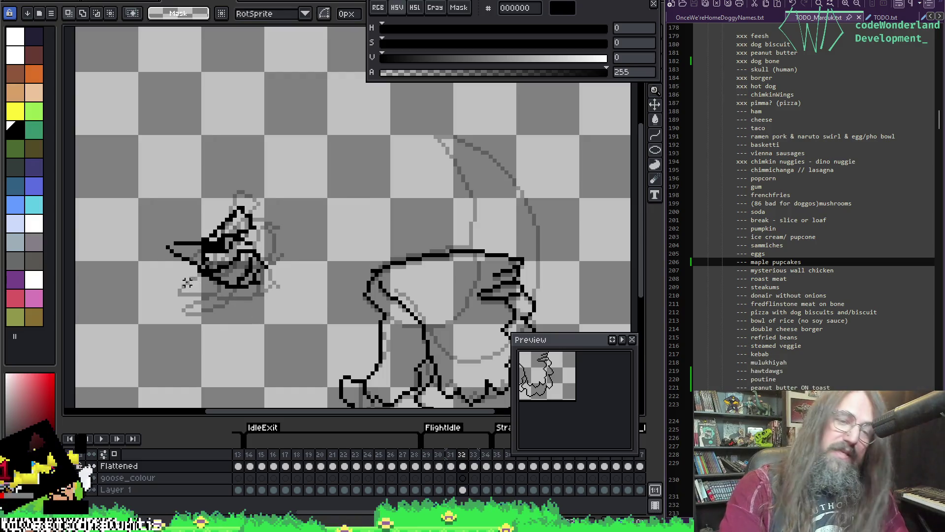
key(Return)
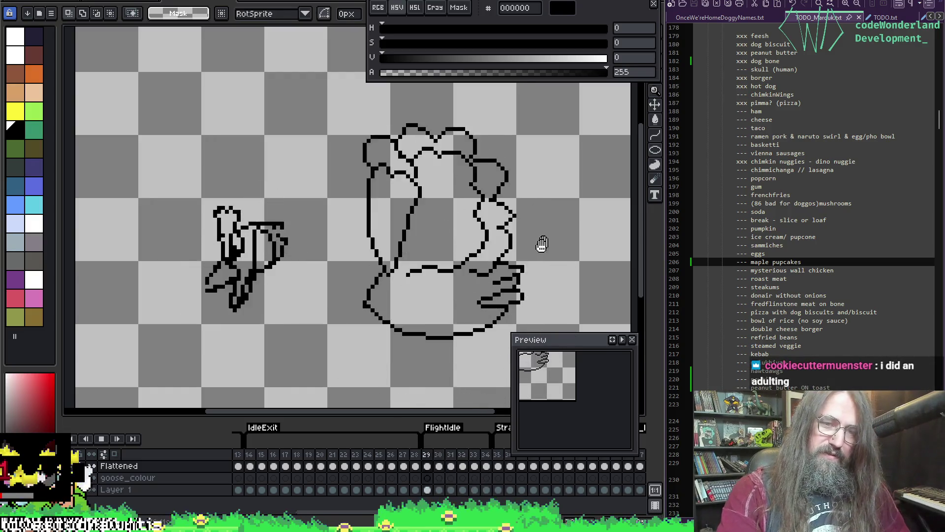
Zoom and pan around the goose while the flight loops, stopping playback on frame 32
scroll(512, 276, down, 2)
mouse_move(480, 295)
mouse_down()
mouse_move(355, 293)
mouse_move(329, 274)
mouse_move(353, 266)
mouse_up()
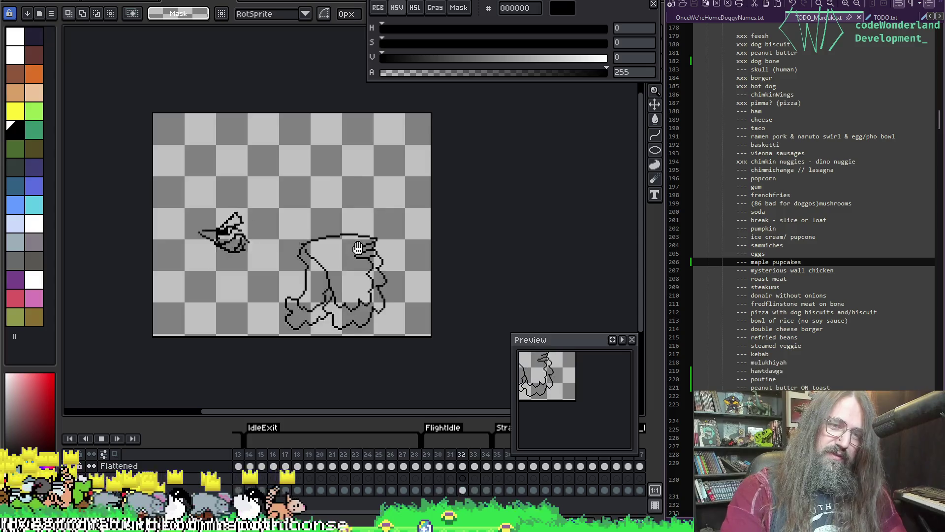
scroll(358, 249, down, 1)
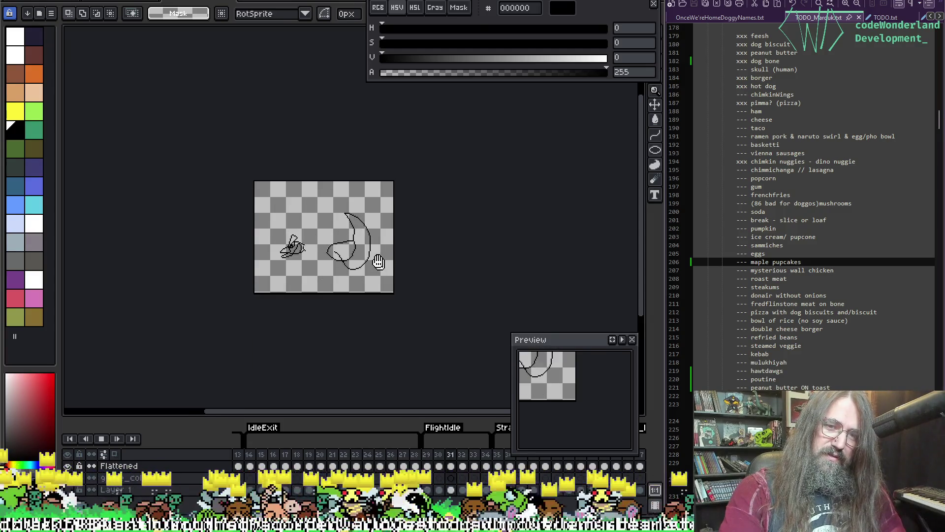
scroll(320, 266, up, 1)
scroll(340, 207, up, 1)
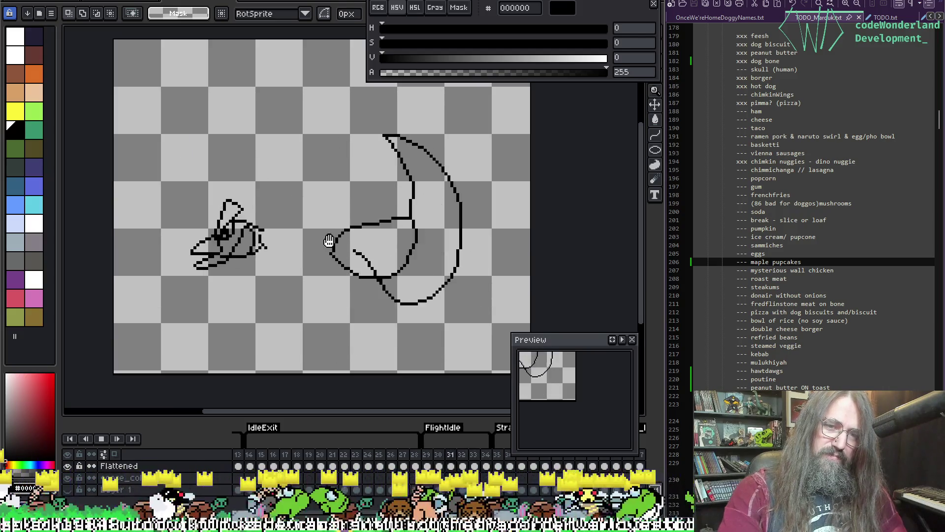
key(Return)
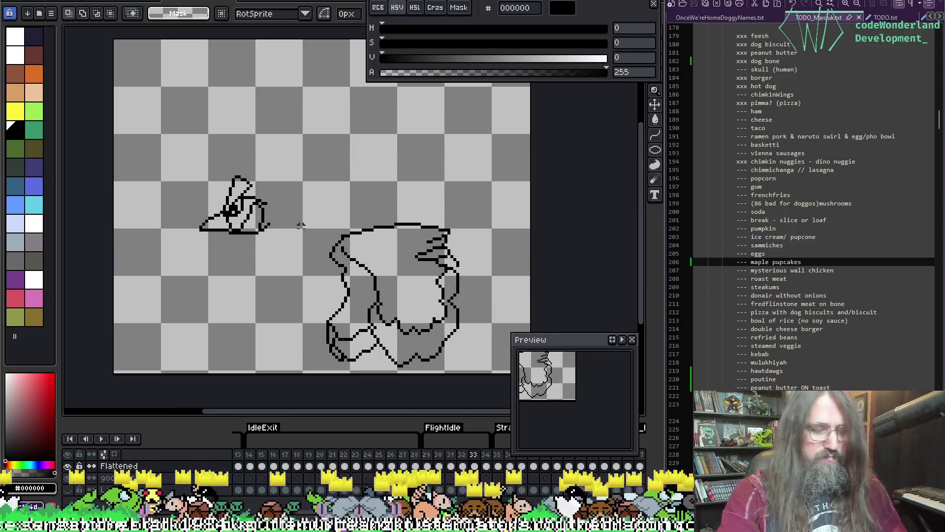
key(Return)
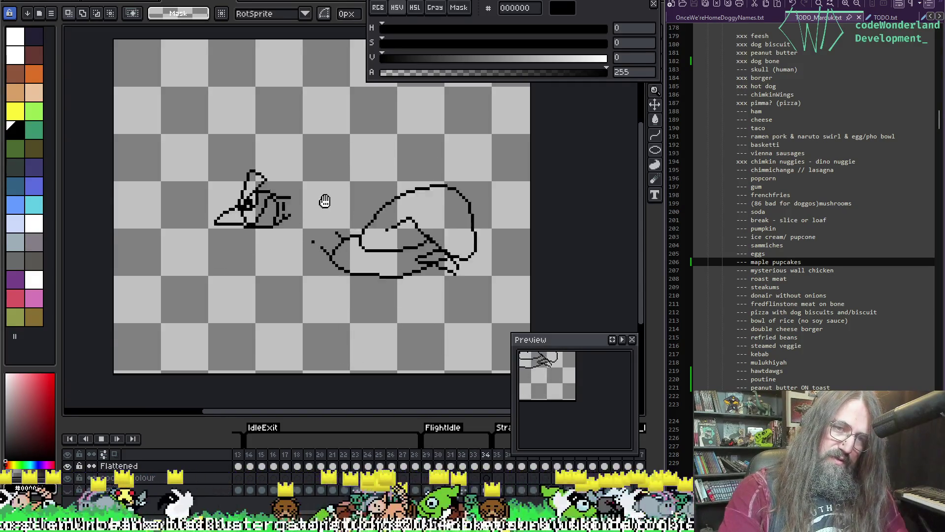
key(Return)
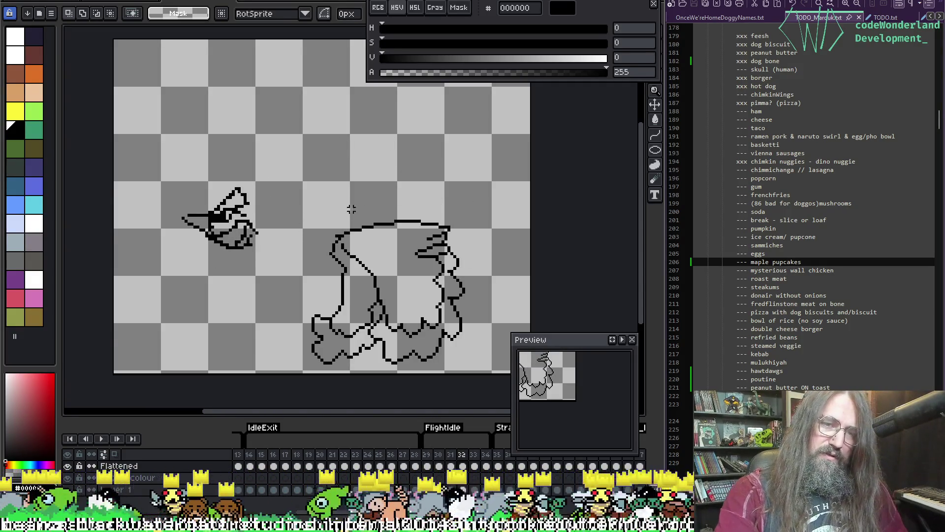
Select the goose head, move to frame 33, and re-angle and lower it slightly
mouse_move(351, 209)
mouse_down()
mouse_move(320, 148)
mouse_move(295, 162)
mouse_up()
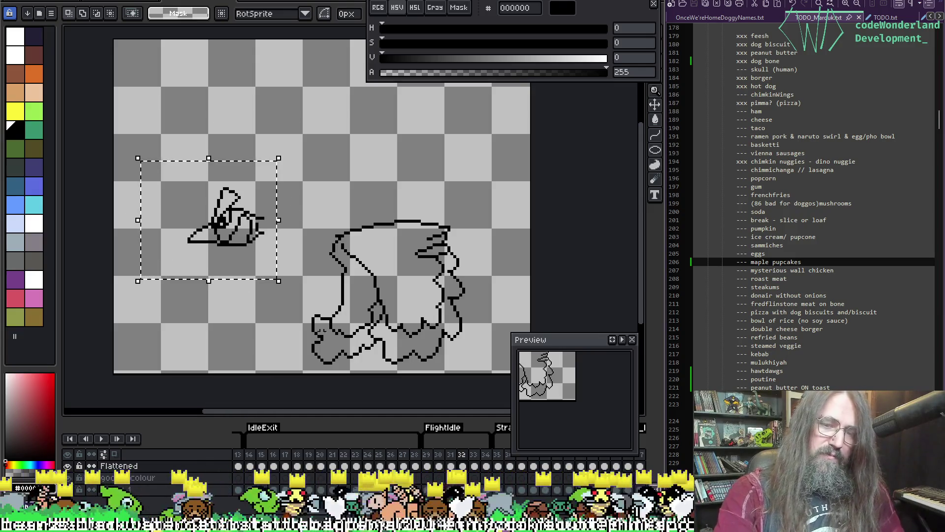
key(period)
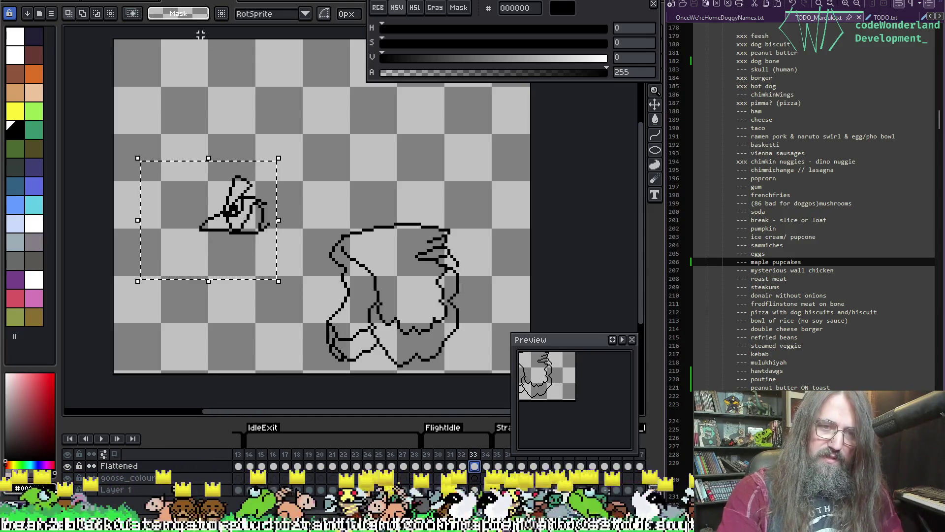
mouse_move(281, 148)
mouse_down()
mouse_move(299, 168)
mouse_move(304, 197)
mouse_up()
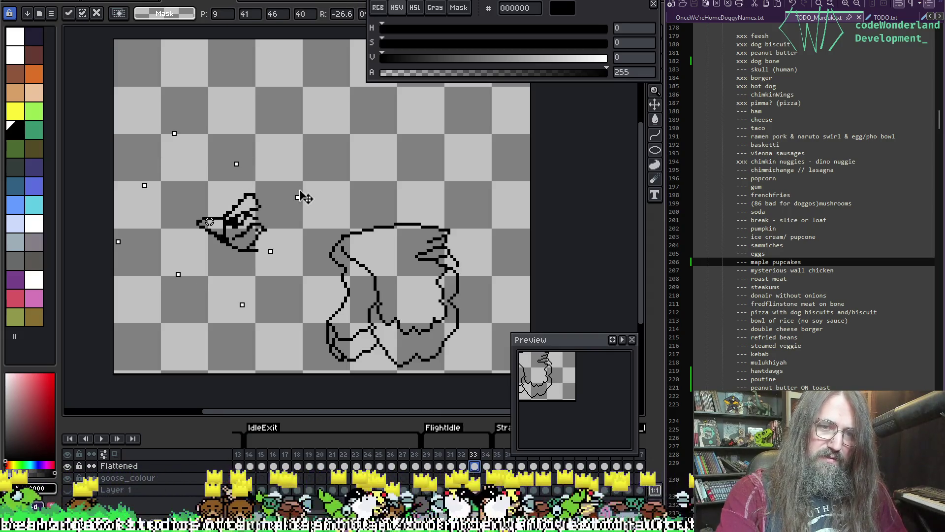
key(ctrl+z)
key(ctrl+z)
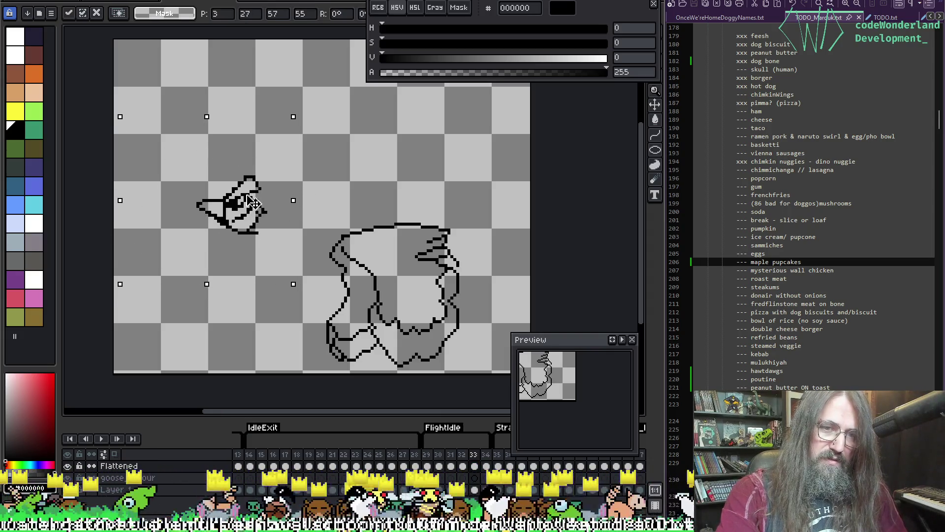
drag(252, 207, 257, 212)
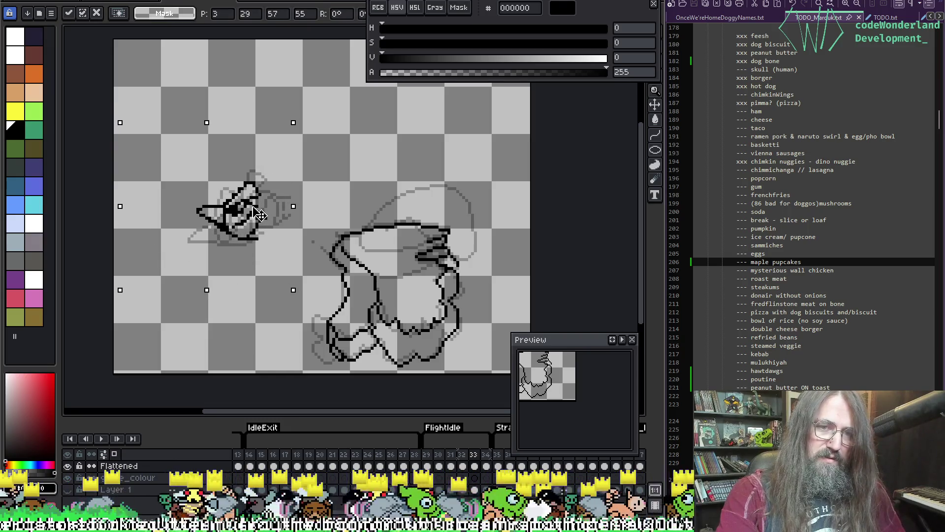
key(Return)
Play the flight animation from frame 30 to preview the tilted head
key(Left)
key(Left)
key(Left)
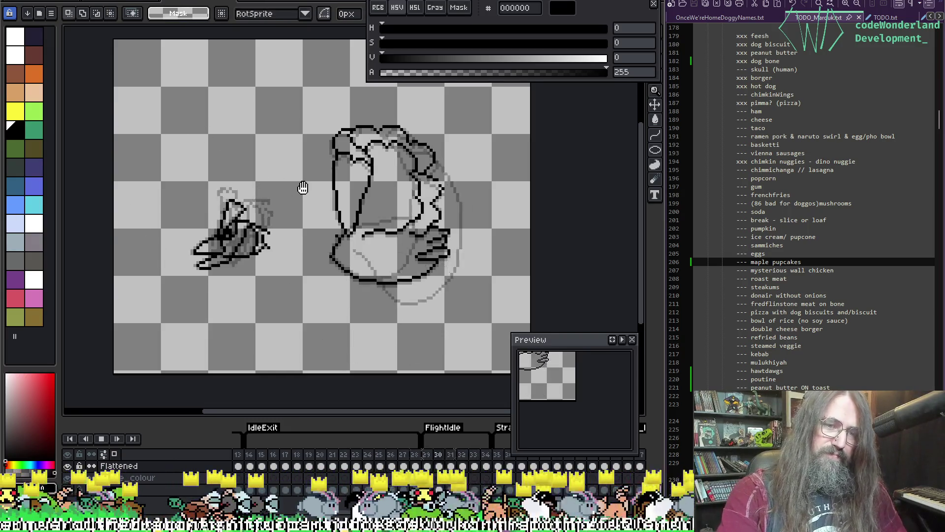
key(Return)
scroll(302, 185, down, 1)
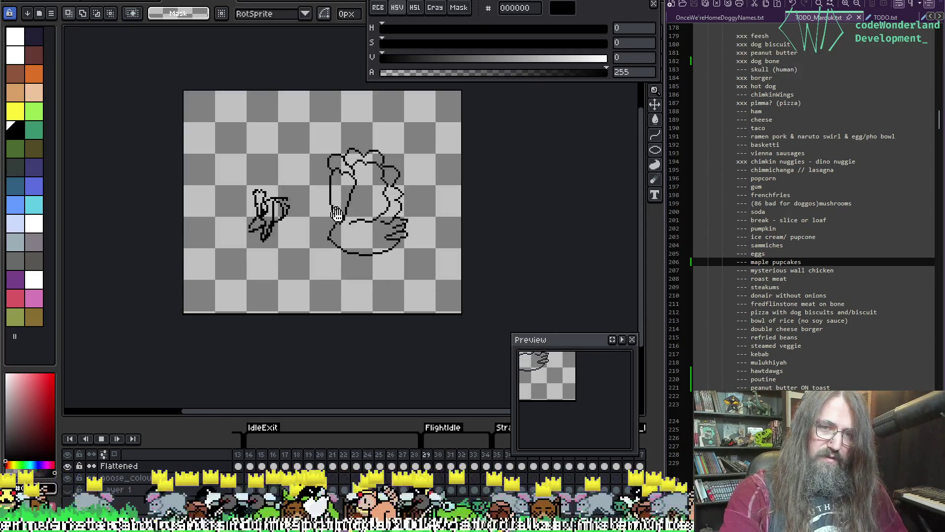
scroll(301, 197, up, 2)
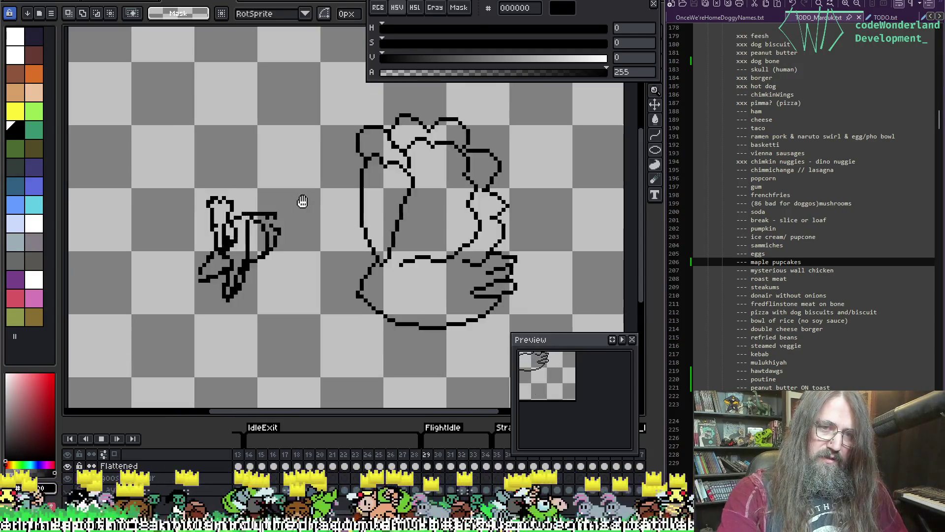
key(Return)
Undo the frame 33 head edit and rotation, then replay the animation
key(ctrl+z)
key(ctrl+z)
key(ctrl+z)
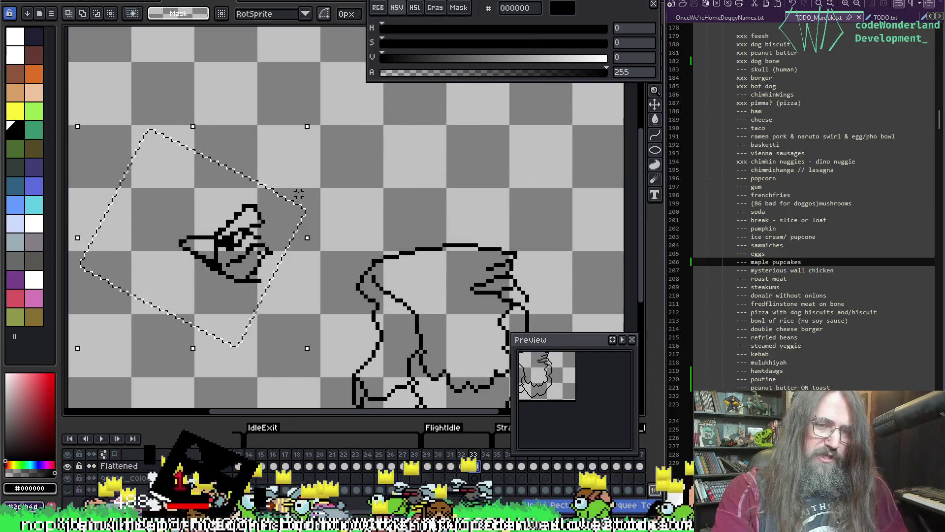
key(ctrl+z)
key(ctrl+z)
key(Return)
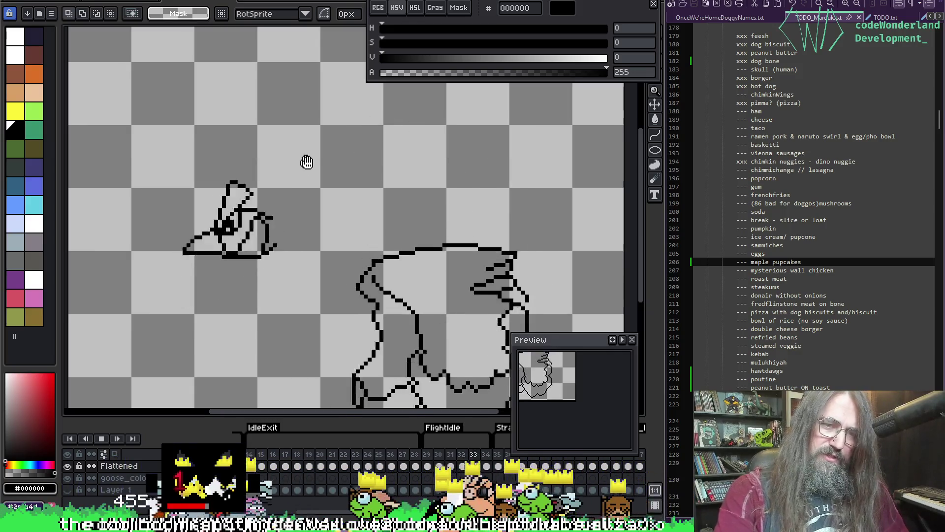
scroll(356, 266, down, 2)
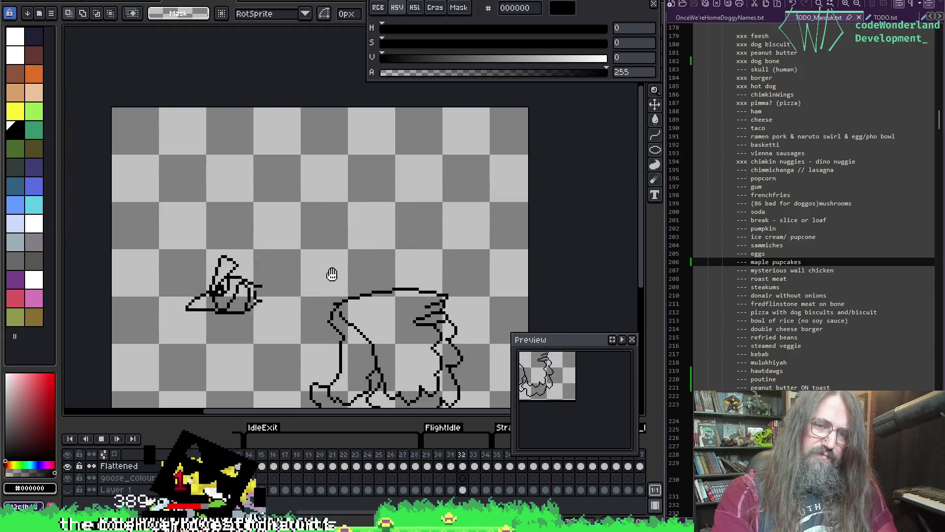
Rotate the goose head about 45 degrees, shift it down-right, and deselect
key(Return)
key(Return)
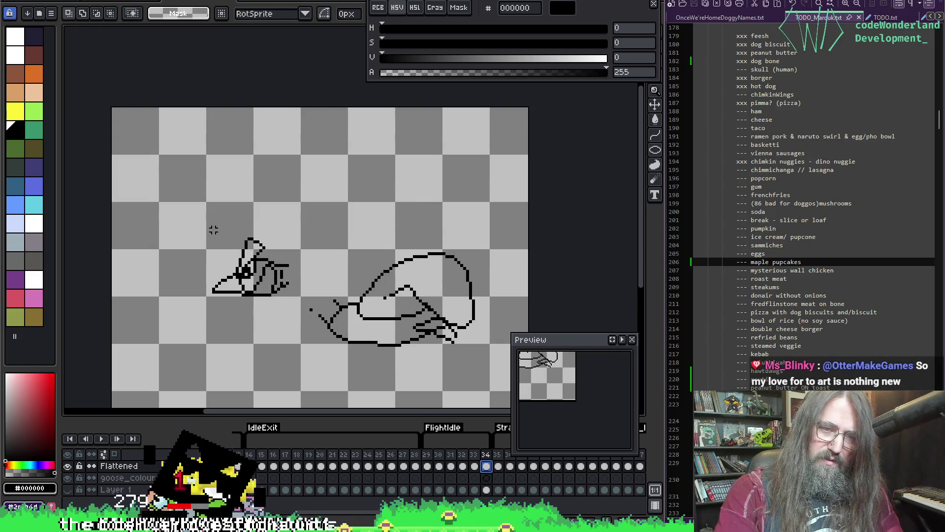
drag(175, 212, 303, 319)
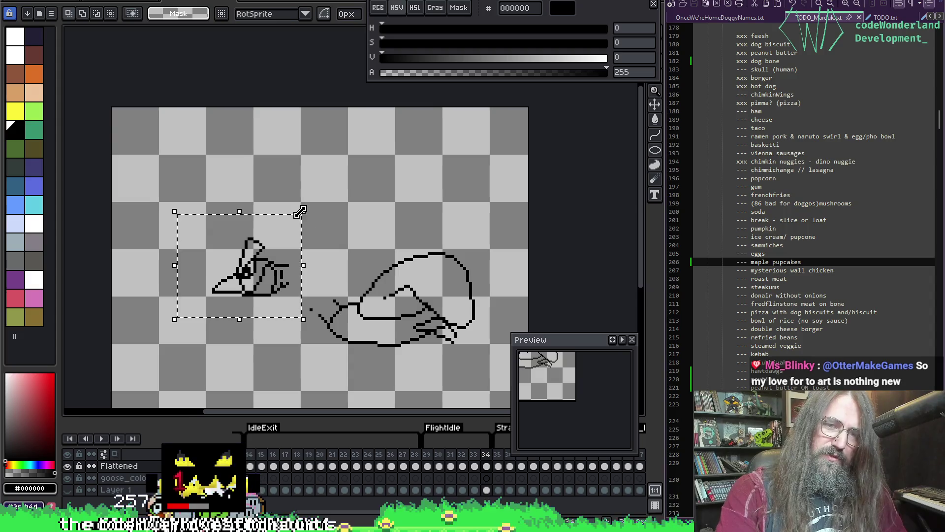
mouse_move(301, 211)
mouse_down()
mouse_move(306, 201)
mouse_move(256, 164)
mouse_up()
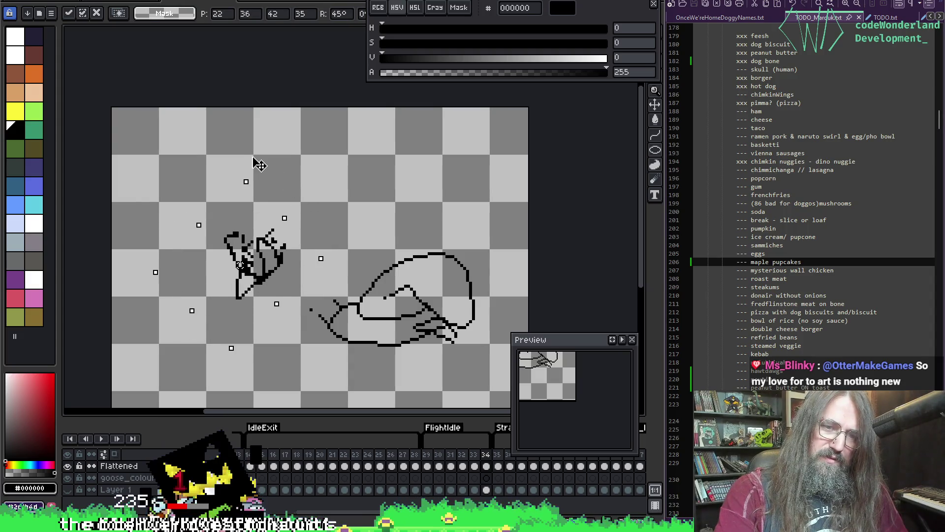
key(Return)
drag(285, 282, 289, 286)
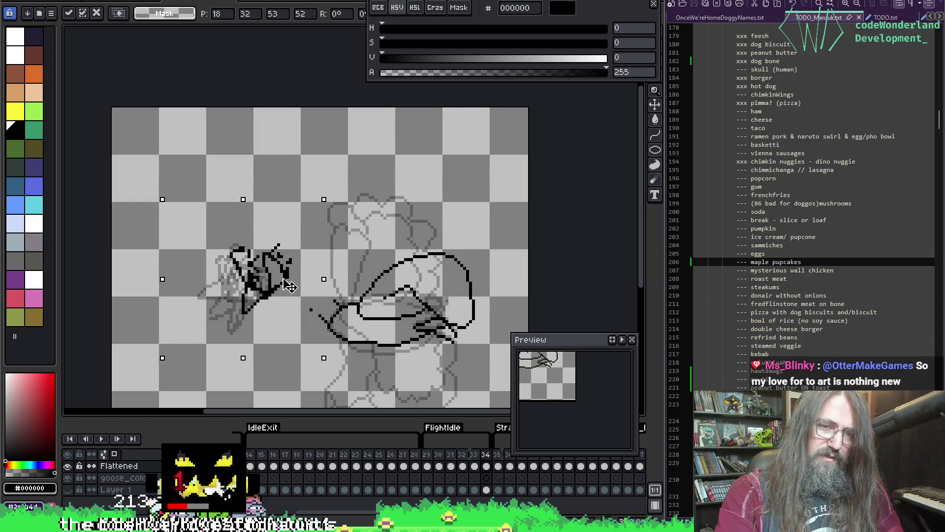
key(ctrl+d)
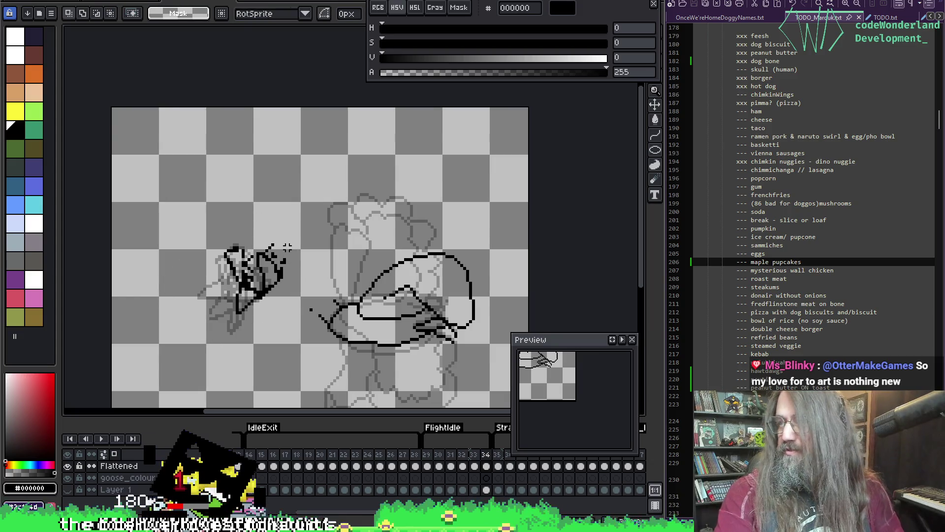
Play the animation, undo back to the head selection, deselect it, and replay
key(Return)
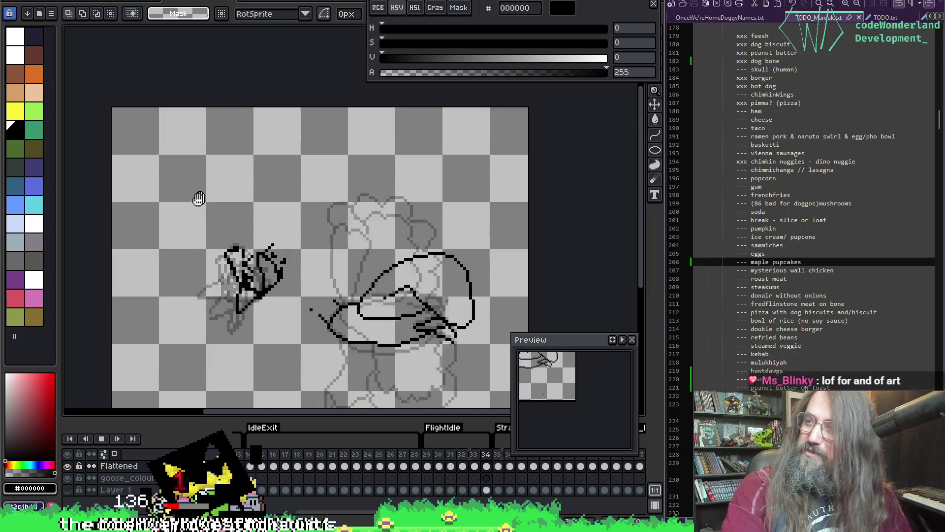
key(Return)
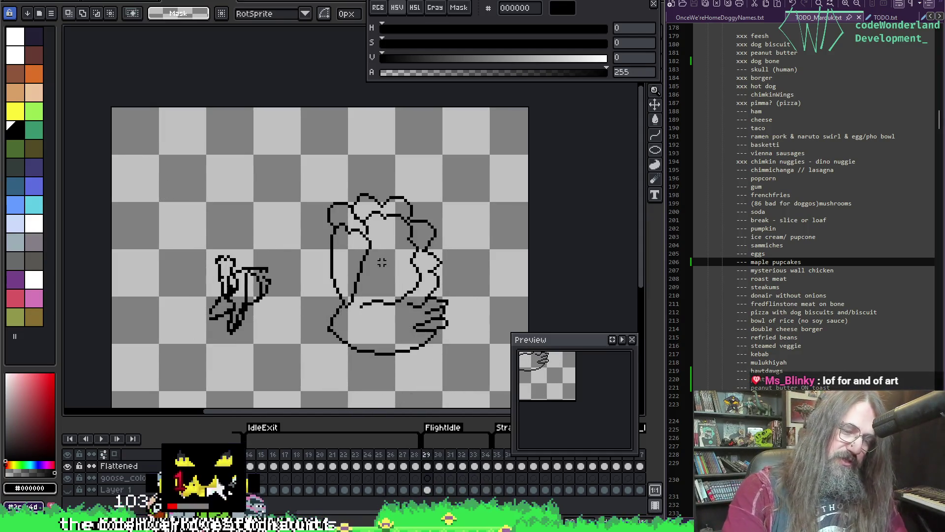
key(Return)
scroll(364, 217, down, 3)
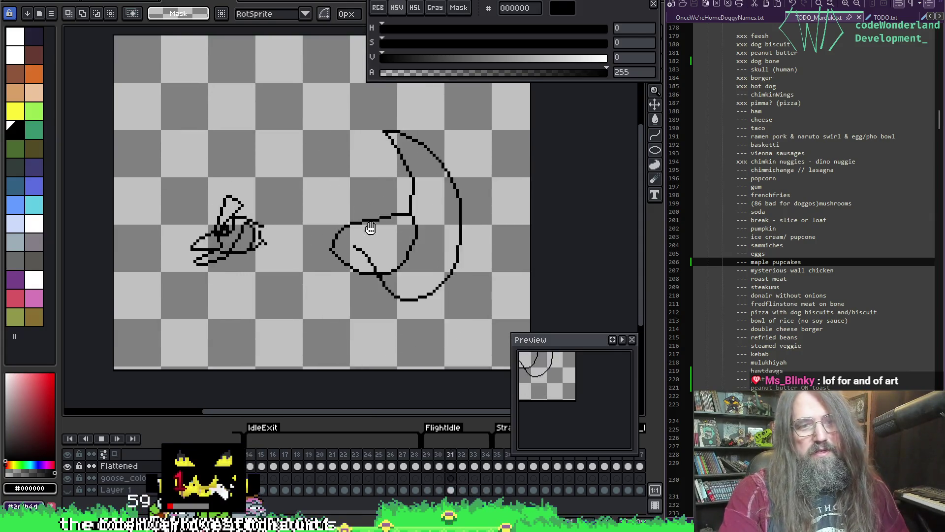
key(ctrl+z)
key(ctrl+z)
key(ctrl+z)
key(ctrl+z)
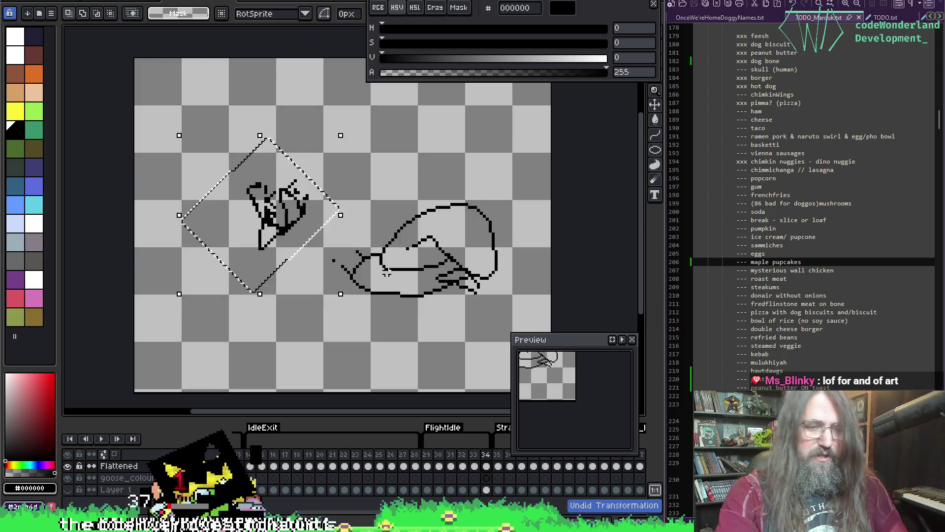
click(386, 179)
key(Return)
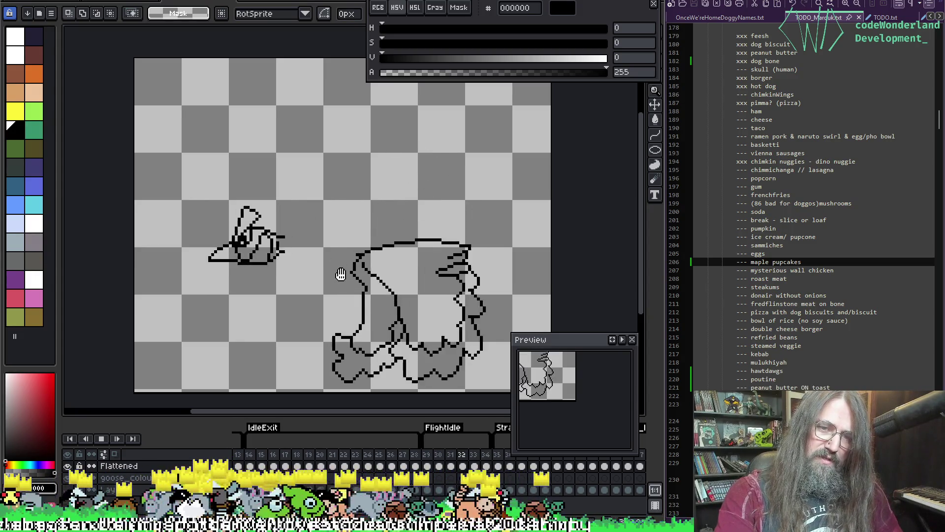
Pan and replay the goose flight loop, then bring Discord's #showcase channel in front
mouse_move(356, 207)
mouse_down()
mouse_move(299, 170)
mouse_move(308, 232)
mouse_up()
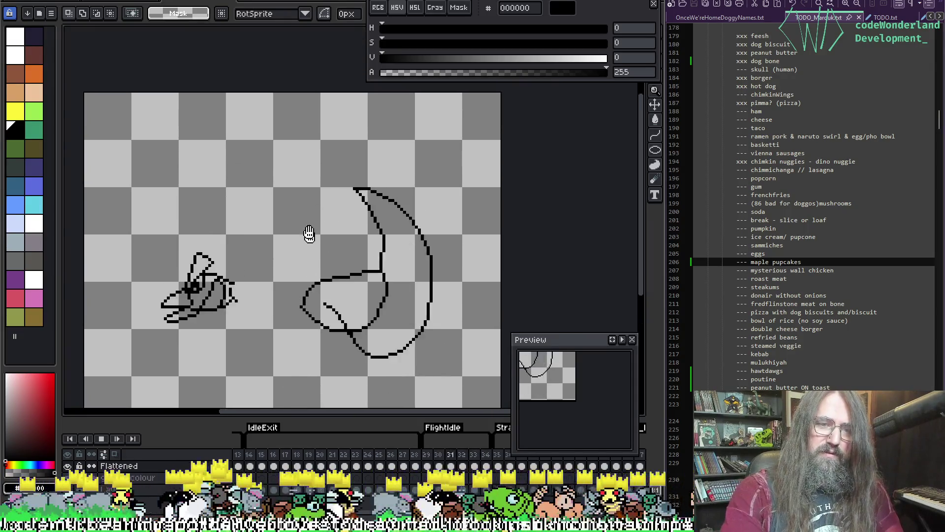
key(Return)
key(Return)
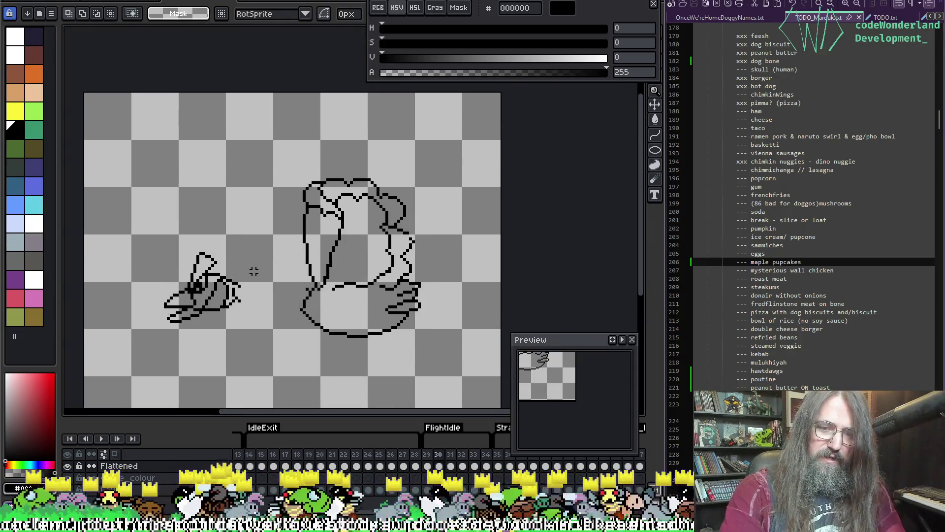
key(Return)
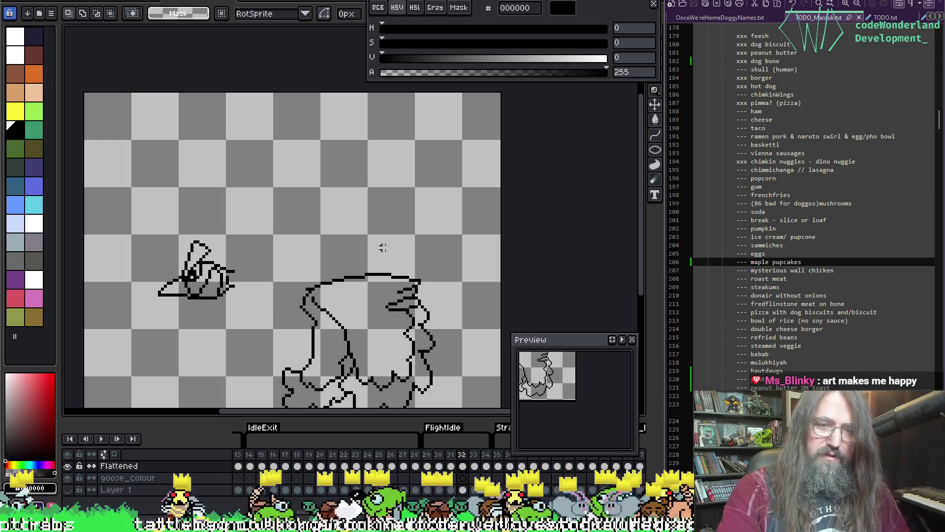
mouse_move(392, 219)
mouse_down()
mouse_move(401, 197)
mouse_move(426, 191)
mouse_up()
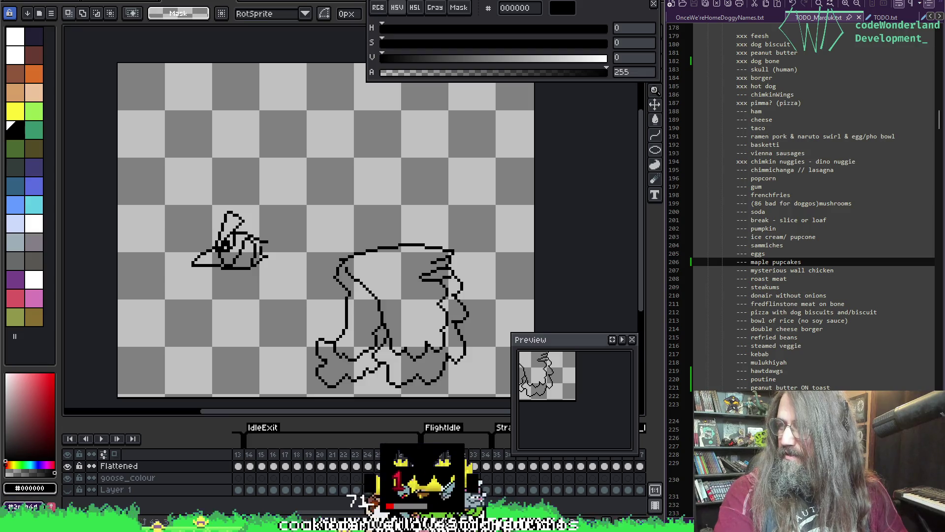
mouse_move(5, 83)
mouse_down()
mouse_move(234, 82)
mouse_move(330, 66)
mouse_move(335, 93)
mouse_move(335, 1)
mouse_up()
Scroll #showcase to the horned ram-skull render and view it full-size
scroll(385, 289, down, 5)
scroll(422, 355, up, 2)
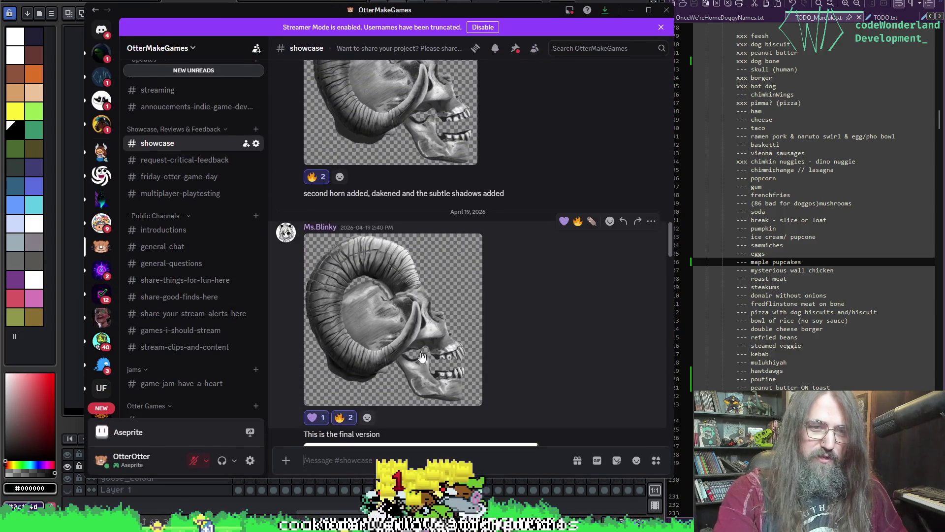
scroll(374, 409, down, 6)
scroll(411, 310, up, 5)
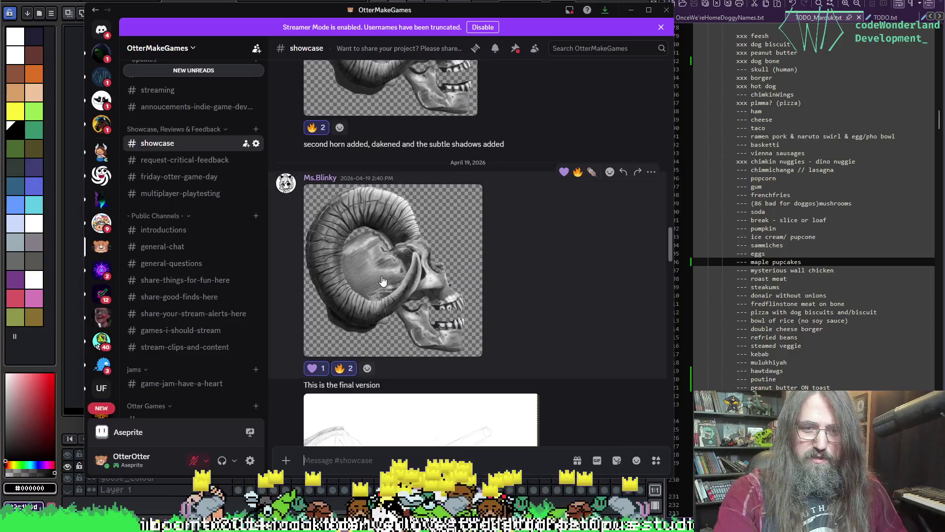
click(398, 272)
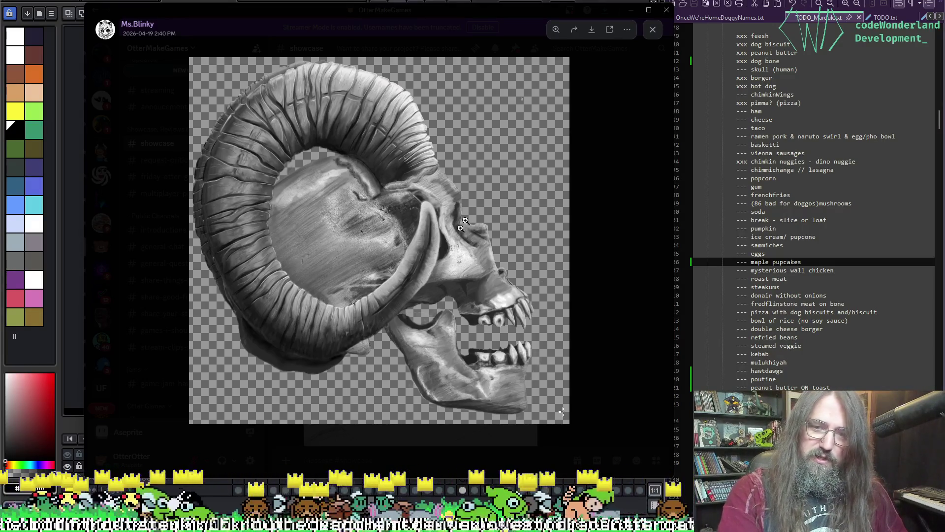
Switch back to Aseprite, pan slightly, and play the goose loop, stopping on frame 31
key(alt+Tab)
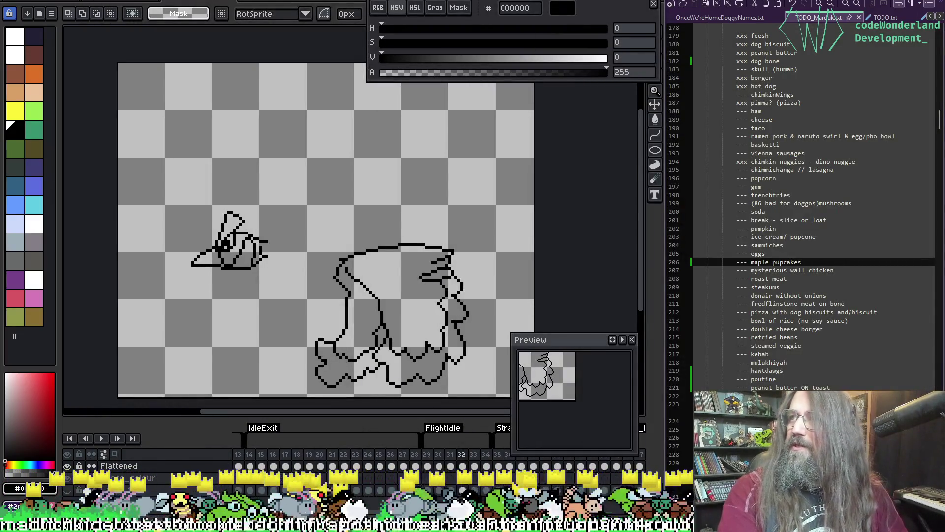
drag(263, 195, 249, 173)
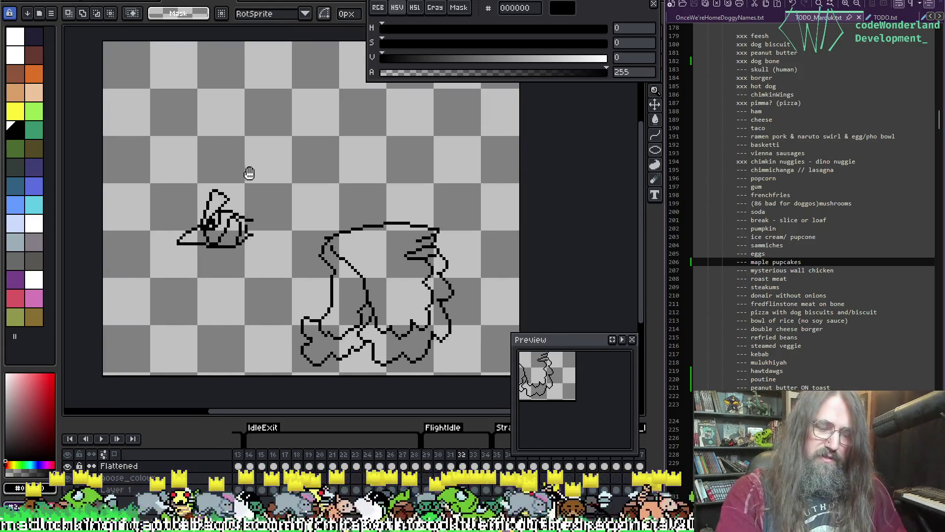
key(Return)
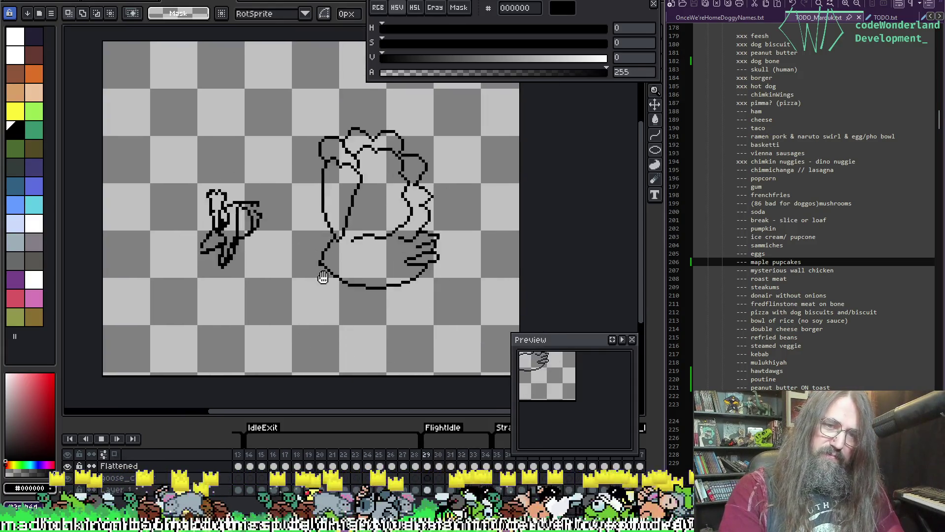
key(Return)
key(Return)
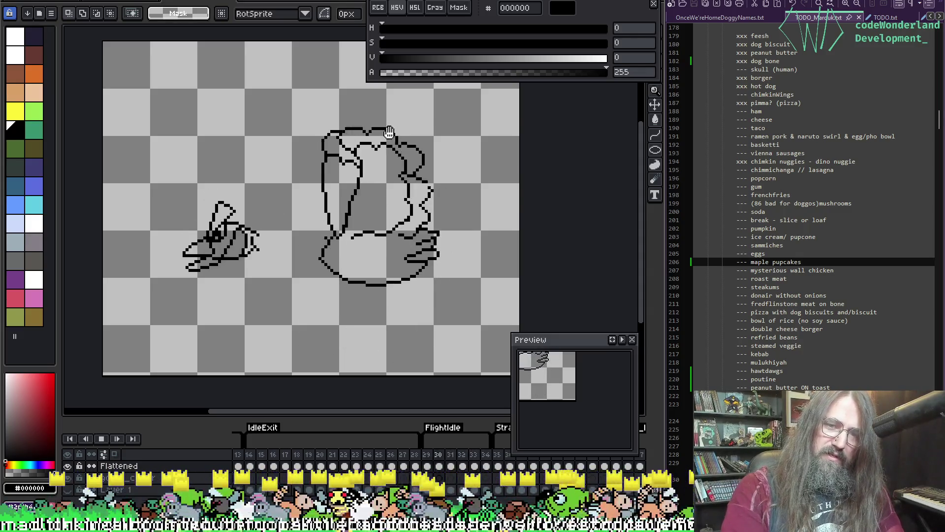
key(Return)
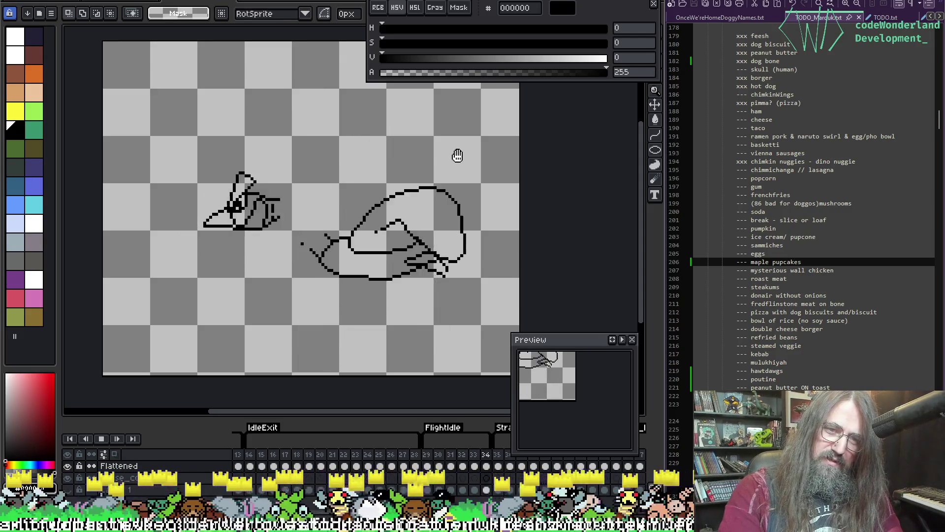
key(Return)
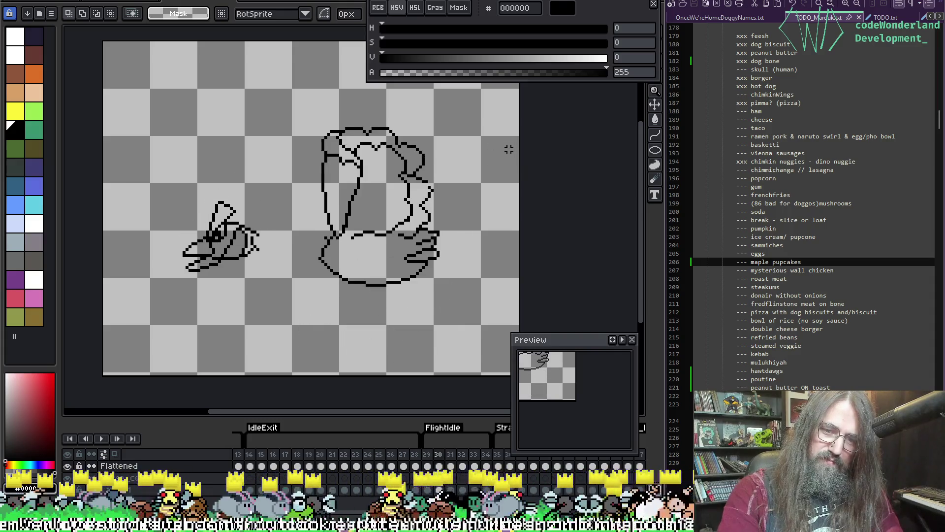
key(Return)
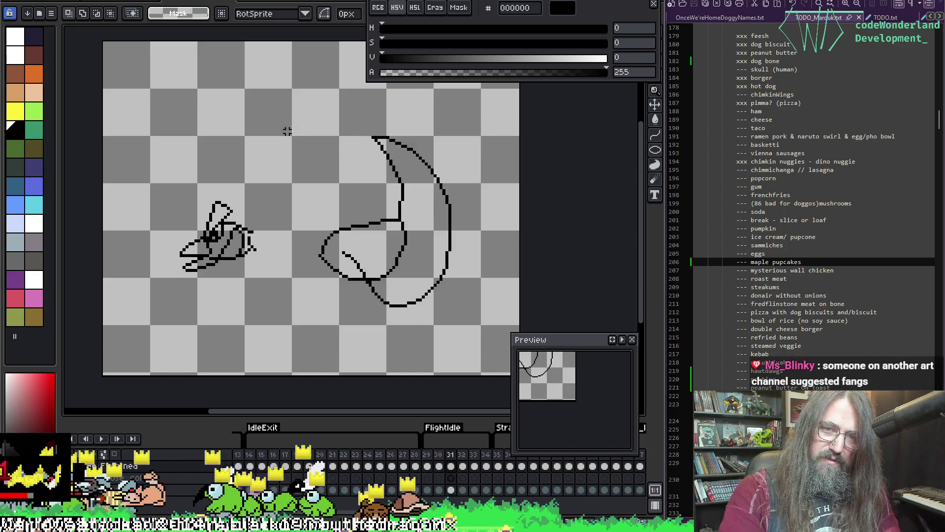
Select and shift up the crescent body drawing on frame 31, then preview playback
mouse_move(287, 108)
mouse_down()
mouse_move(416, 291)
mouse_move(460, 303)
mouse_up()
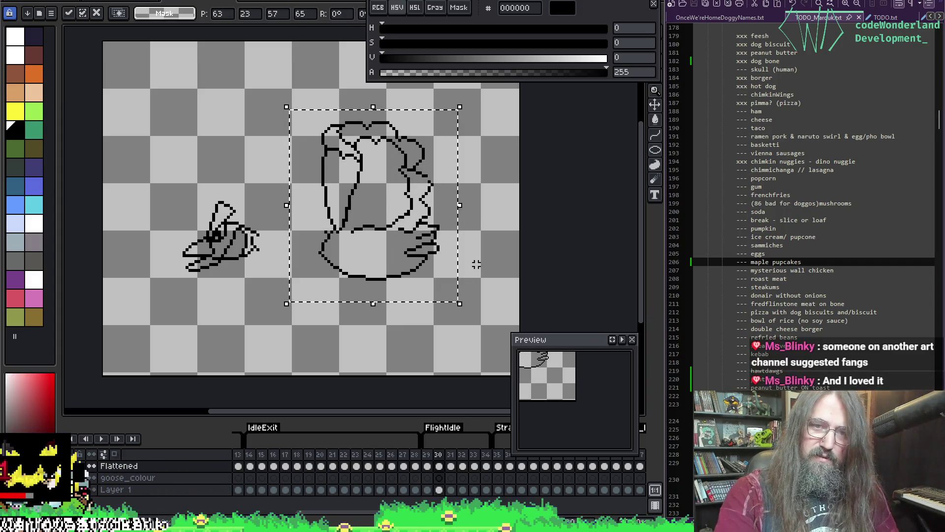
click(403, 211)
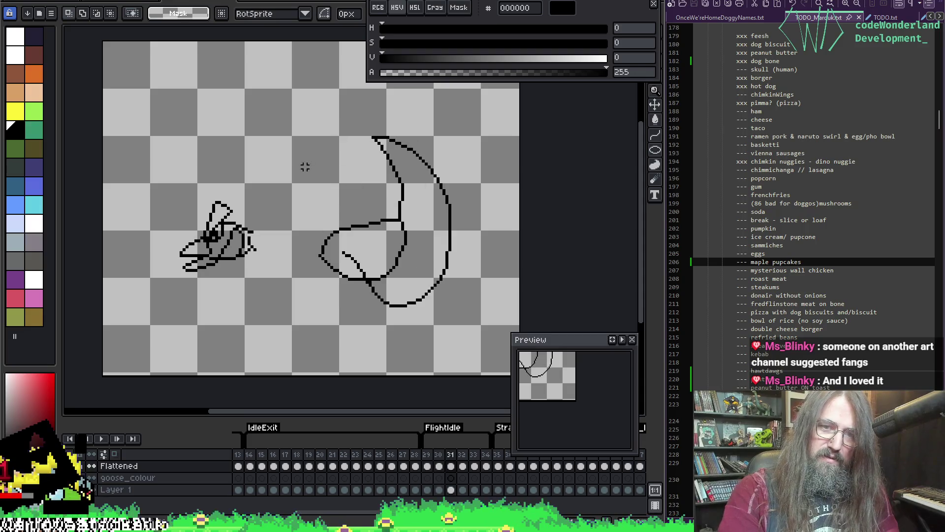
mouse_move(273, 108)
mouse_down()
mouse_move(514, 313)
mouse_move(468, 348)
mouse_move(475, 344)
mouse_up()
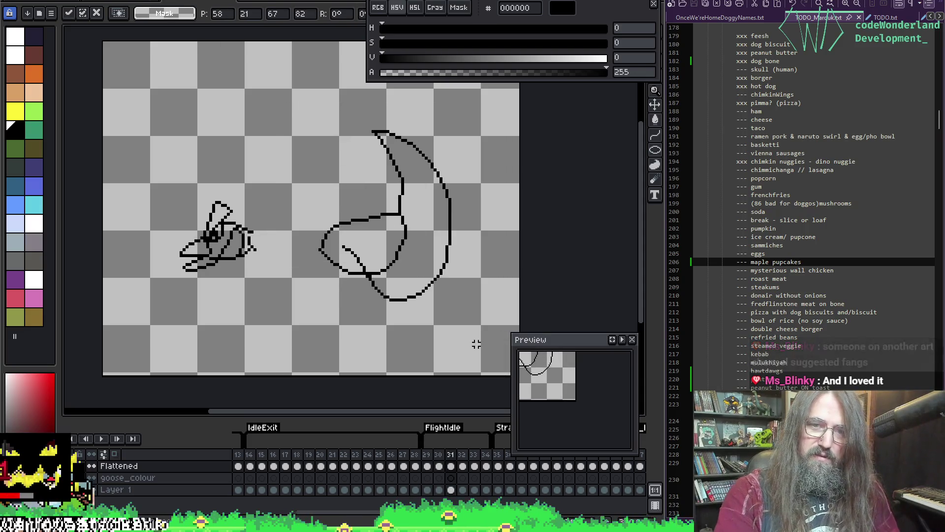
key(Return)
key(Return)
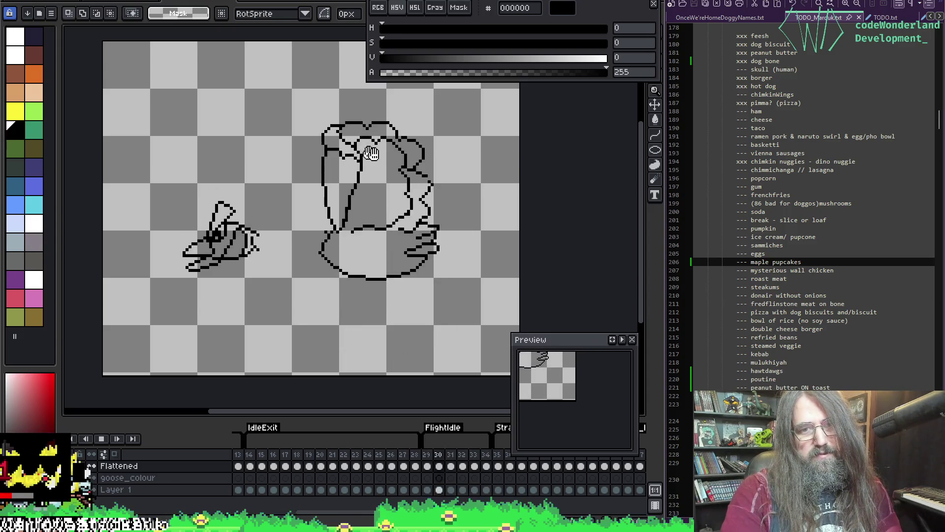
key(Return)
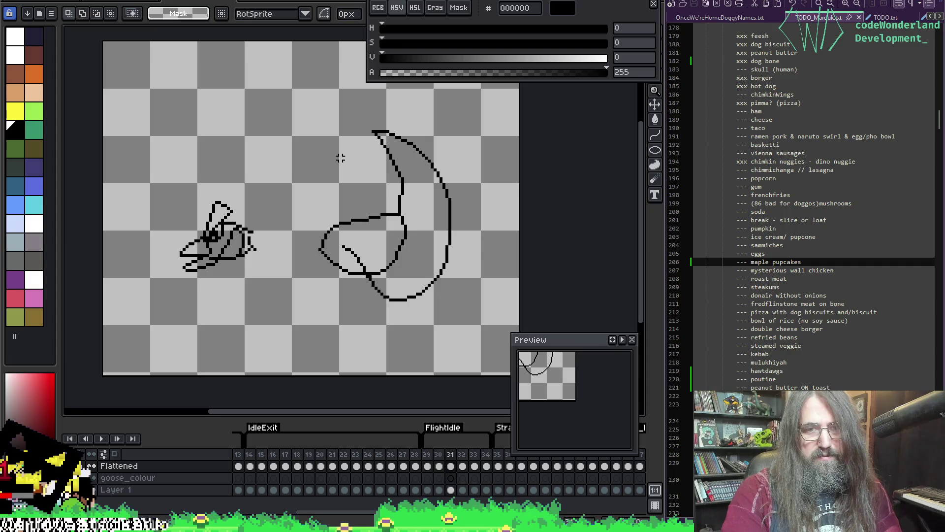
Nudge the goose body up on frames 32 and 33, deselect, and play the bob
key(Right)
mouse_move(290, 117)
mouse_down()
mouse_move(417, 364)
mouse_move(477, 365)
mouse_up()
key(Up)
key(Up)
key(ctrl+d)
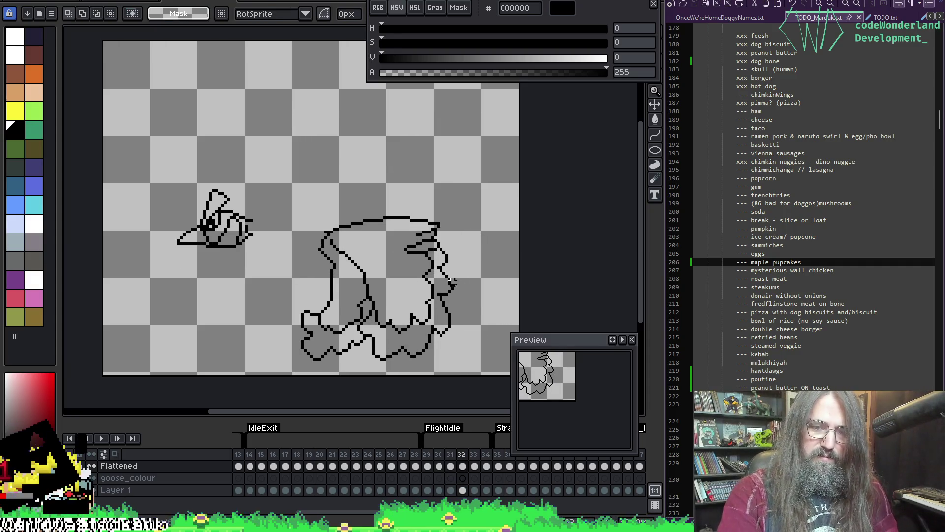
key(Right)
key(ctrl+d)
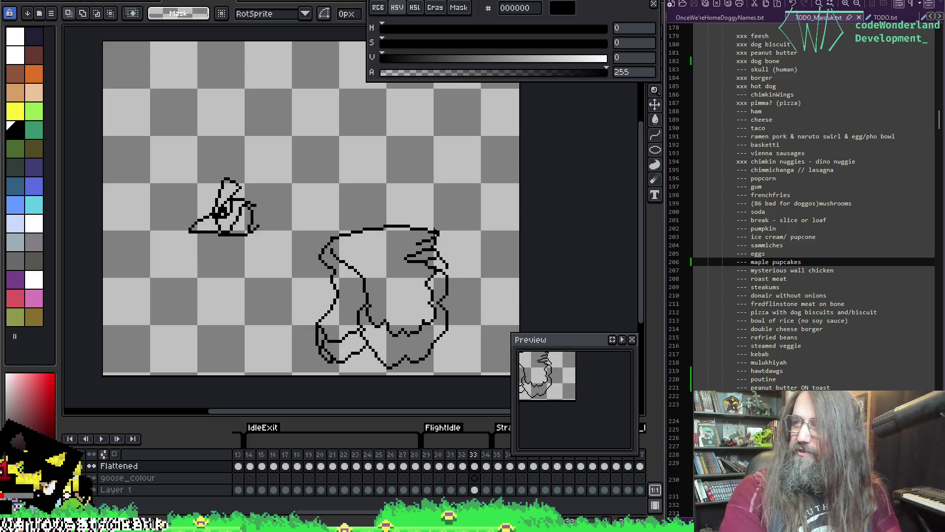
mouse_move(287, 199)
mouse_down()
mouse_move(502, 375)
mouse_move(468, 377)
mouse_up()
key(ctrl+d)
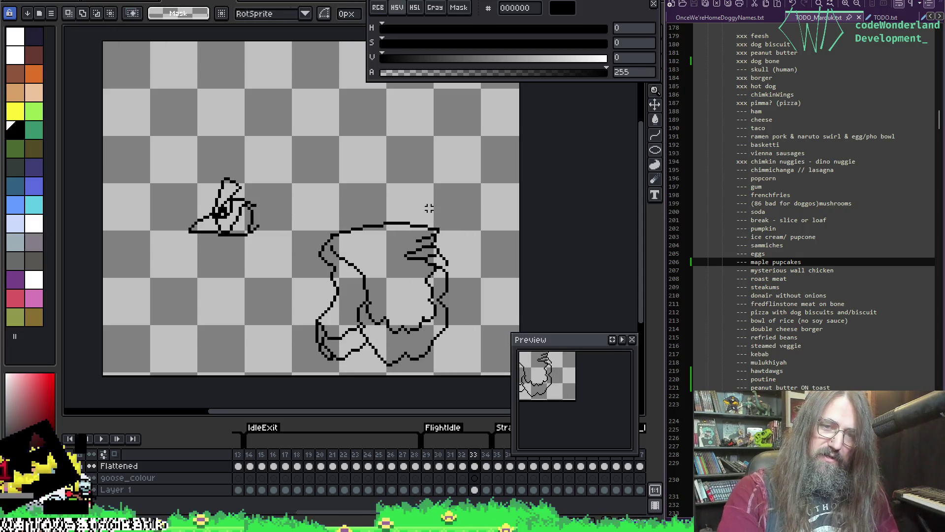
key(Return)
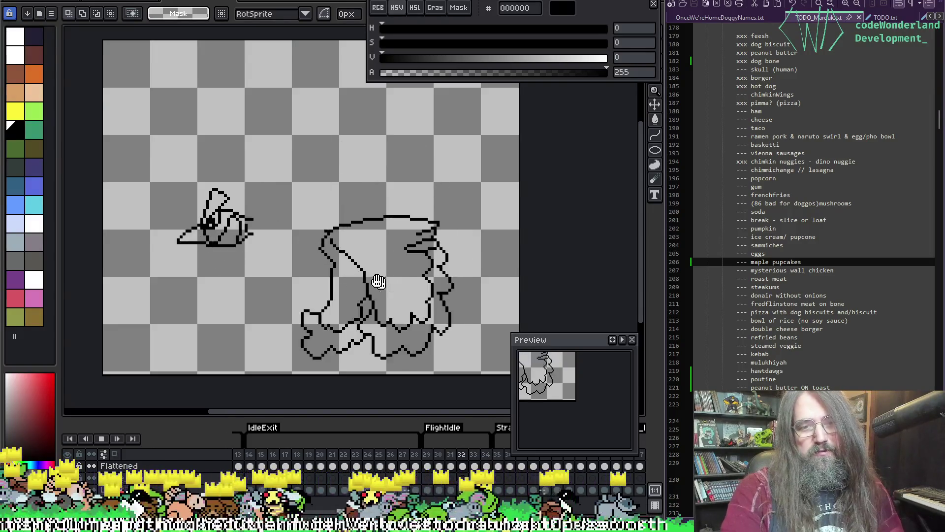
Stop playback and step back and forth through frames 29–34, landing on frame 34
mouse_move(367, 278)
mouse_down()
mouse_move(345, 275)
mouse_move(384, 278)
mouse_up()
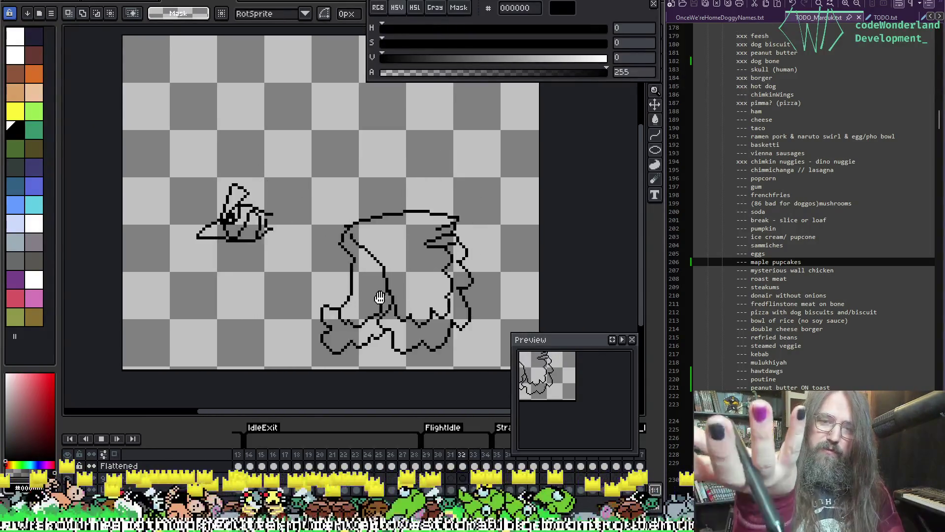
key(Return)
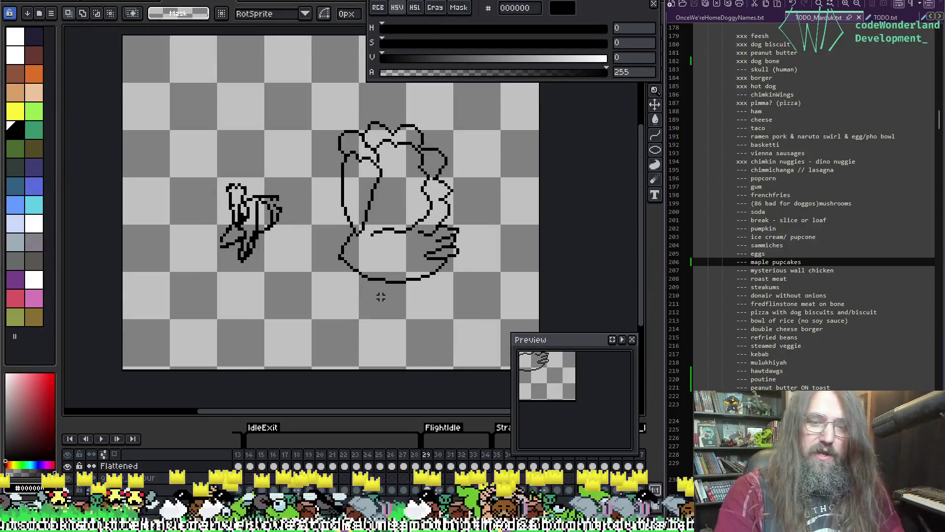
key(Right)
key(Right)
key(Right)
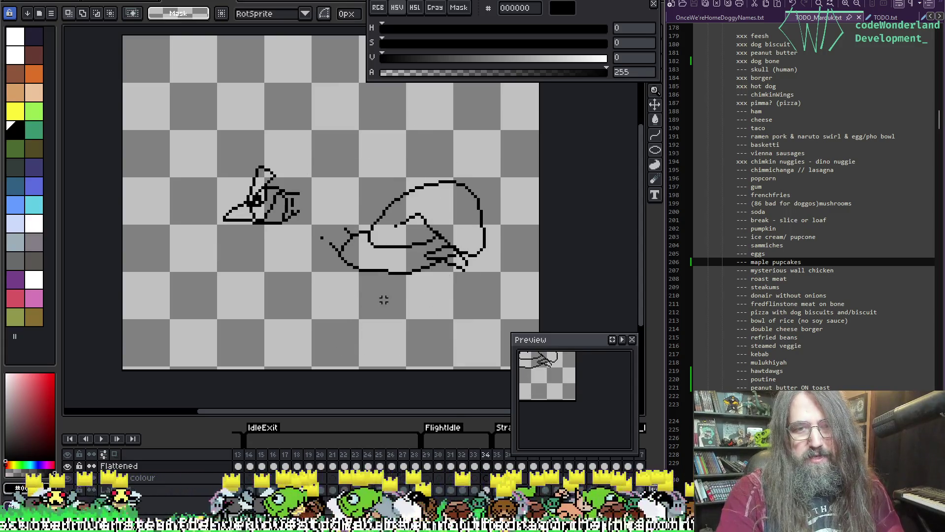
key(Right)
key(Right)
key(Left)
key(Left)
key(Left)
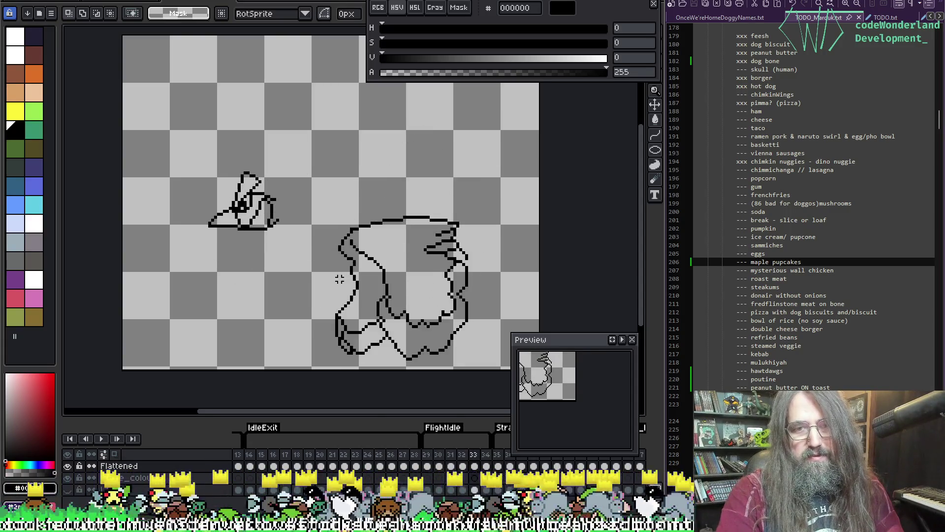
key(Right)
key(Right)
click(427, 467)
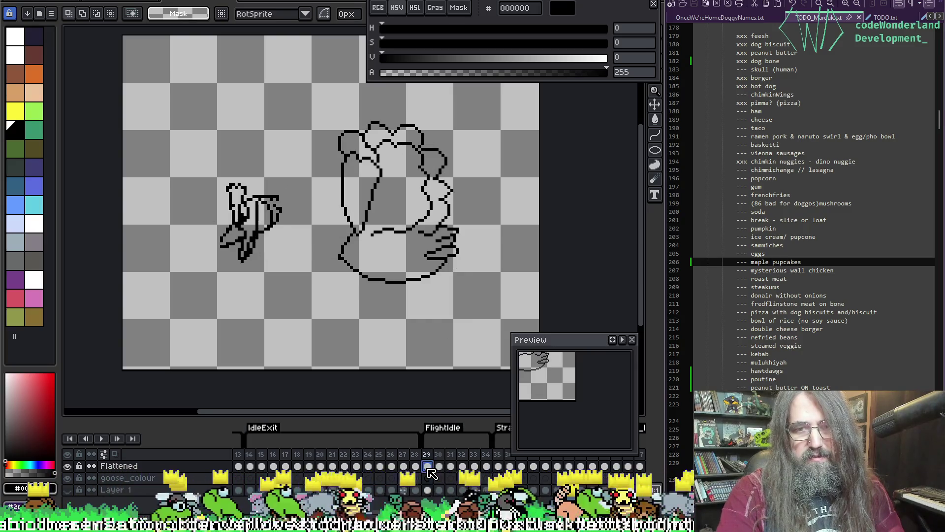
key(Left)
key(Right)
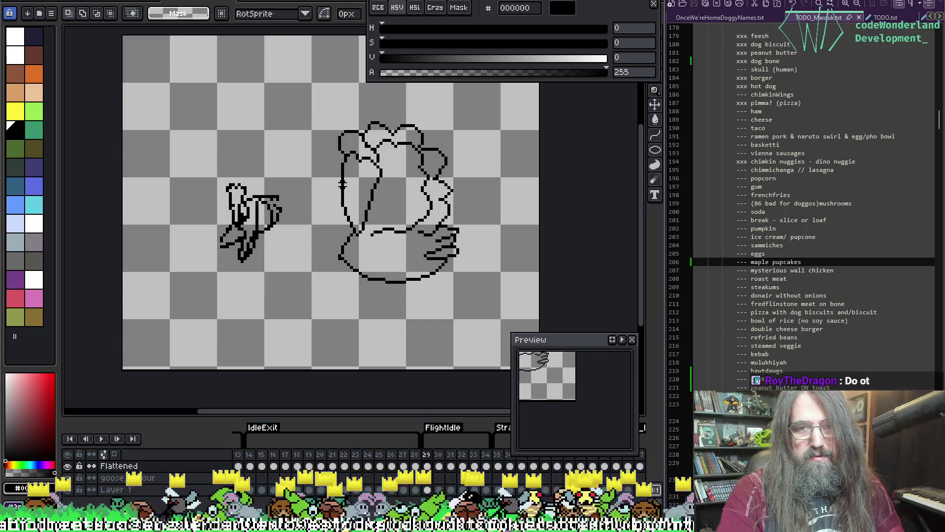
key(Right)
key(Right)
key(Right)
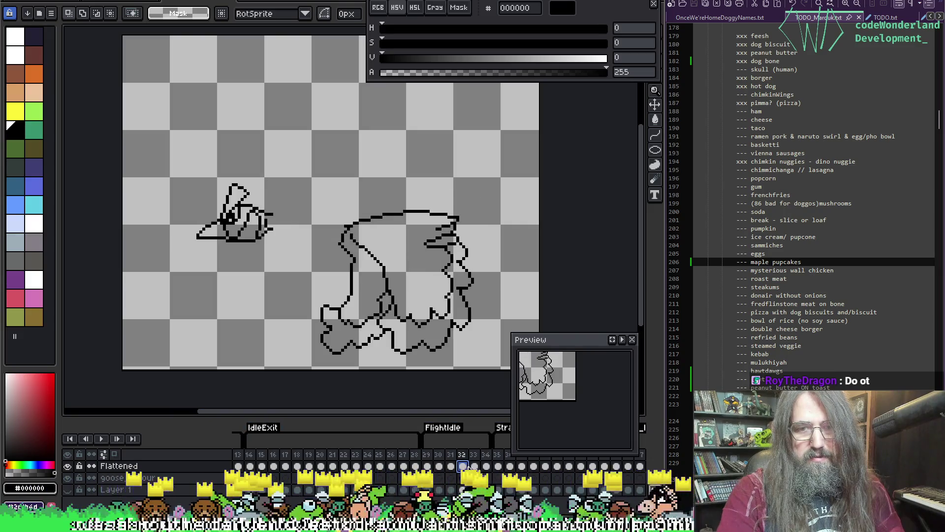
key(Left)
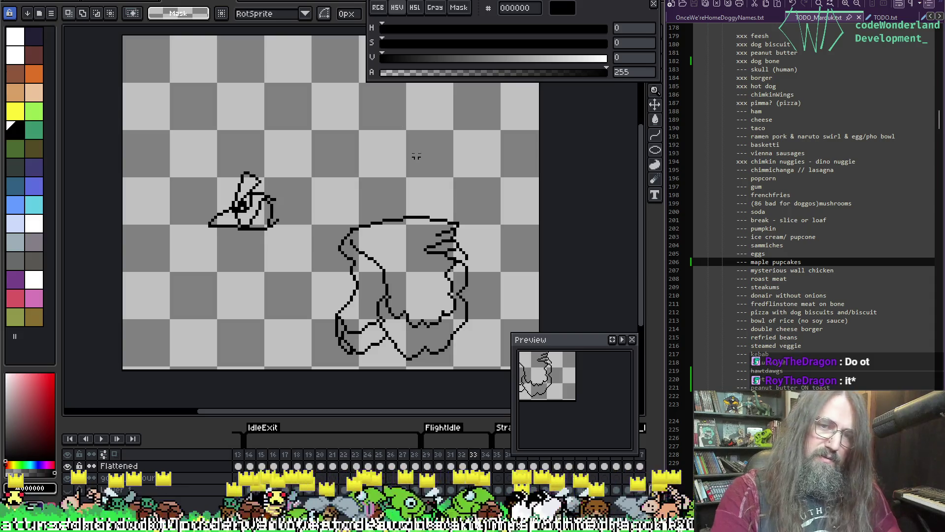
key(Right)
Reposition frame 34's body drawing, preview the flight, then zoom in on the goose
drag(306, 153, 514, 320)
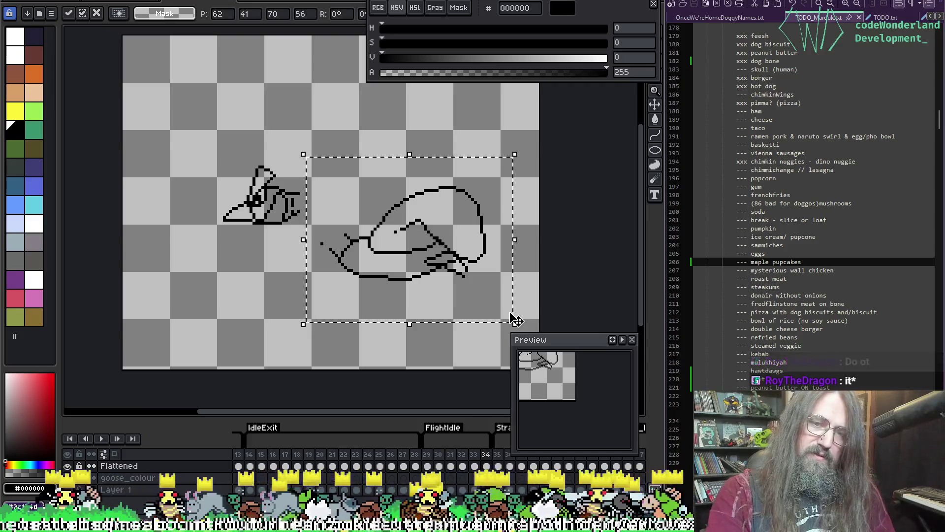
key(ctrl+d)
key(Return)
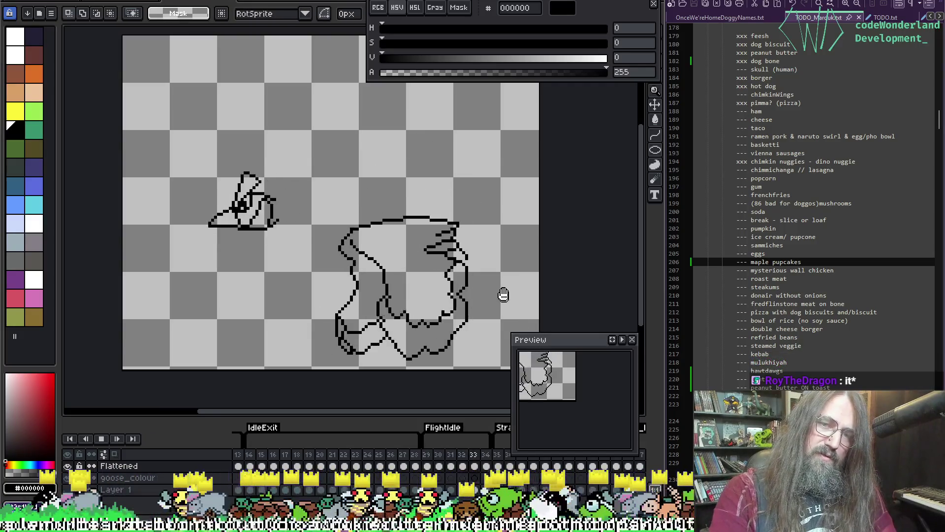
key(Return)
key(Return)
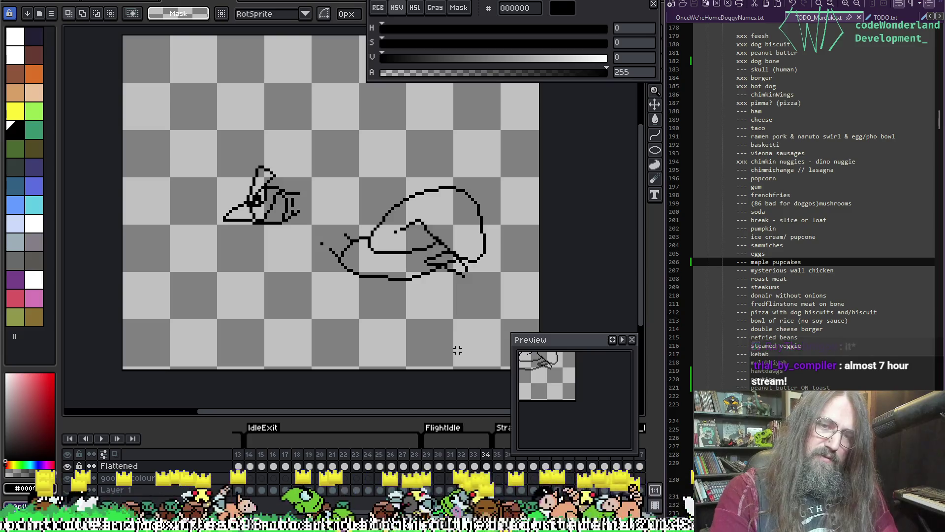
key(Return)
key(Return)
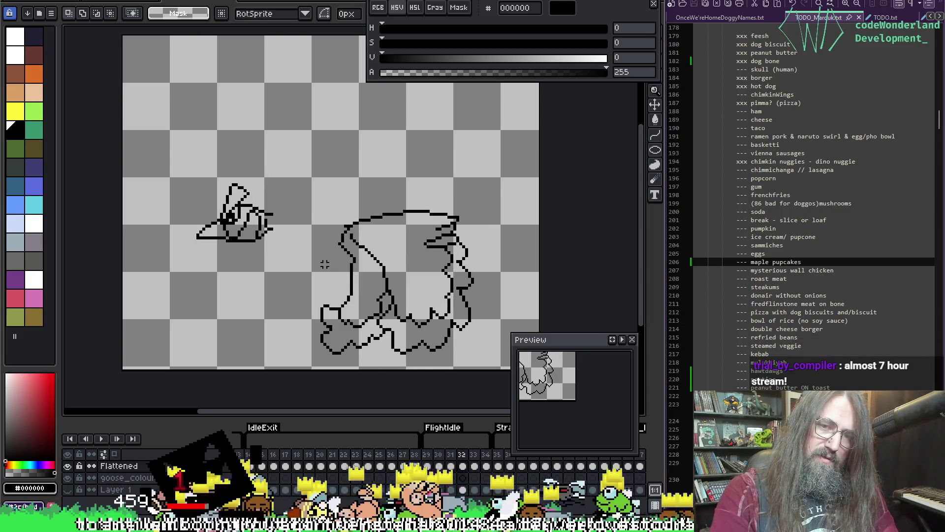
key(Return)
scroll(346, 277, up, 2)
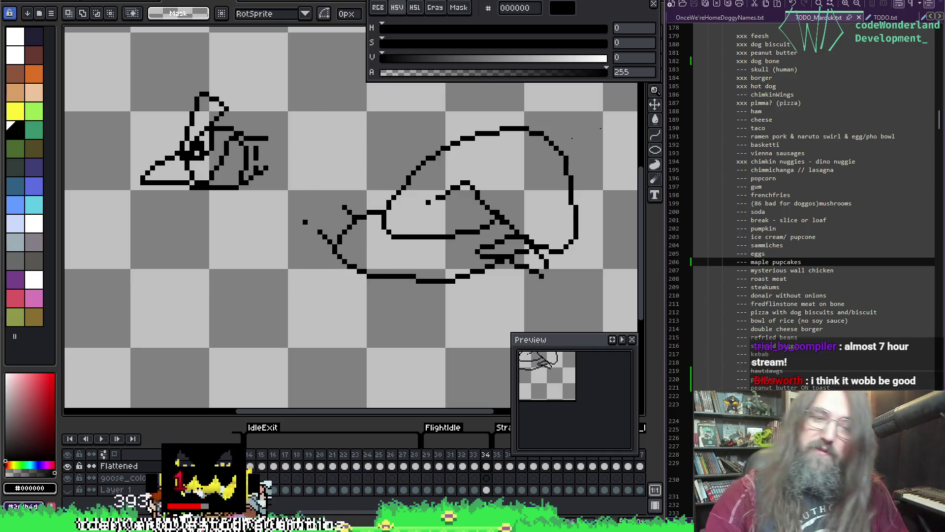
Erase frame 34's old bottom outline and redraw a lower 1px curve using onion skins
key(b)
mouse_move(432, 289)
mouse_down()
mouse_move(422, 276)
mouse_move(470, 279)
mouse_up()
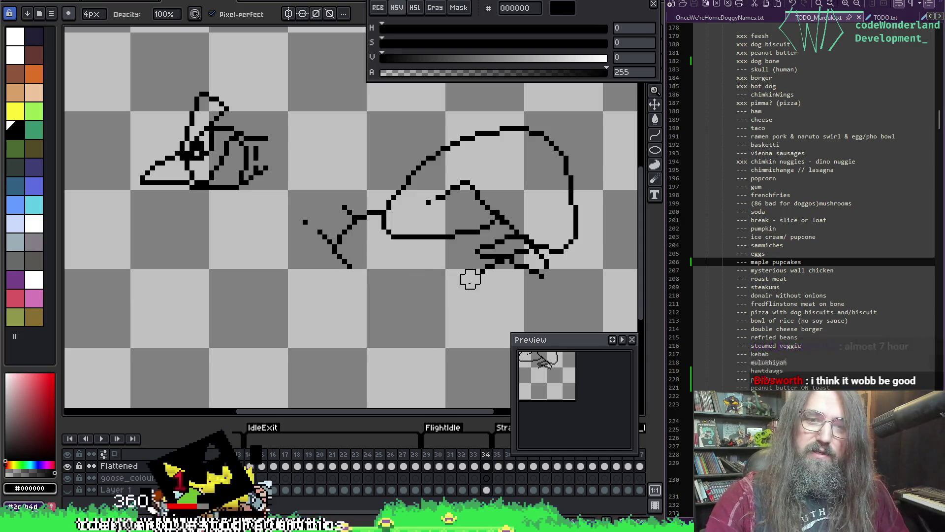
key(b)
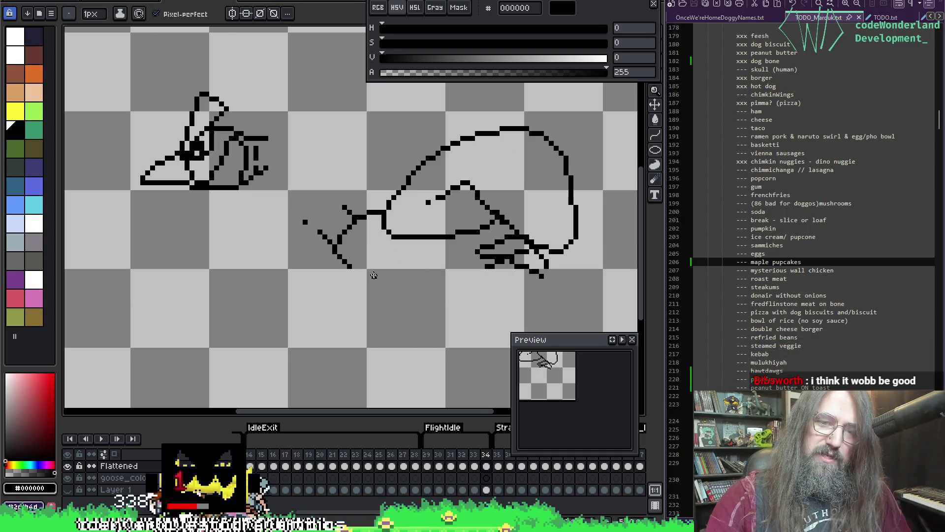
key(F3)
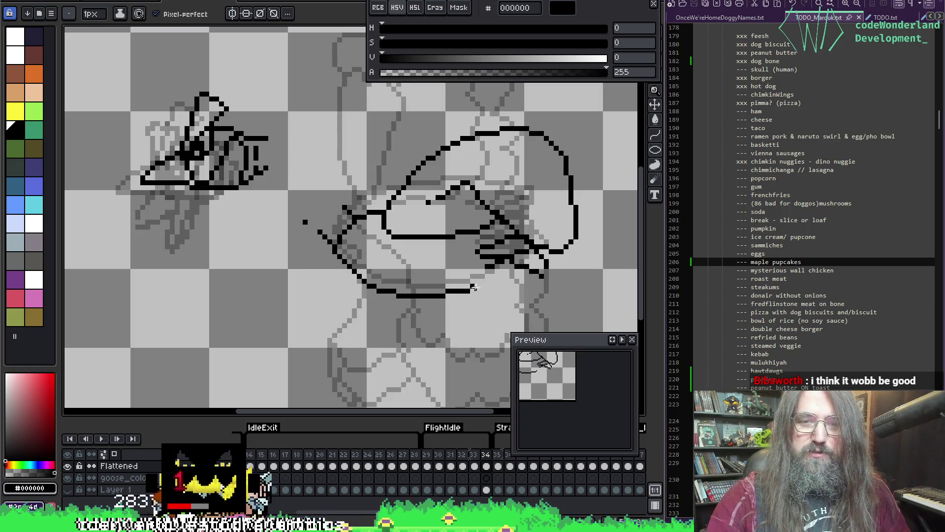
key(e)
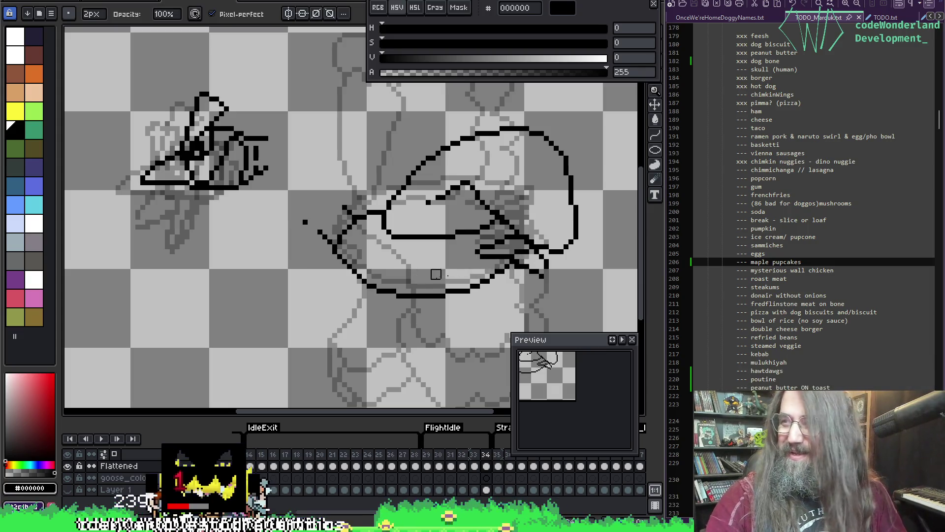
key(F3)
Play the animation to check the new lower curve and recentre the goose drawings
drag(460, 242, 454, 255)
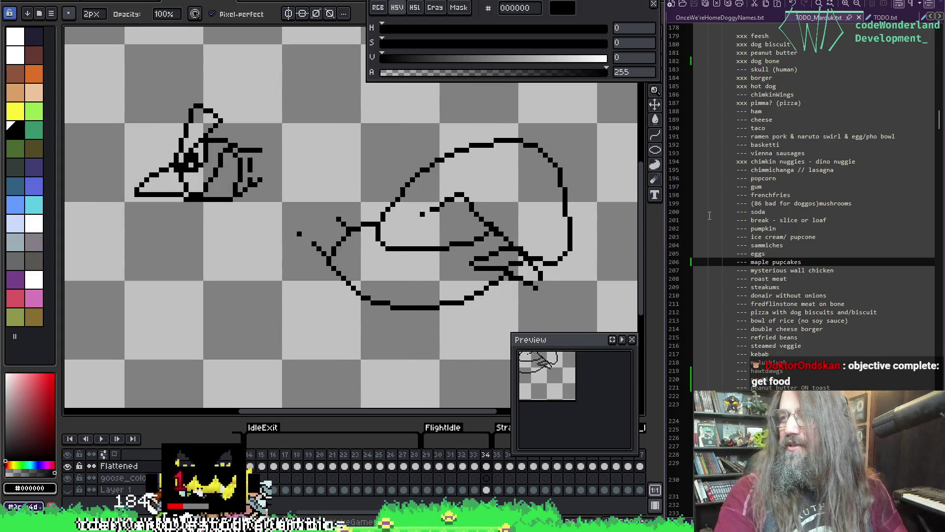
drag(469, 183, 481, 212)
key(Return)
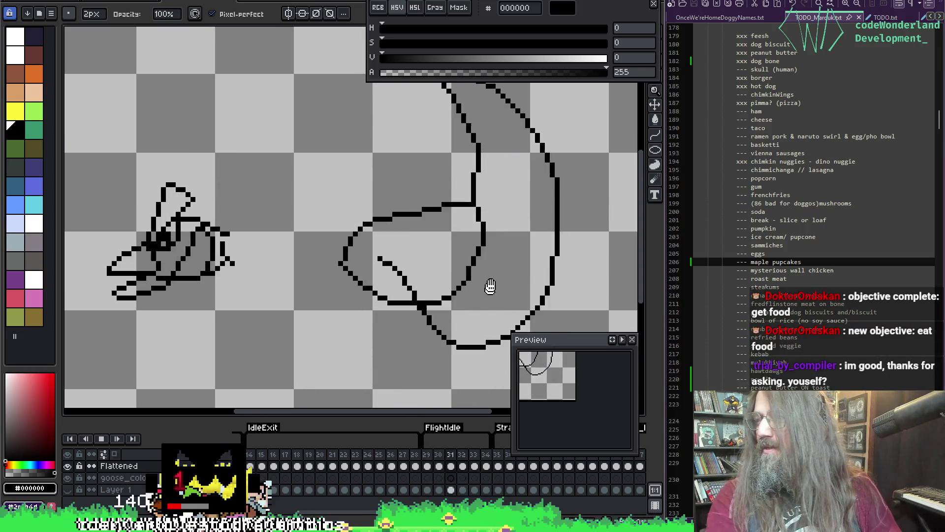
key(Return)
key(Return)
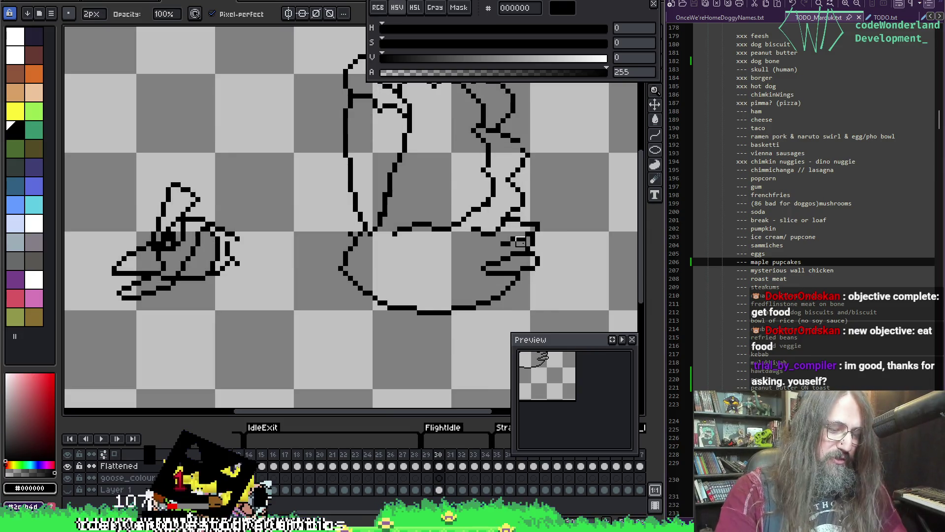
scroll(369, 205, down, 2)
drag(370, 205, 316, 223)
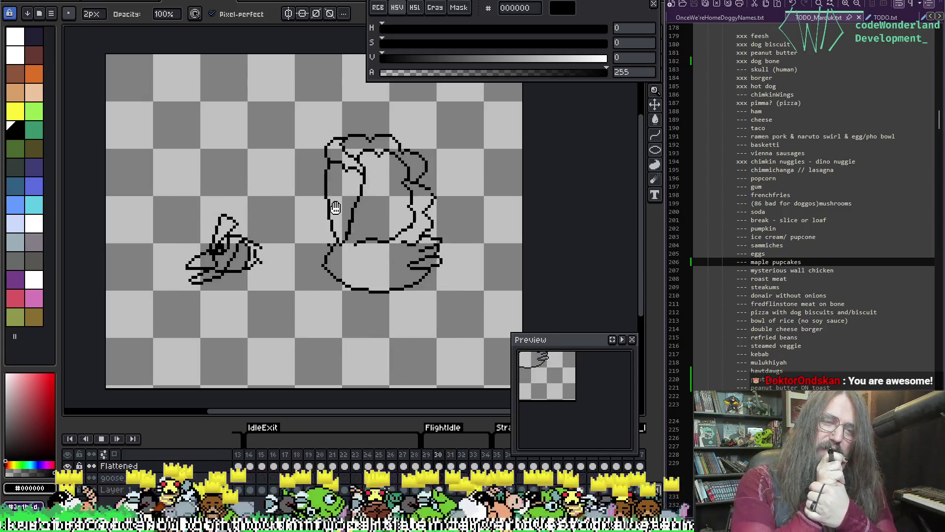
Step back from frame 29 through 33 to frame 32 and pan the goose rightwards
key(Left)
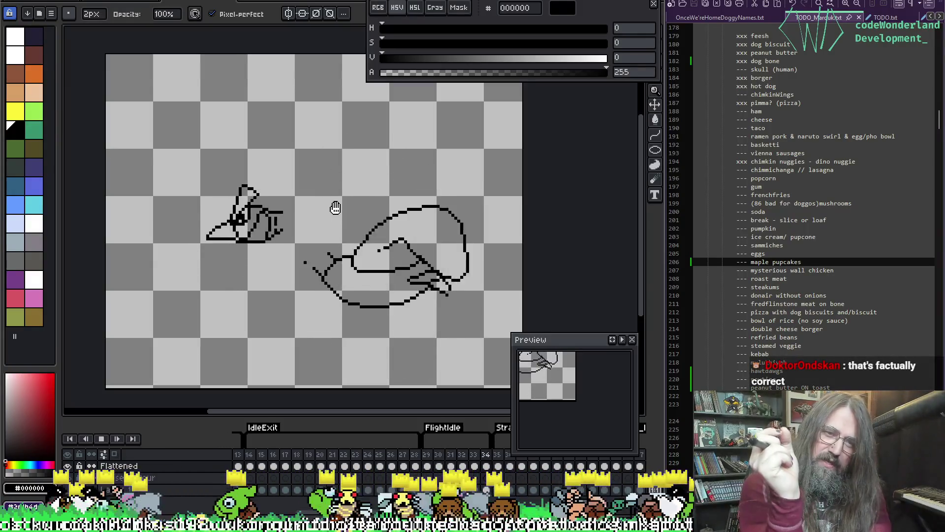
key(Left)
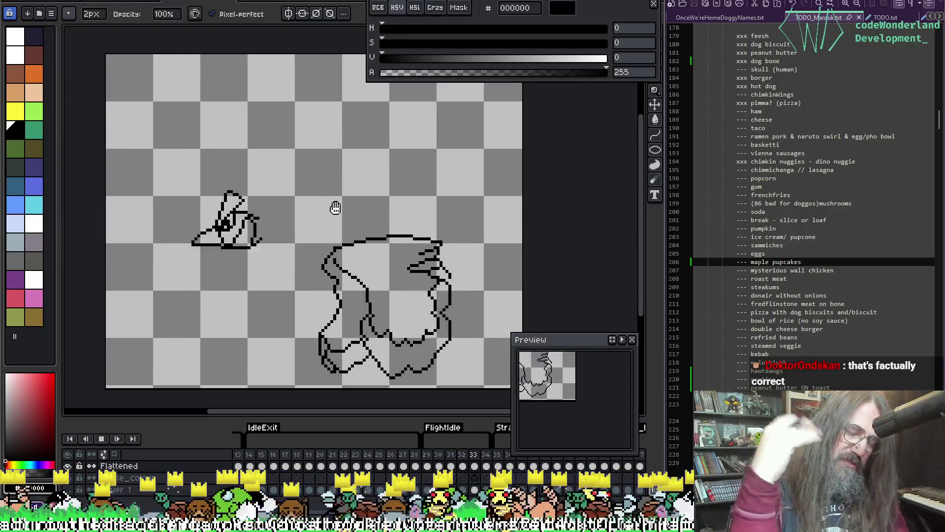
key(Left)
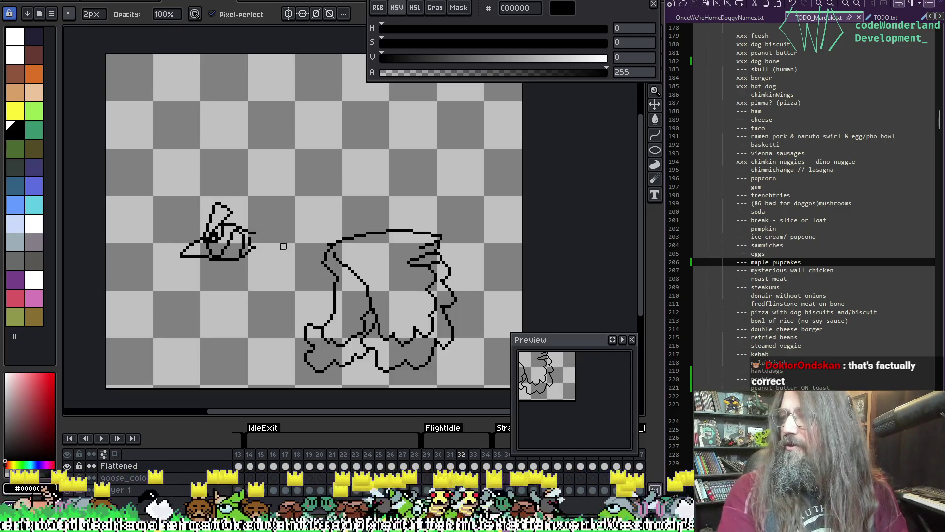
drag(296, 253, 348, 269)
mouse_move(343, 202)
mouse_down()
mouse_move(359, 208)
mouse_move(344, 196)
mouse_up()
Turn on onion skins, zoom in on frame 31, and save the goose animation file
key(F3)
scroll(325, 192, up, 1)
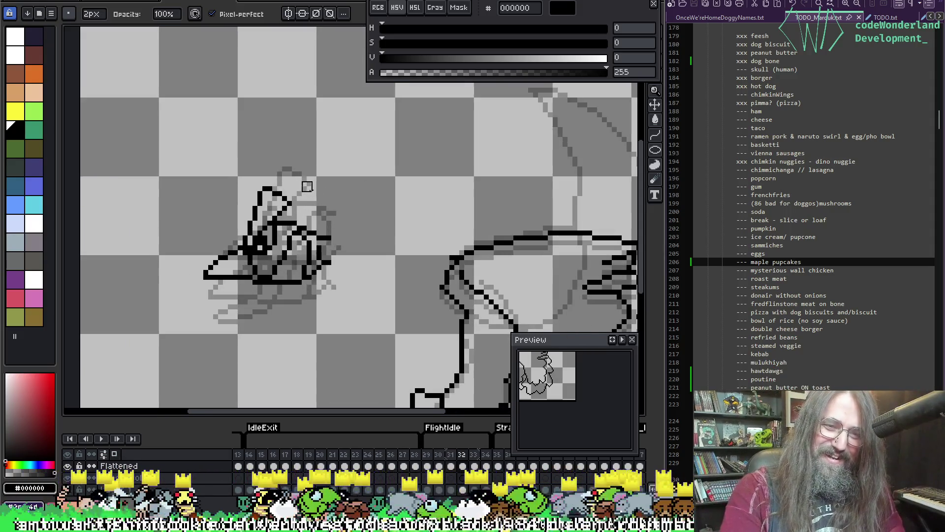
key(Return)
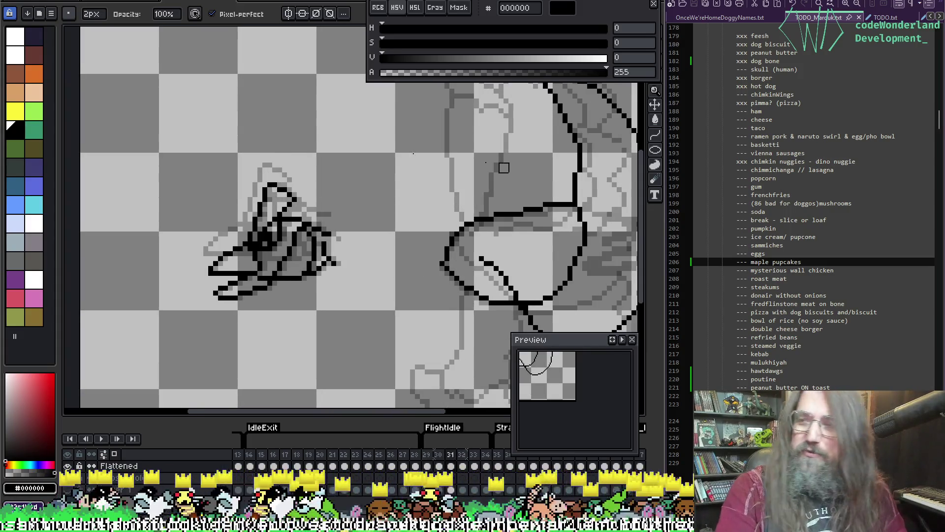
drag(211, 221, 237, 225)
key(ctrl+s)
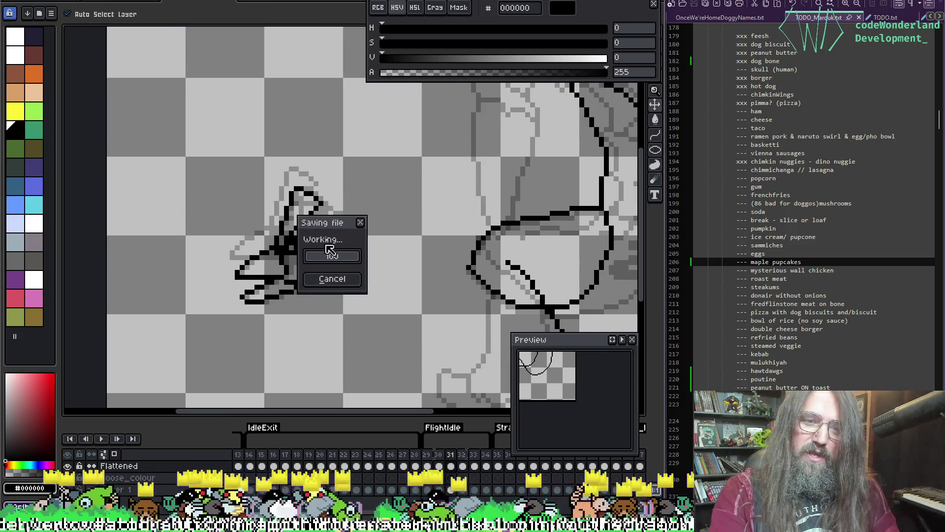
Flip back and forth between frames 29, 30 and 31 to compare the goose's poses
key(Left)
key(Left)
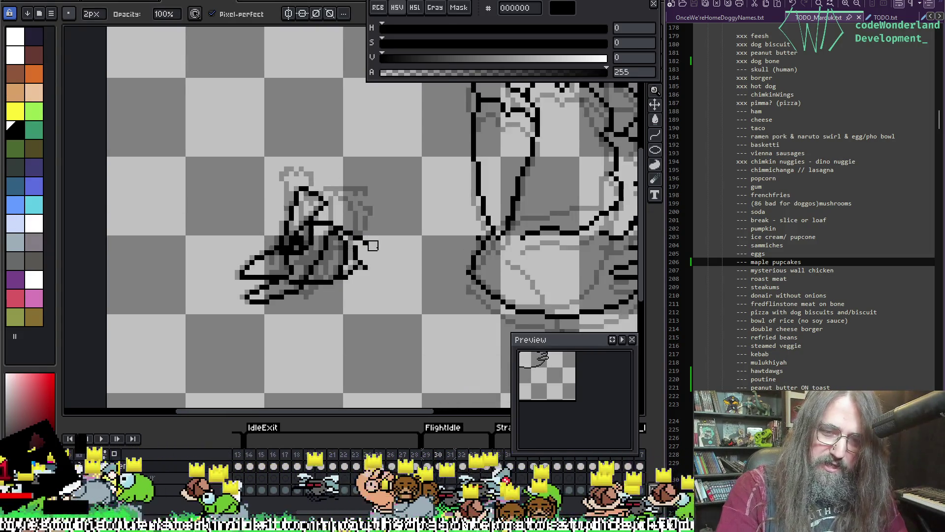
key(Right)
key(Right)
key(Left)
key(Left)
key(Right)
key(Right)
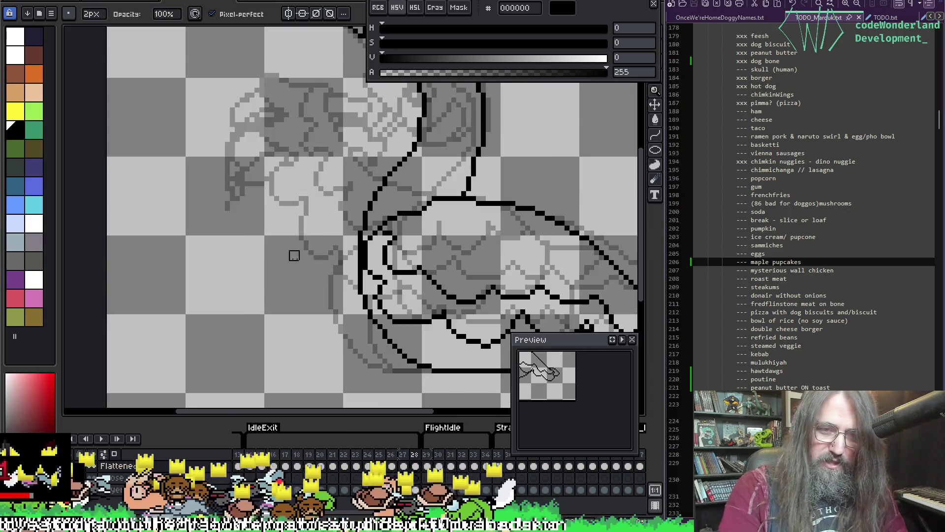
key(Left)
key(Left)
key(Right)
key(Left)
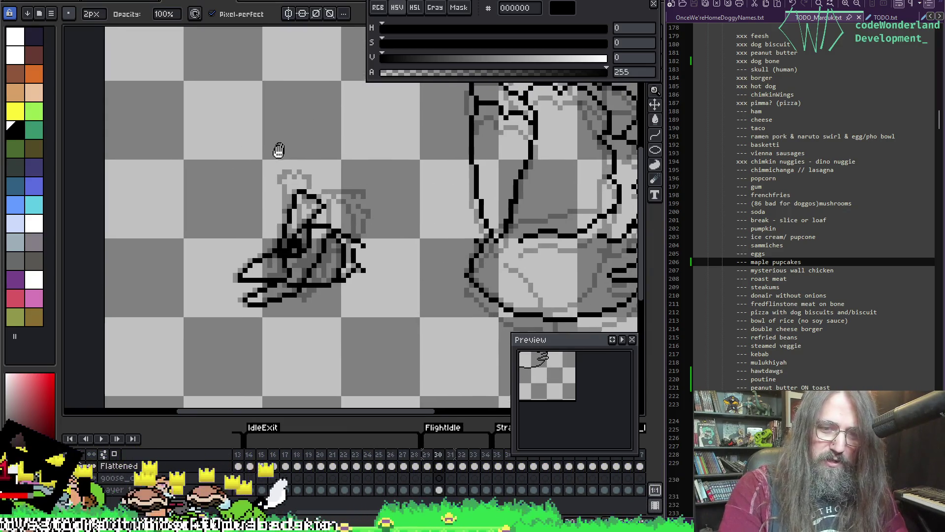
drag(258, 139, 246, 153)
key(Right)
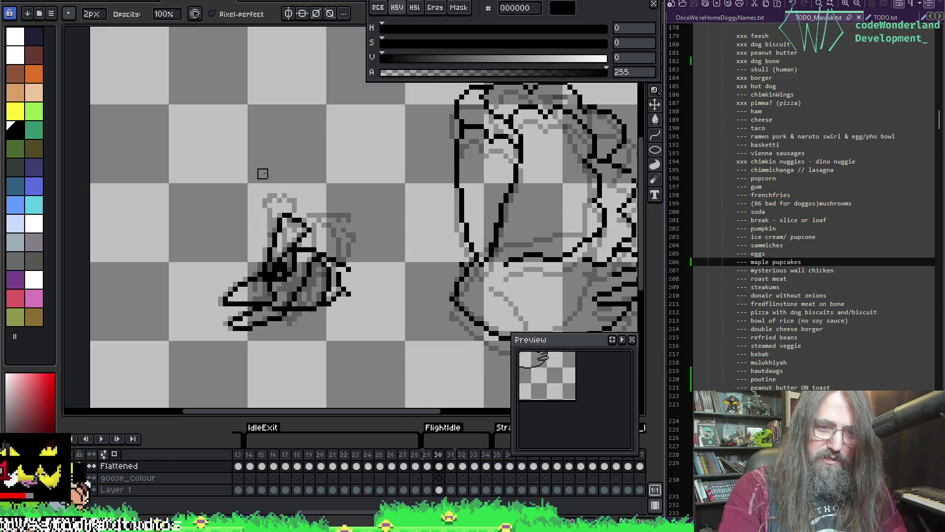
key(Left)
key(Right)
key(Left)
key(Right)
Compare frames 31 and 32, then settle on frame 33
key(Right)
key(Right)
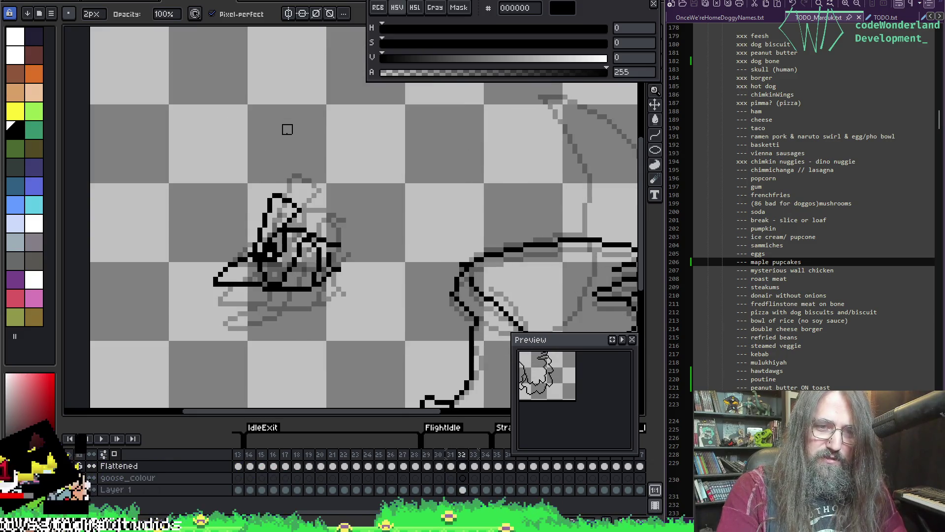
key(Right)
key(Right)
key(Right)
key(Left)
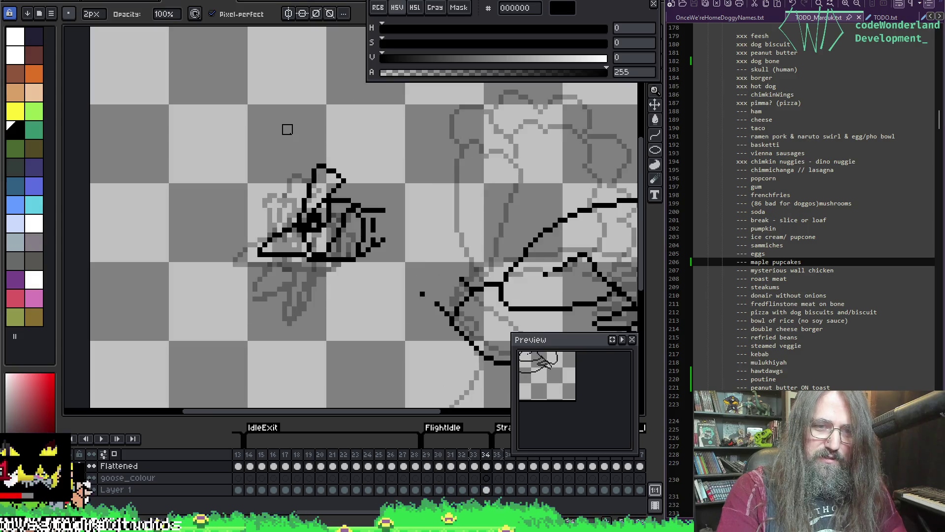
key(Left)
key(Left)
key(Left)
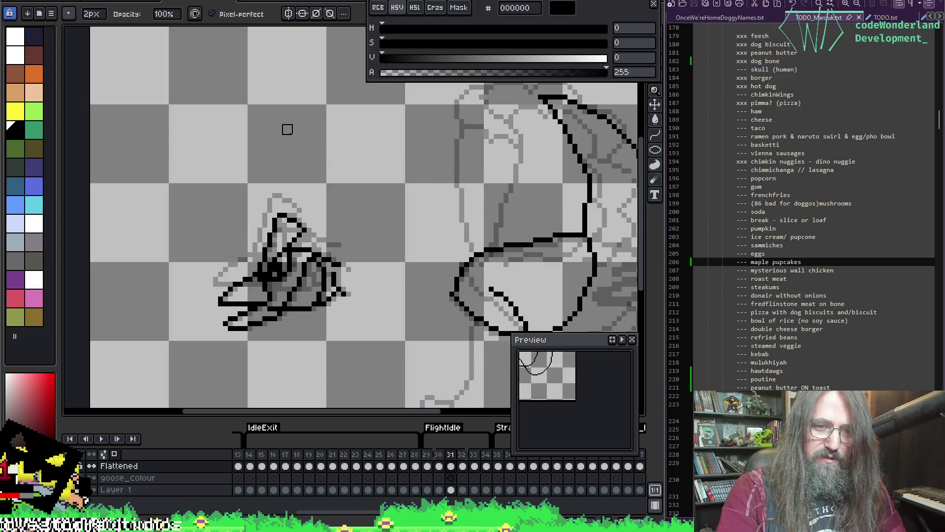
key(Right)
key(Left)
key(Right)
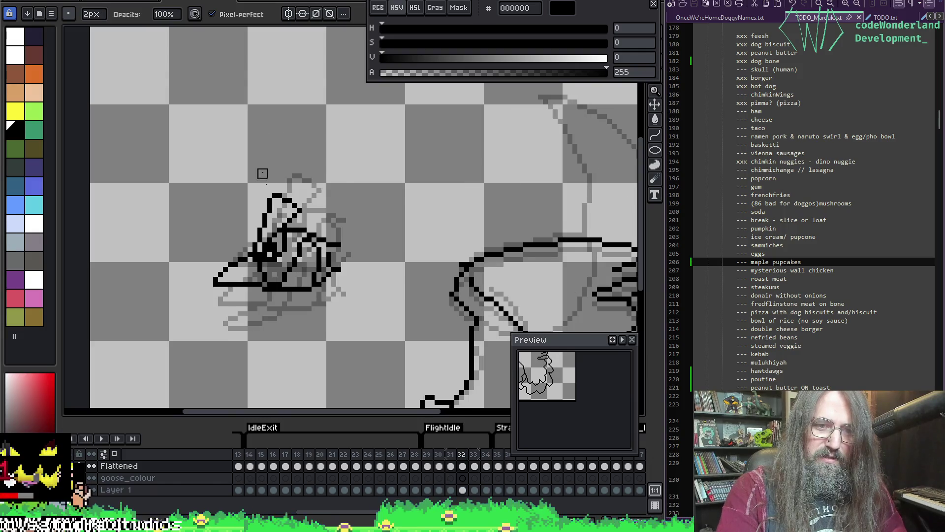
key(Right)
Marquee-select frame 33's goose head, shift it one pixel up and right, then play the animation
key(m)
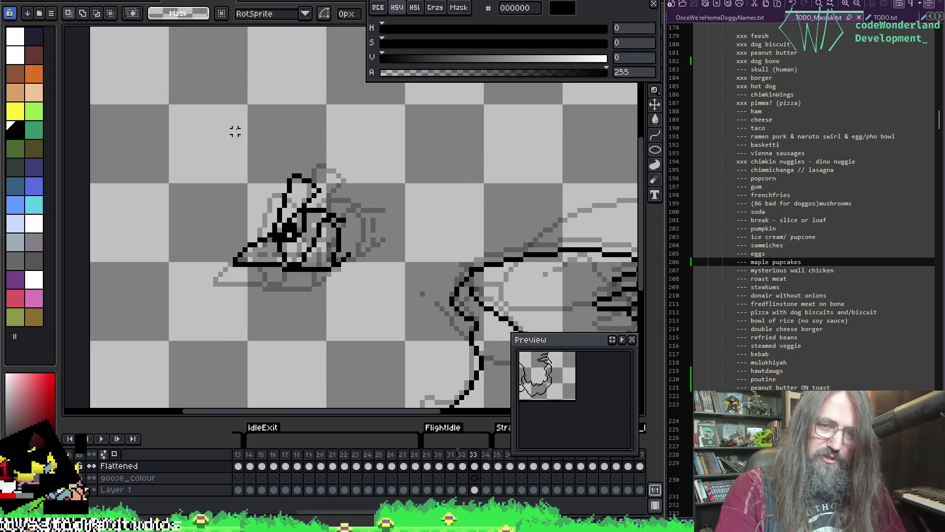
key(Right)
key(Right)
key(Left)
key(Left)
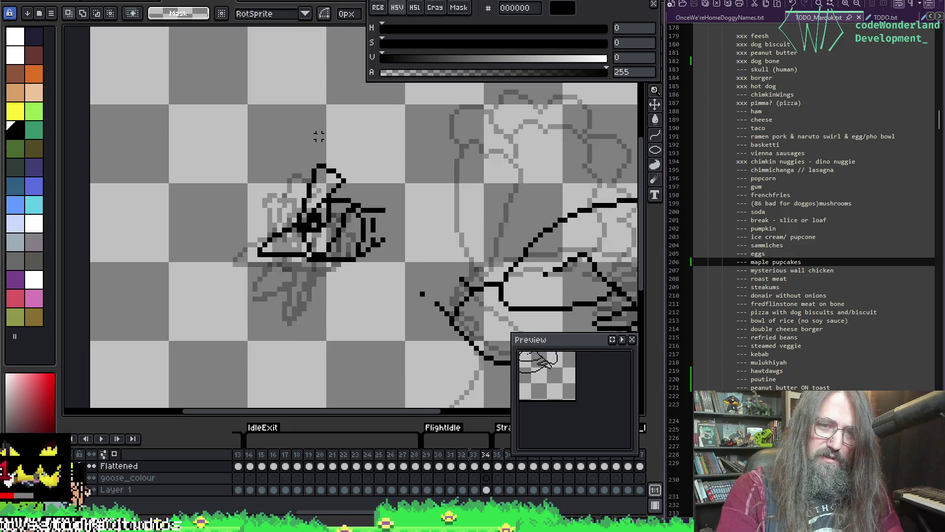
key(Right)
key(Right)
key(Left)
key(Left)
key(Left)
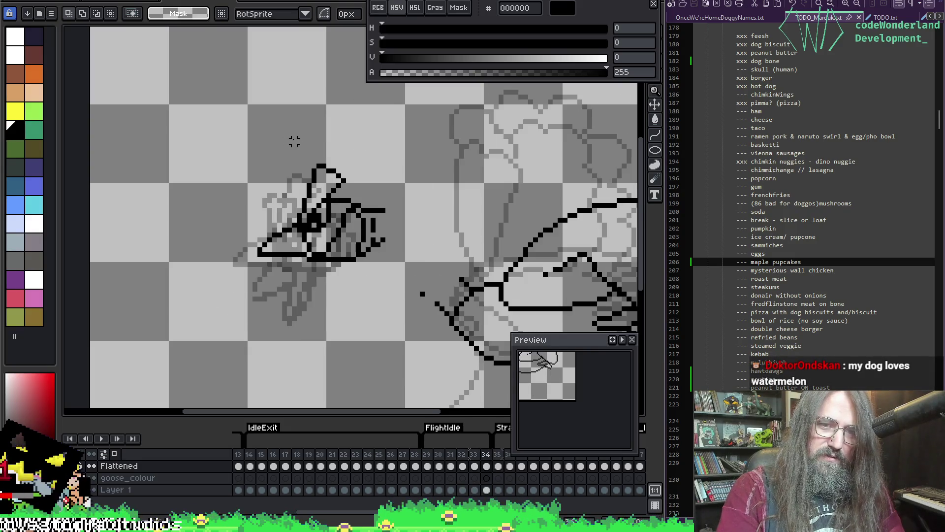
key(Right)
key(Left)
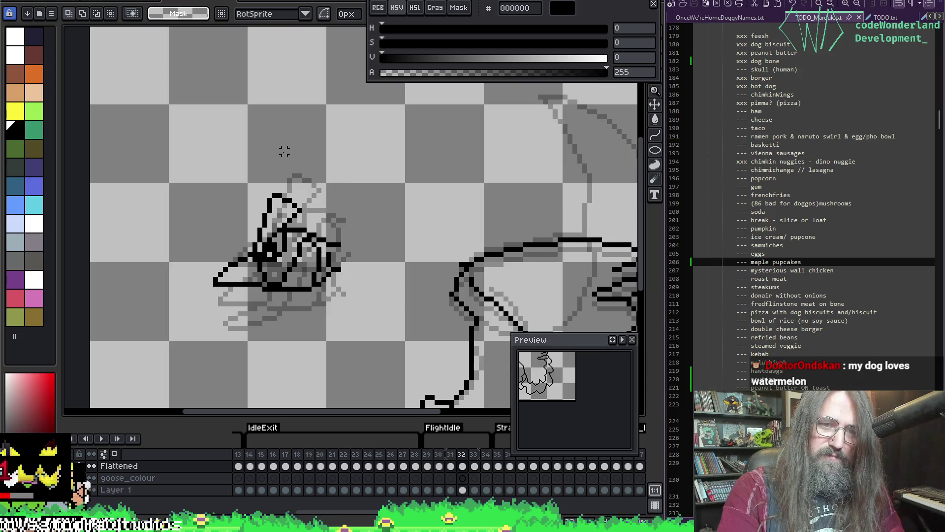
key(Right)
mouse_move(170, 150)
mouse_down()
mouse_move(276, 255)
mouse_move(367, 301)
mouse_move(335, 274)
mouse_up()
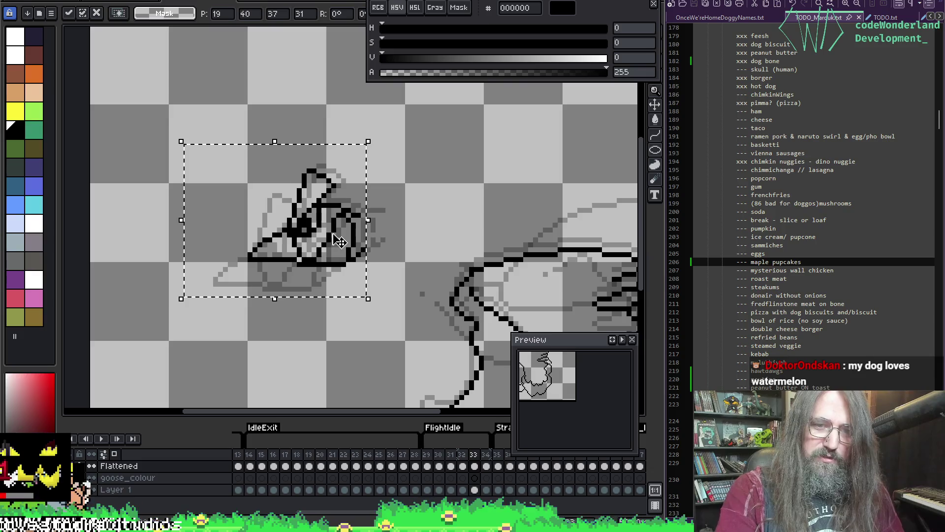
key(ctrl+d)
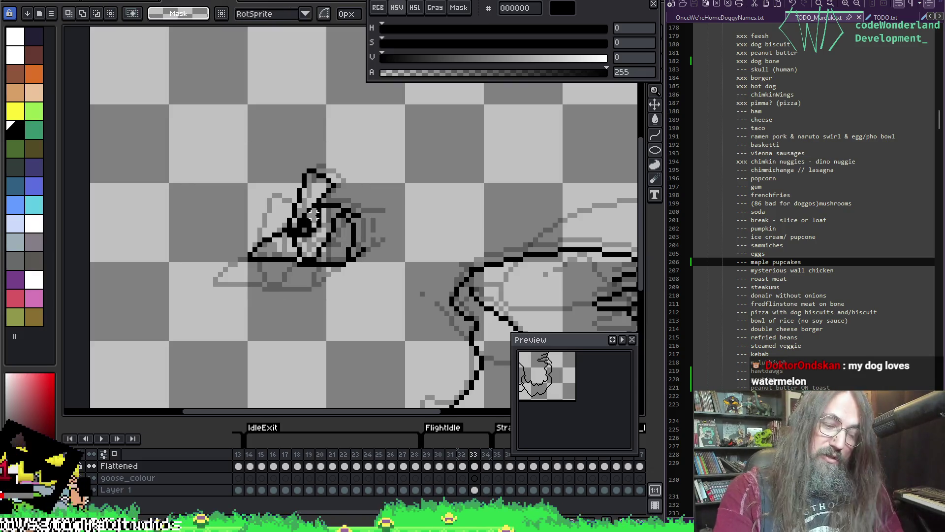
key(Return)
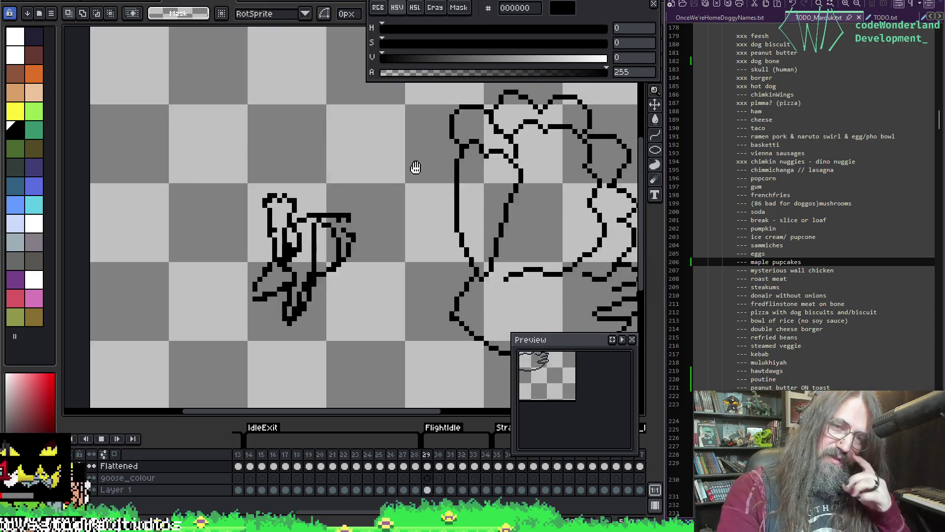
Zoom out and centre the goose, deselect frame 33's head, and replay the cycle
scroll(416, 168, down, 2)
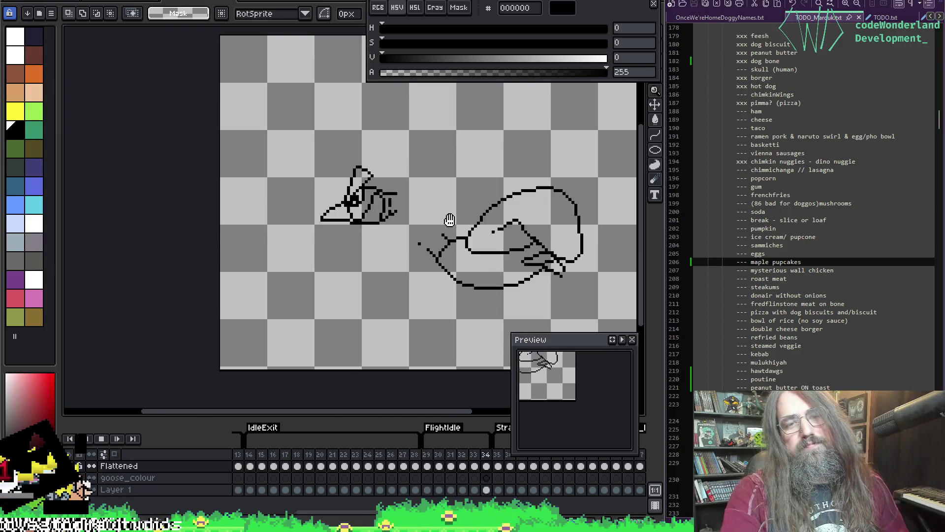
drag(450, 220, 375, 229)
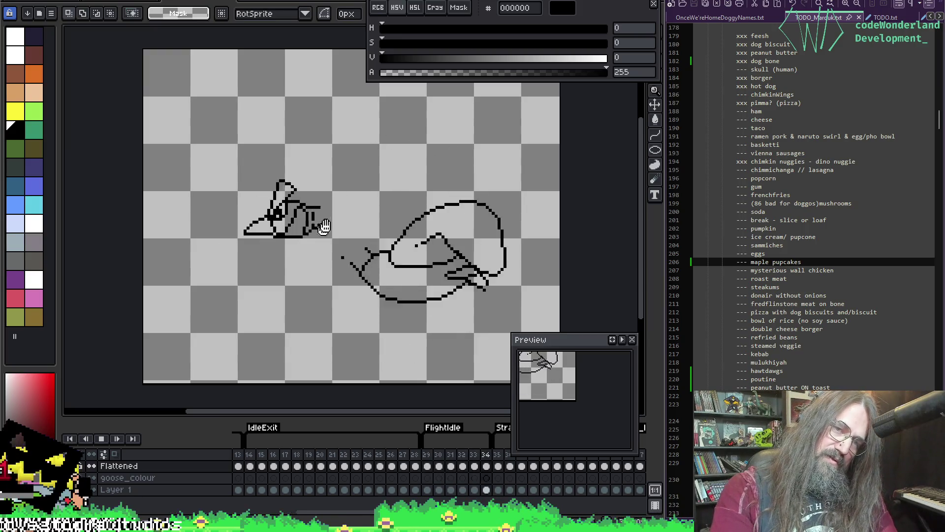
click(101, 439)
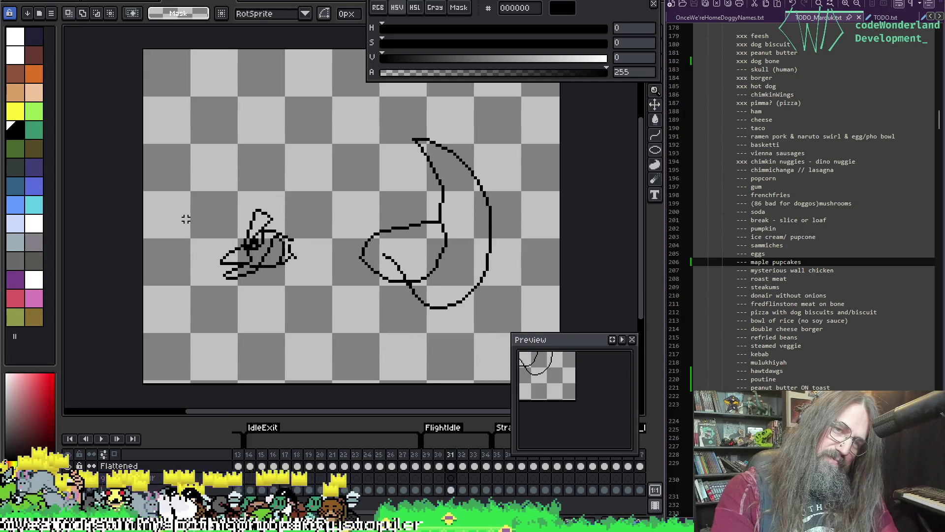
key(Right)
key(Right)
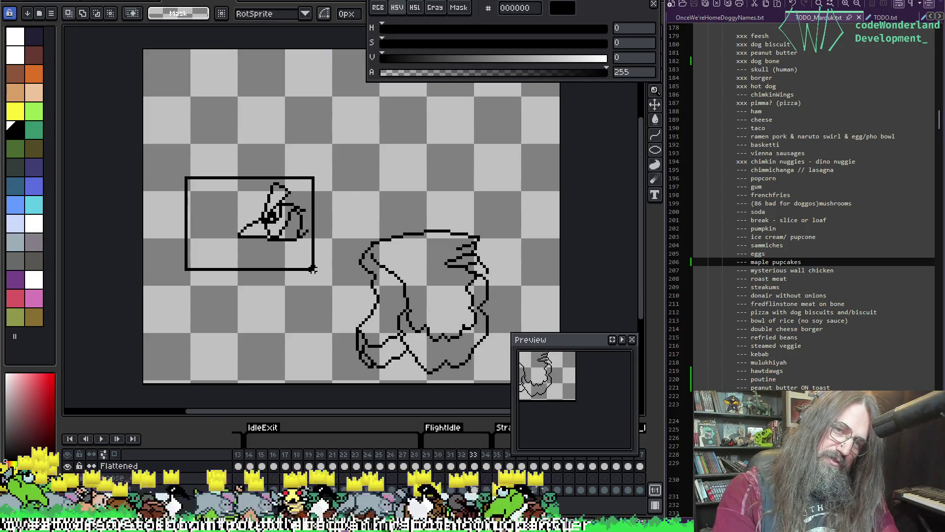
key(Return)
key(ctrl+d)
key(Left)
key(Return)
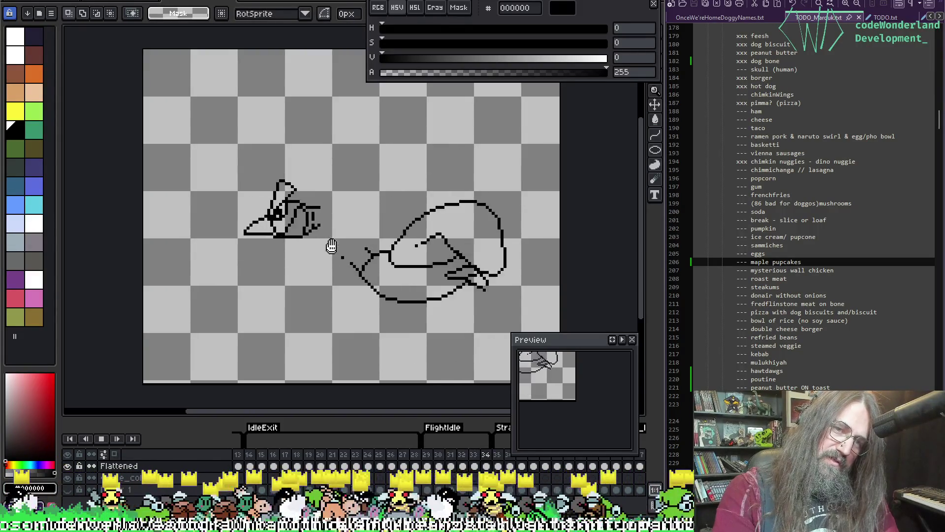
key(Return)
Adjust the small head's position on frame 34 and replay the flight animation
key(Right)
key(Right)
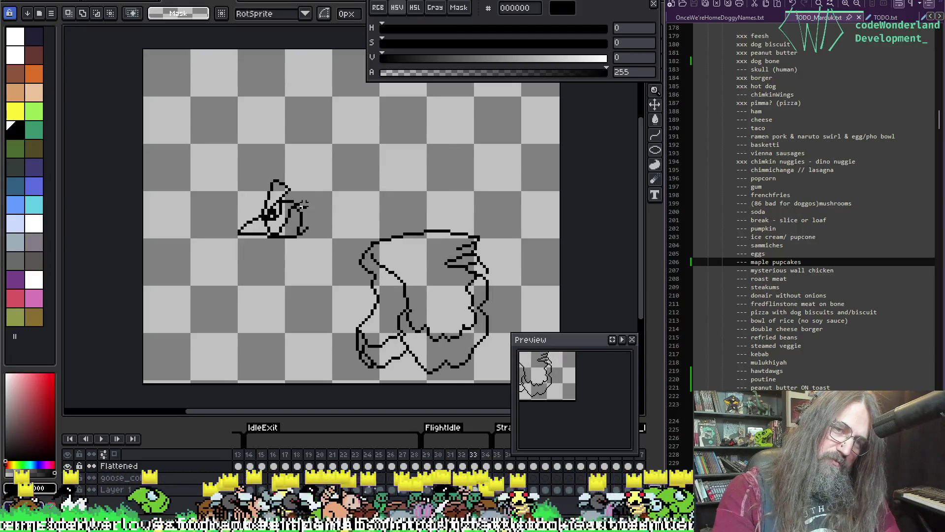
mouse_move(209, 156)
mouse_down()
mouse_move(289, 250)
mouse_move(328, 257)
mouse_up()
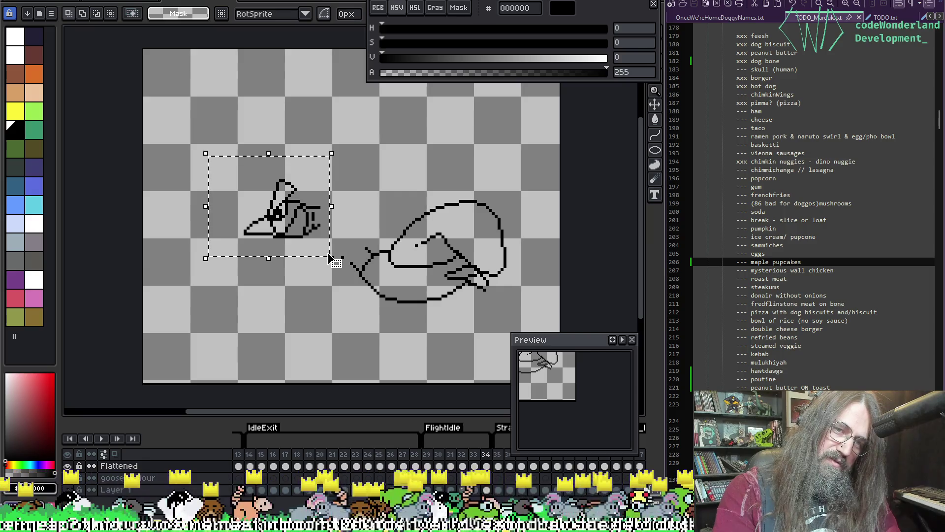
click(340, 217)
key(Return)
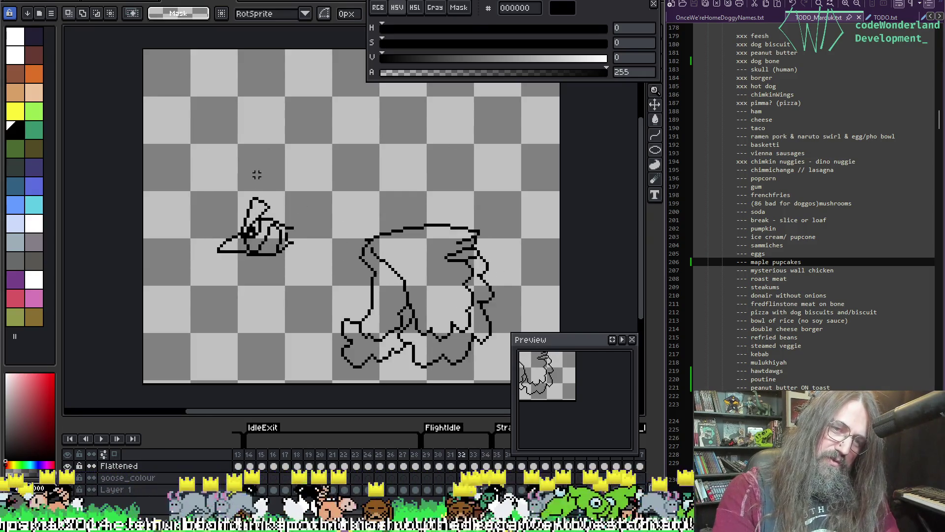
mouse_move(186, 149)
mouse_down()
mouse_move(289, 253)
mouse_move(328, 271)
mouse_up()
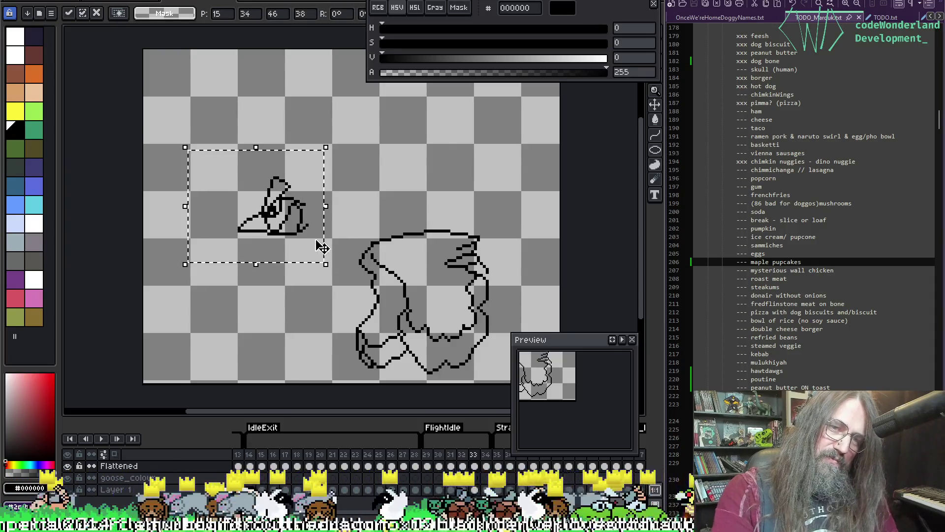
click(340, 281)
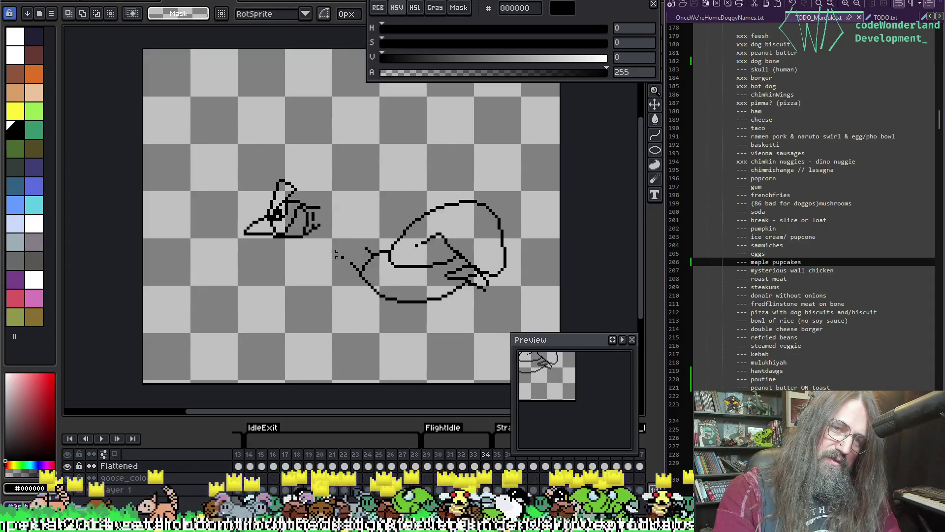
key(Return)
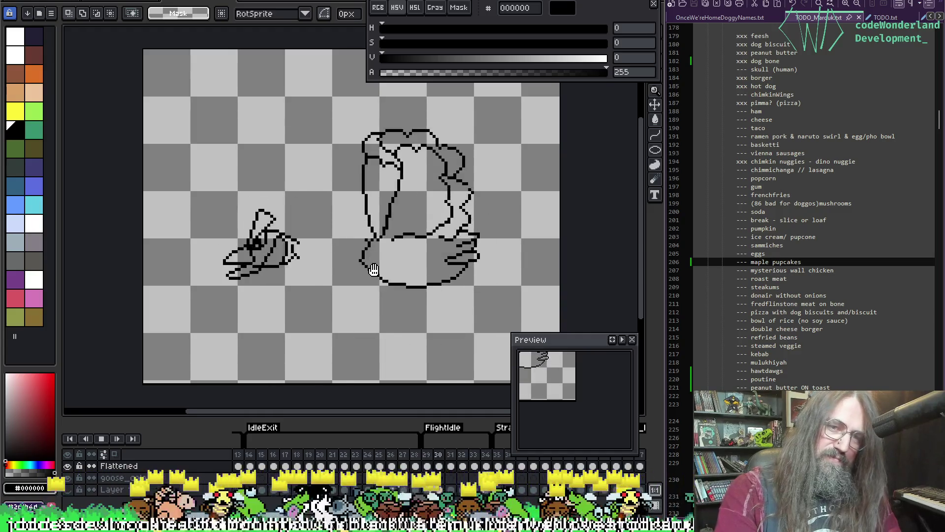
Stop playback, step to frame 30, pan the view up, and replay the cycle
scroll(373, 271, down, 1)
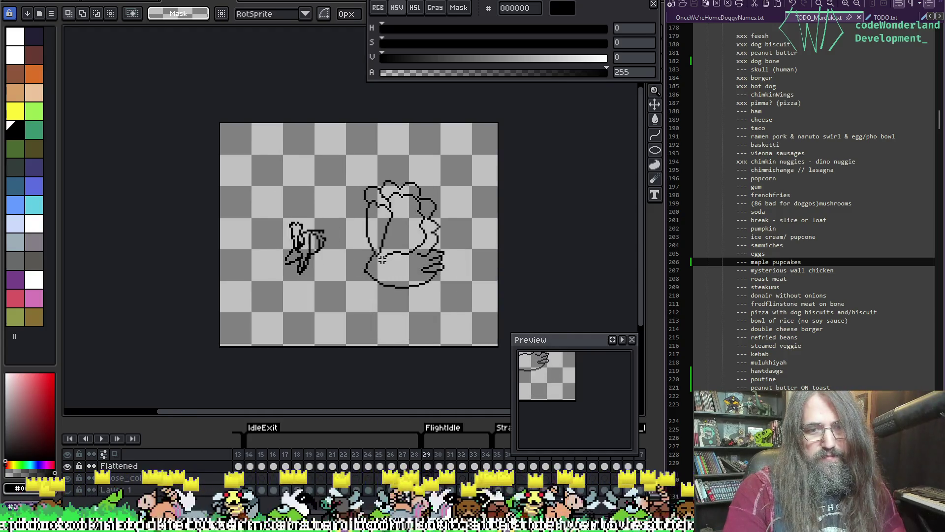
key(Return)
key(Right)
key(Right)
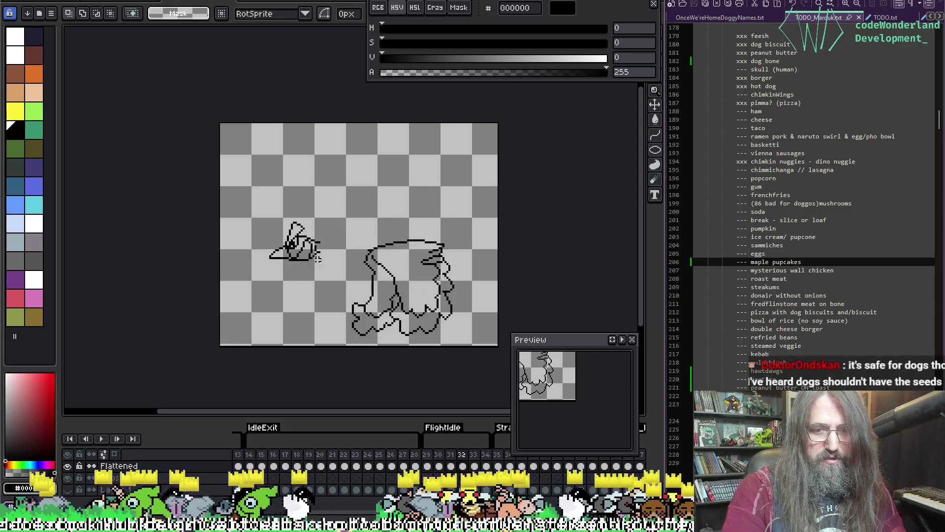
key(Left)
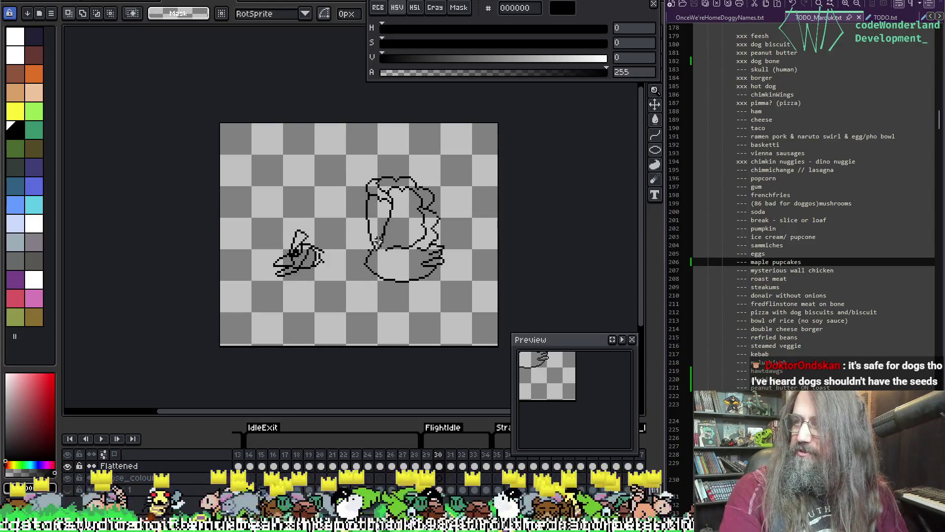
drag(378, 240, 383, 213)
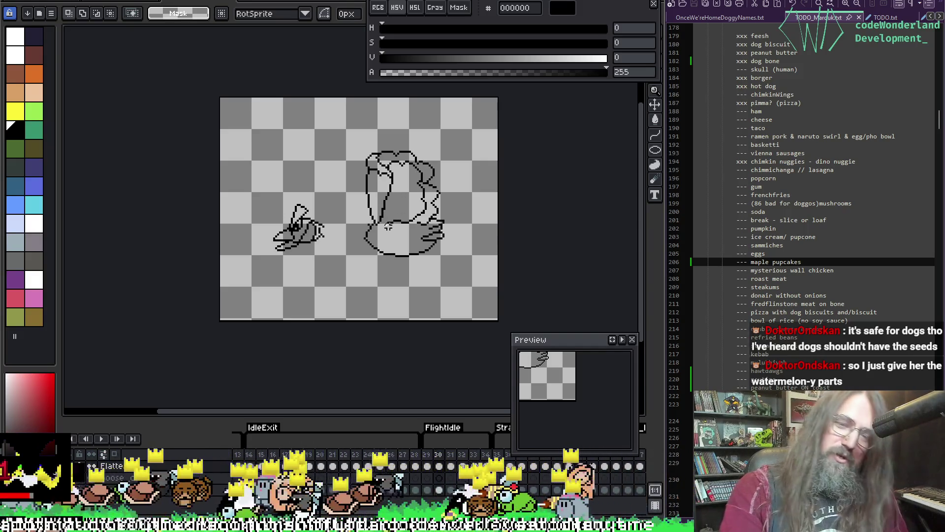
key(Return)
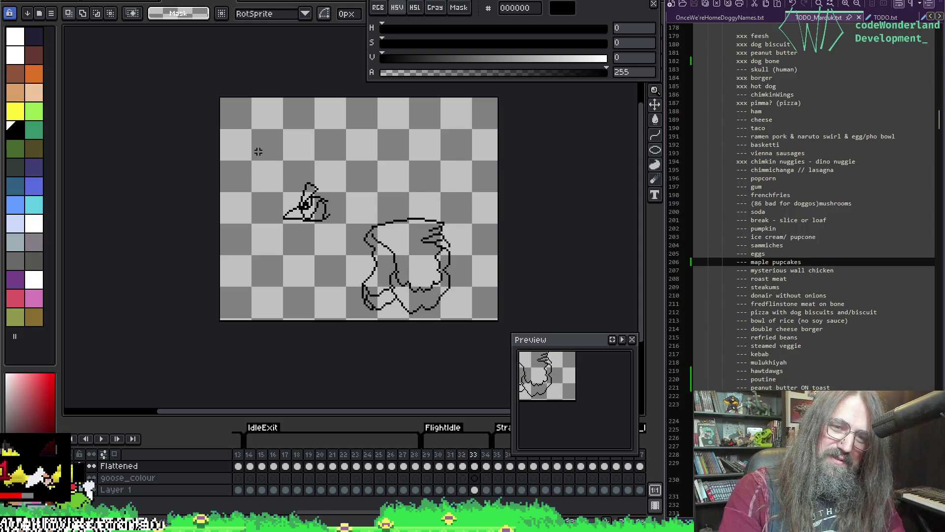
Raise frame 34's head a few pixels, then play and stop on frame 34
mouse_move(258, 152)
mouse_down()
mouse_move(338, 228)
mouse_move(345, 249)
mouse_up()
click(332, 207)
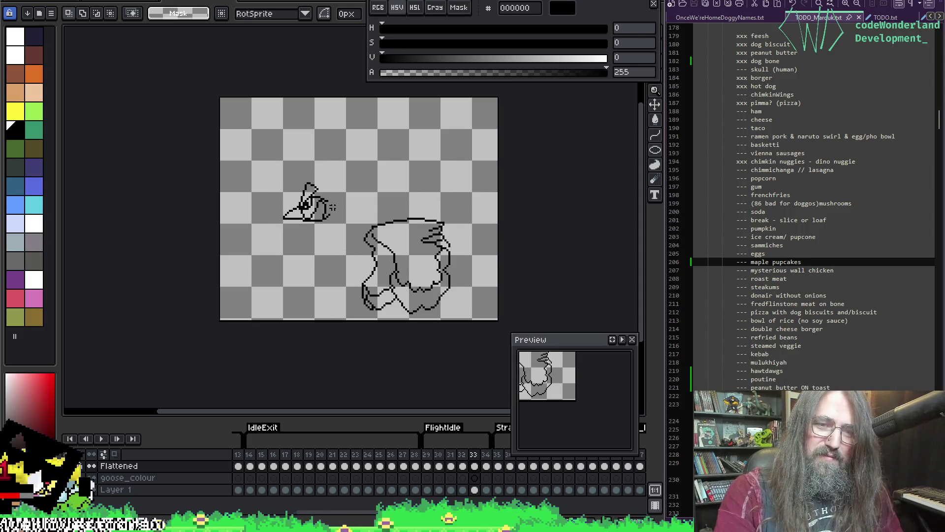
drag(265, 162, 342, 236)
key(F3)
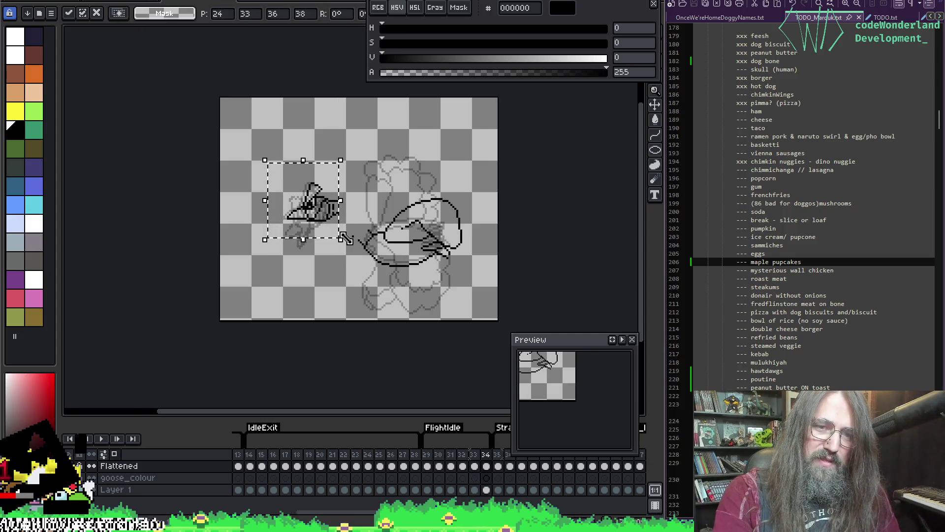
click(346, 238)
key(Return)
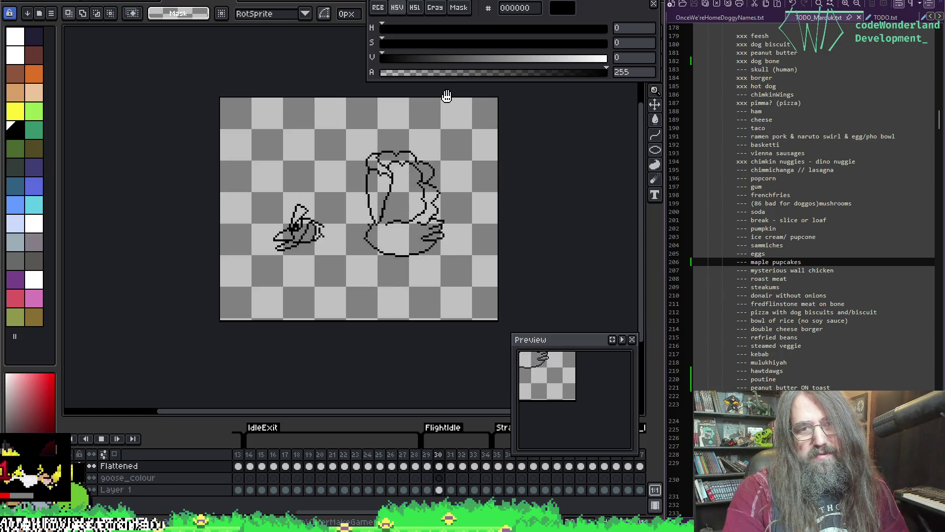
key(Return)
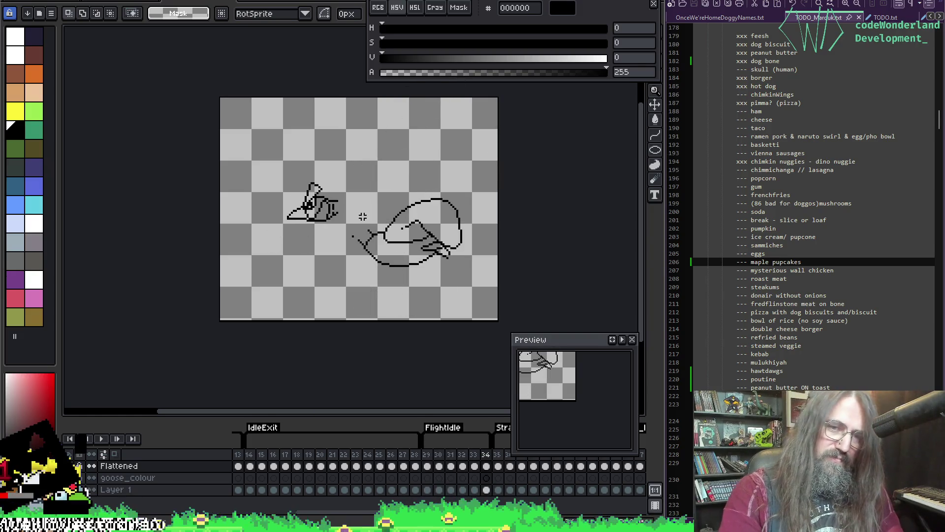
Compare the goose heads on frames 33 and 34 by flipping between them
scroll(319, 183, up, 1)
key(Left)
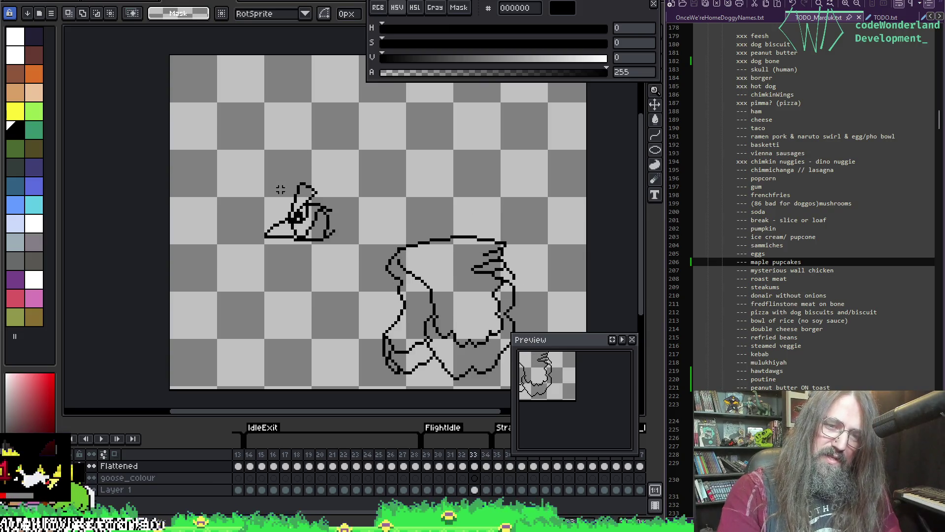
key(Right)
key(Left)
key(F3)
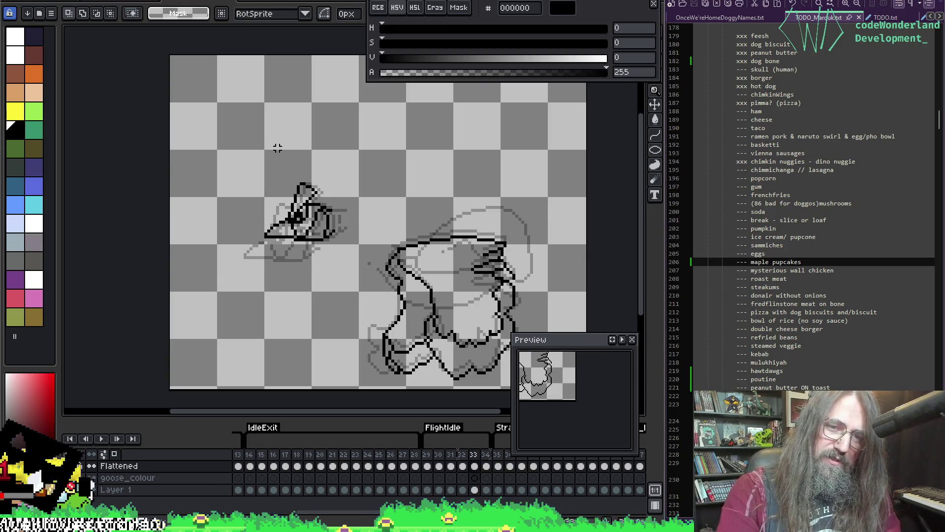
click(485, 469)
click(475, 467)
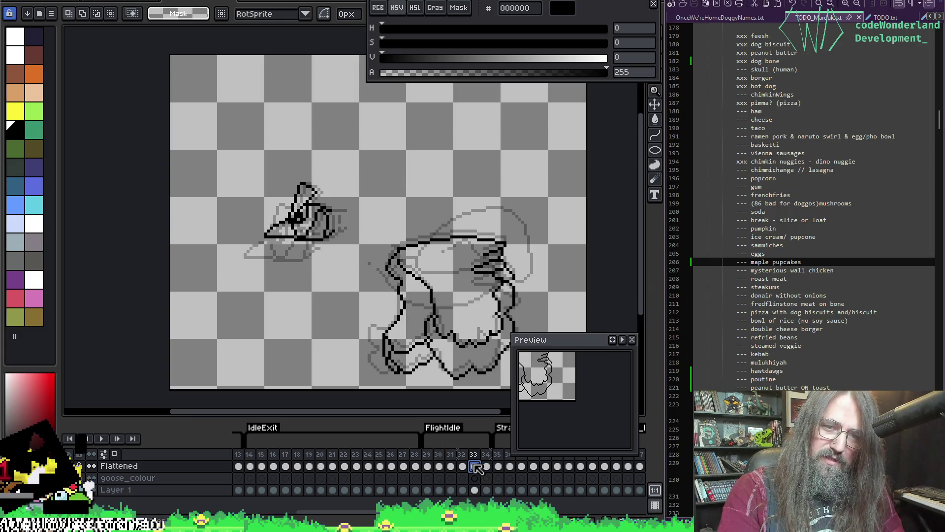
click(486, 467)
click(474, 467)
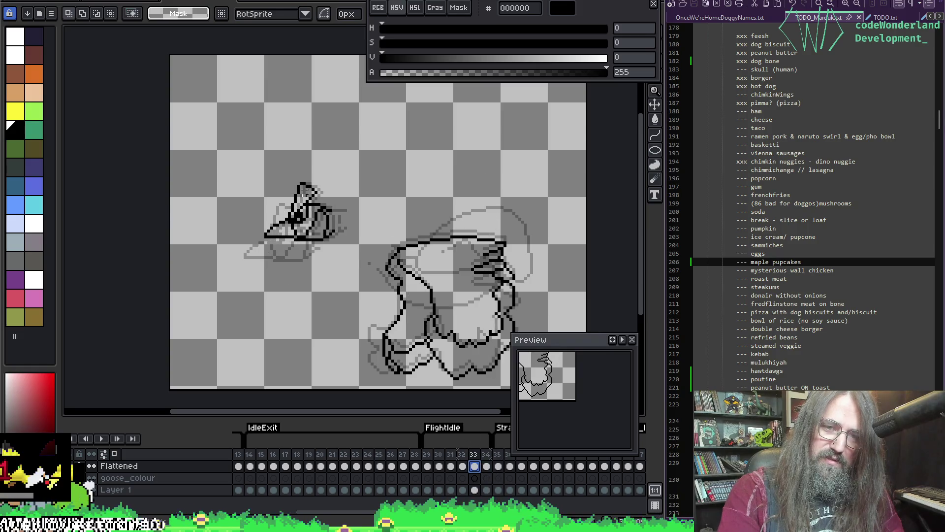
Nudge frame 33's head a few pixels left, deselect, and play the animation
mouse_move(256, 154)
mouse_down()
mouse_move(317, 227)
mouse_move(337, 270)
mouse_up()
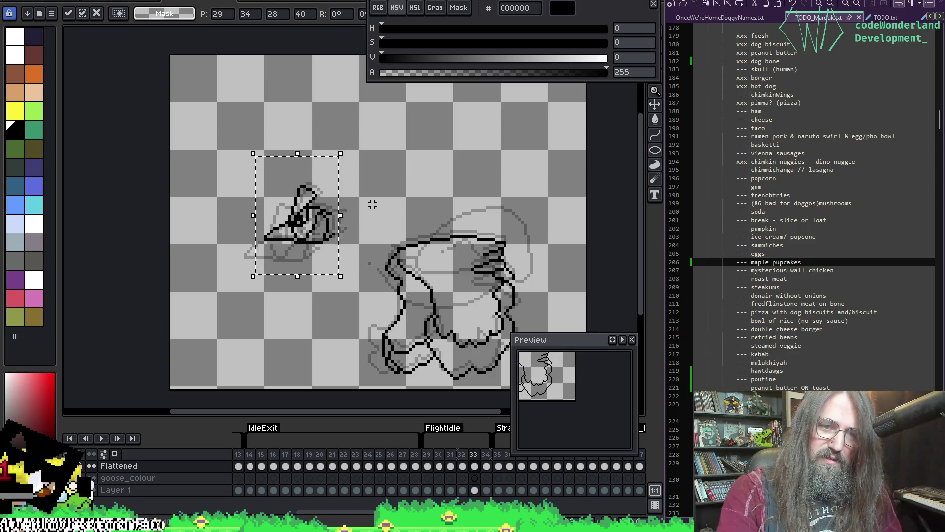
key(ctrl+d)
key(Left)
key(Right)
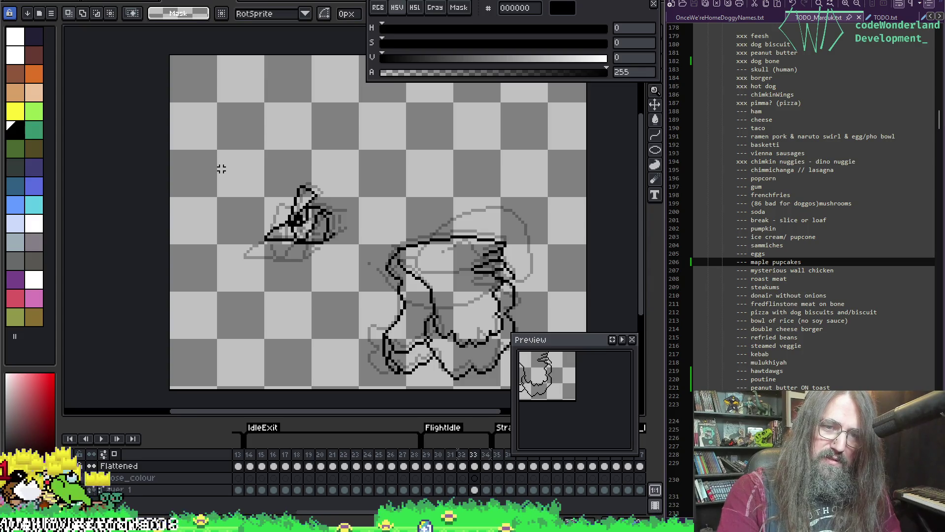
mouse_move(221, 169)
mouse_down()
mouse_move(344, 249)
mouse_move(349, 279)
mouse_up()
key(Left)
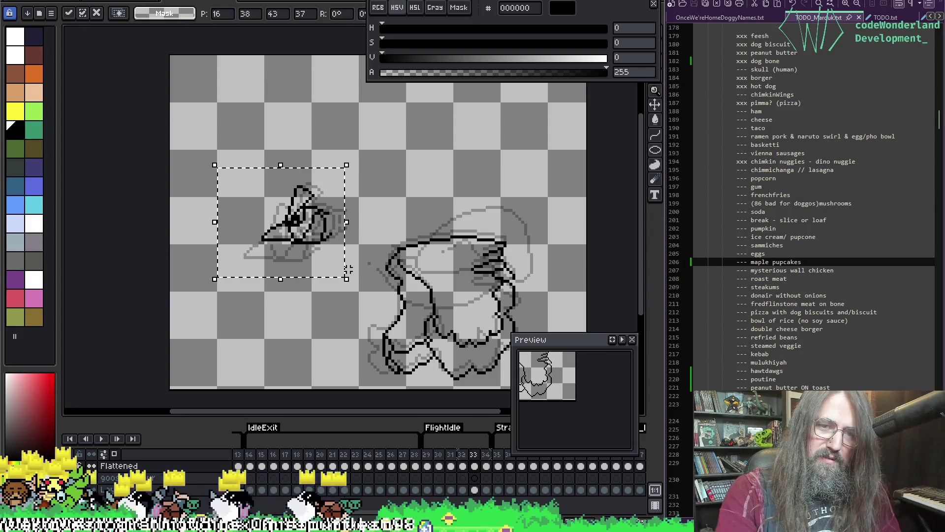
key(ctrl+d)
key(Return)
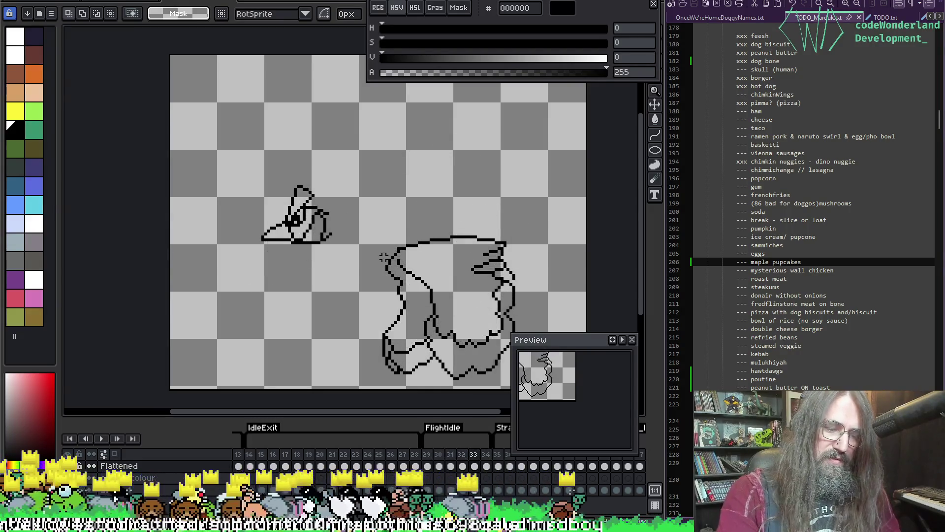
scroll(436, 291, down, 1)
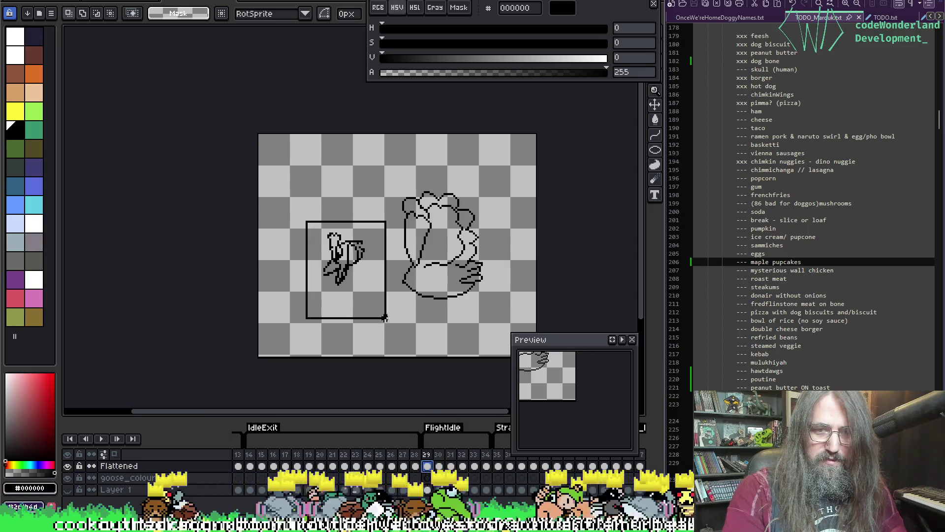
Move frame 29's goose head about 8 px right, deselect, and zoom in on the goose
drag(376, 303, 382, 294)
key(Return)
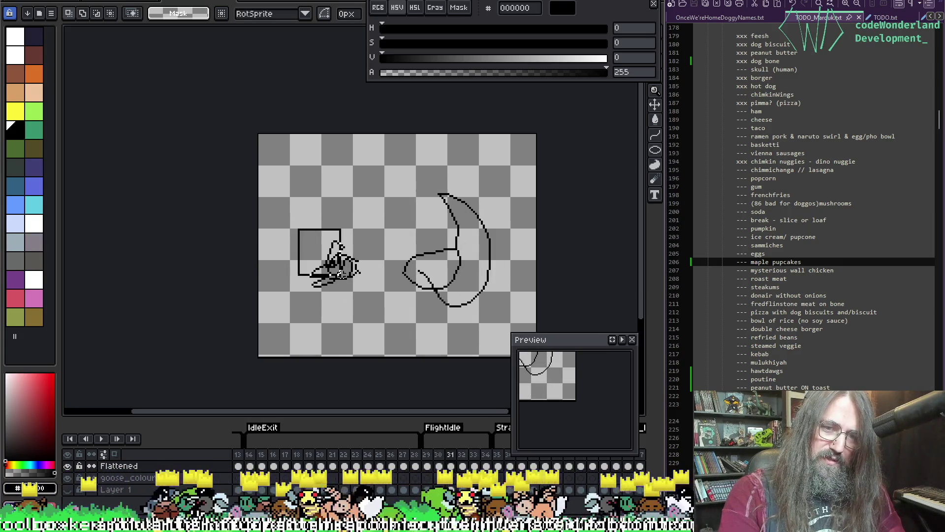
click(399, 258)
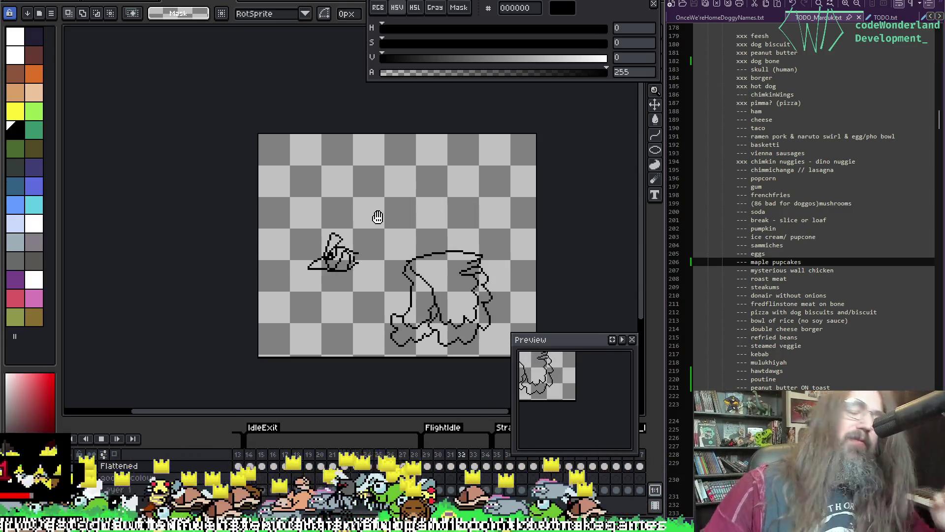
scroll(377, 218, up, 2)
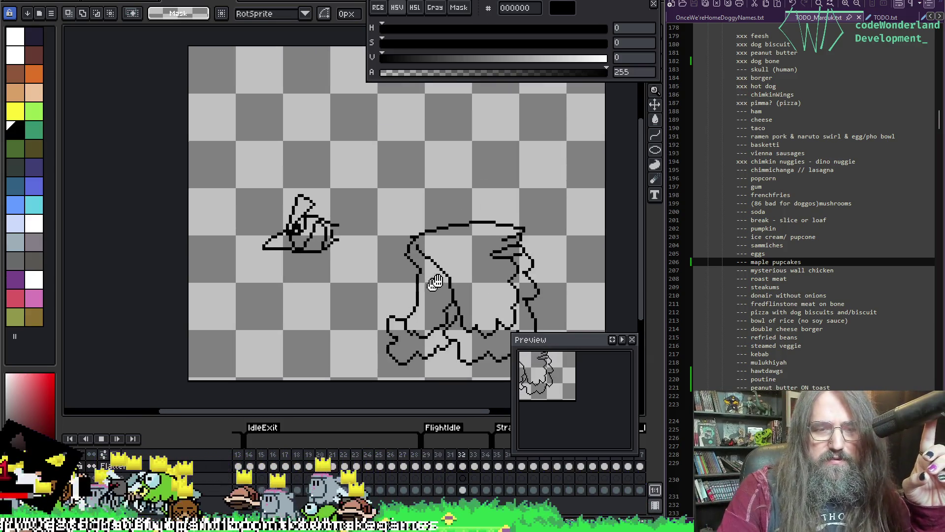
drag(456, 236, 386, 228)
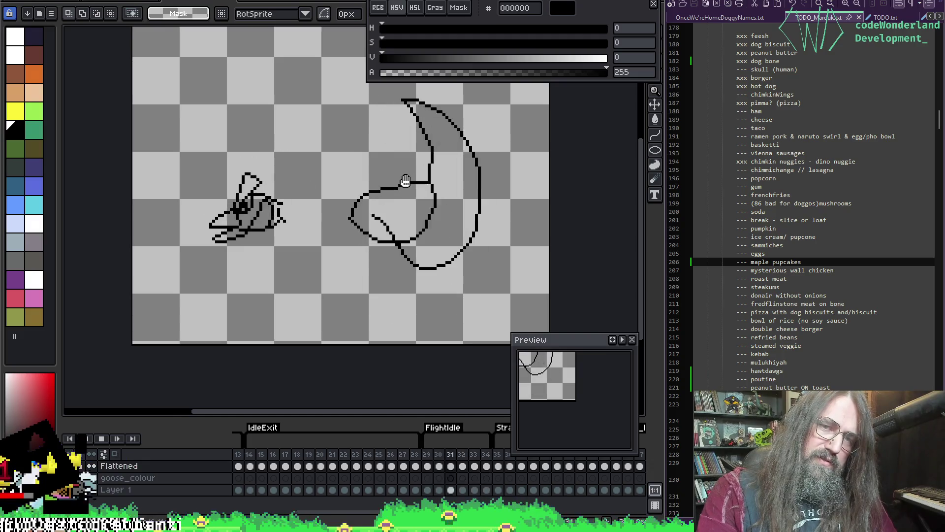
scroll(337, 211, up, 1)
drag(338, 211, 263, 250)
Pencil a curved neck line from head to body on frame 29, redoing failed strokes
key(b)
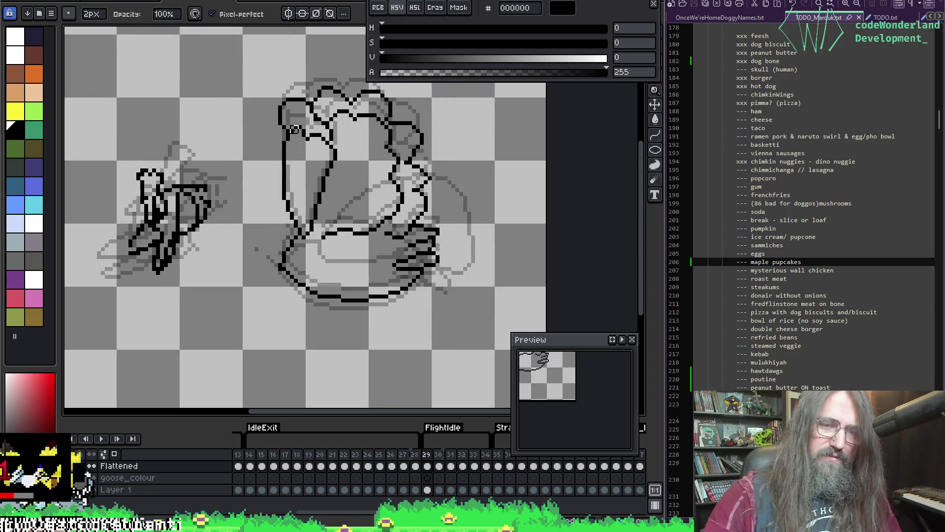
key(alt)
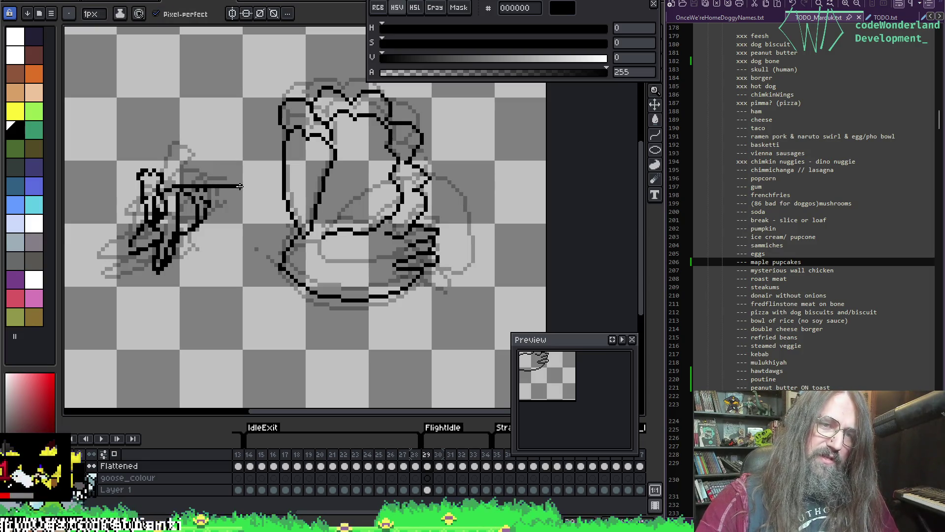
key(ctrl+z)
mouse_move(207, 182)
mouse_down()
mouse_move(249, 181)
mouse_move(278, 206)
mouse_move(291, 234)
mouse_move(265, 237)
mouse_move(283, 274)
mouse_up()
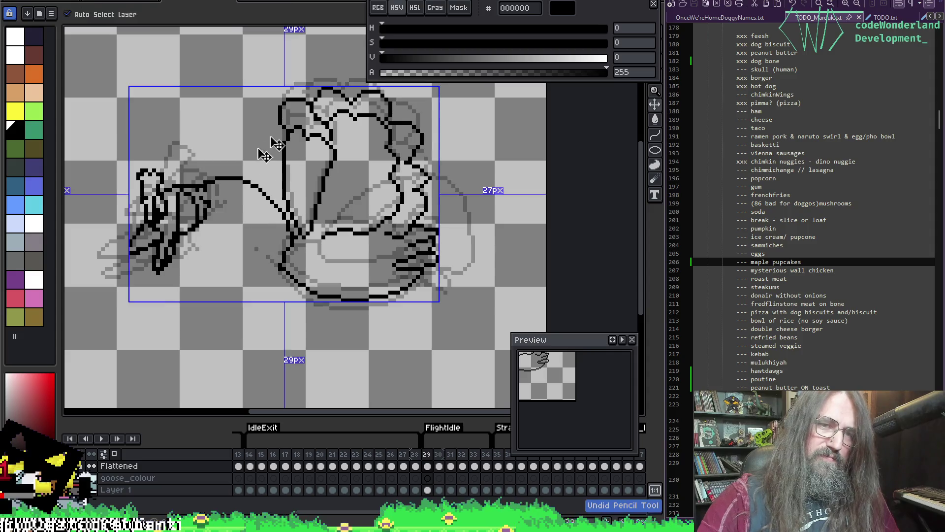
key(ctrl+z)
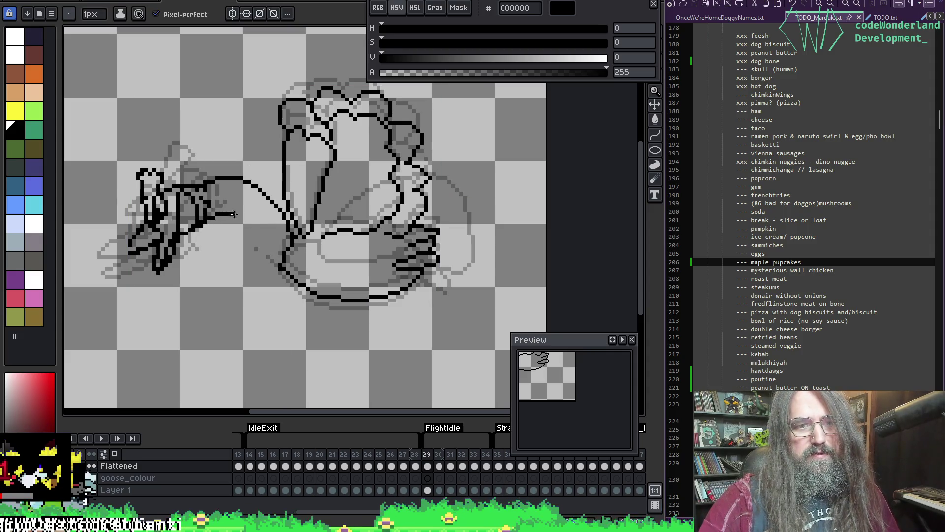
drag(251, 230, 286, 277)
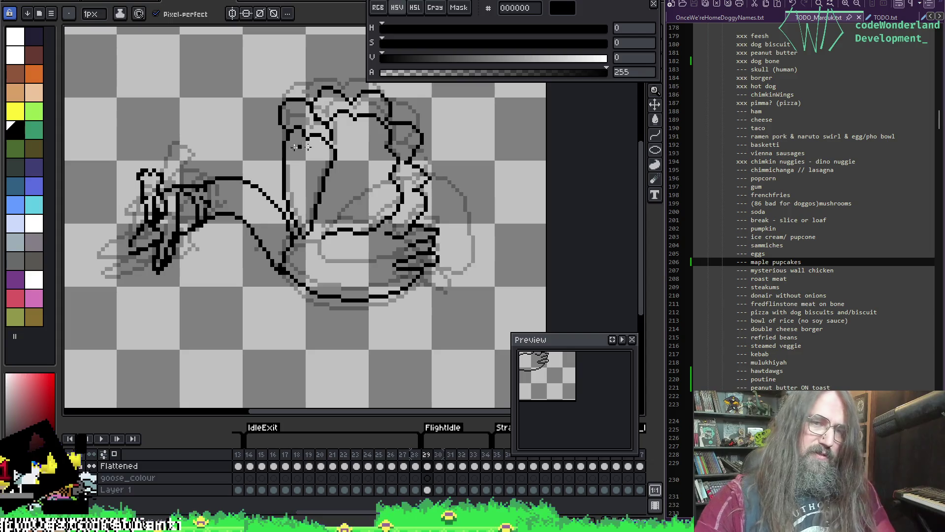
key(period)
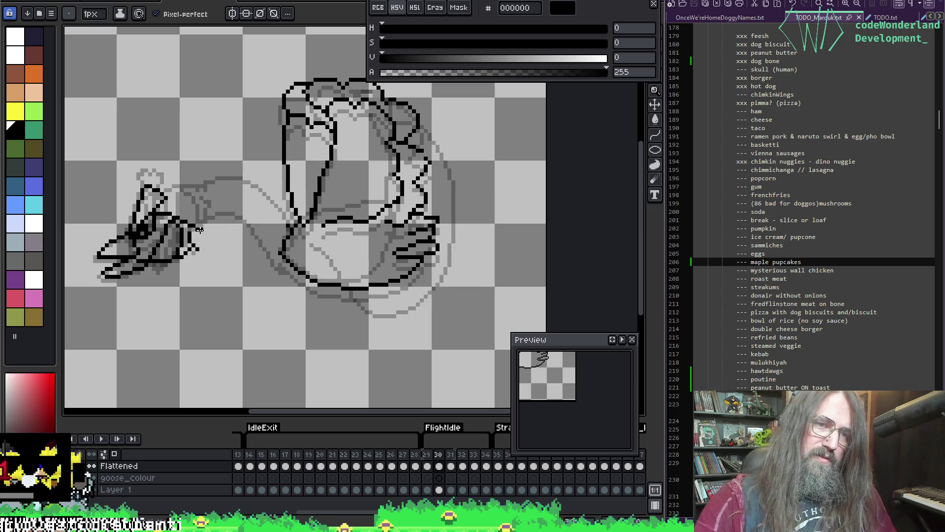
Draw upper and lower pencil neck lines joining head to body on frame 30
key(b)
key(e)
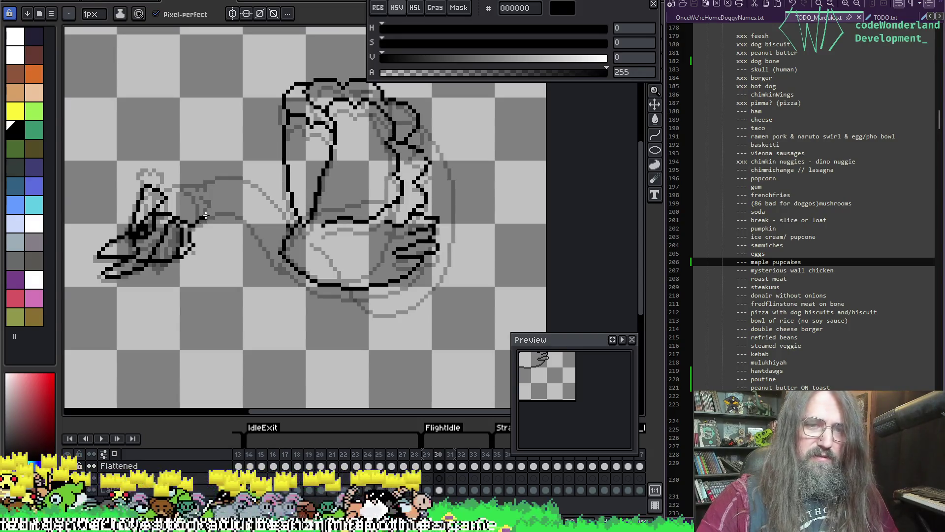
mouse_move(204, 216)
mouse_down()
mouse_move(224, 206)
mouse_move(271, 221)
mouse_up()
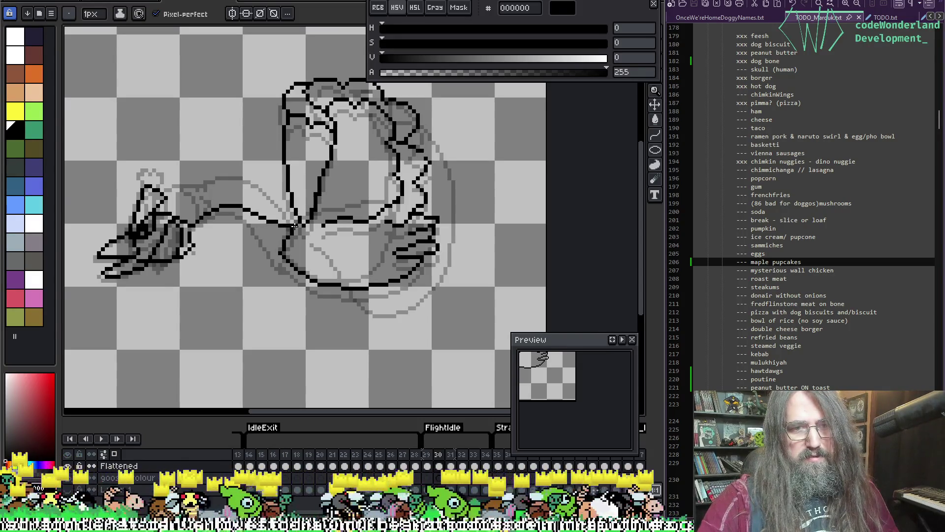
mouse_move(203, 244)
mouse_down()
mouse_move(232, 239)
mouse_move(285, 259)
mouse_up()
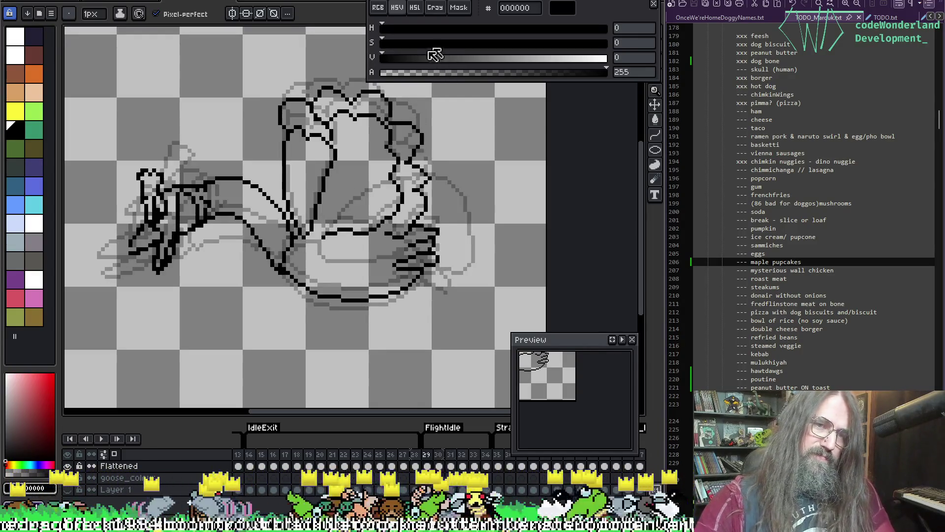
key(period)
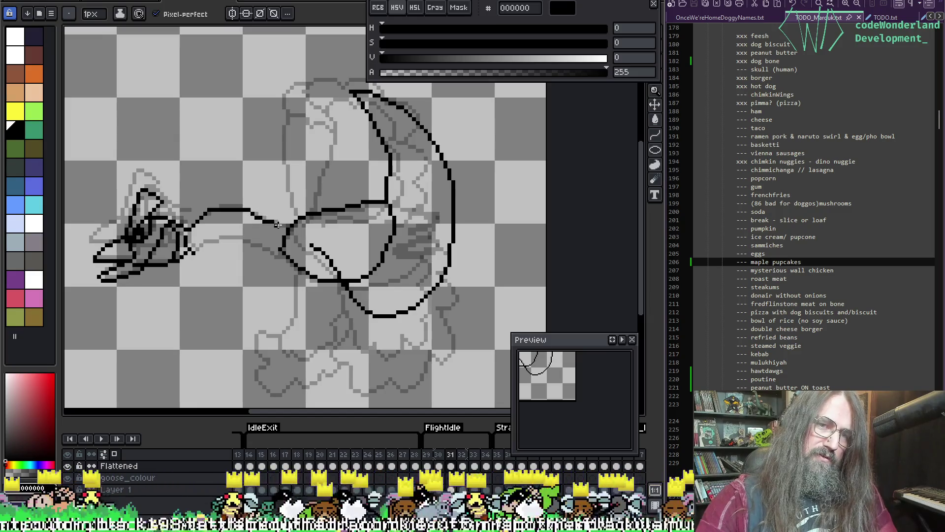
Shift the lower neck line one pixel right and one pixel down
key(e)
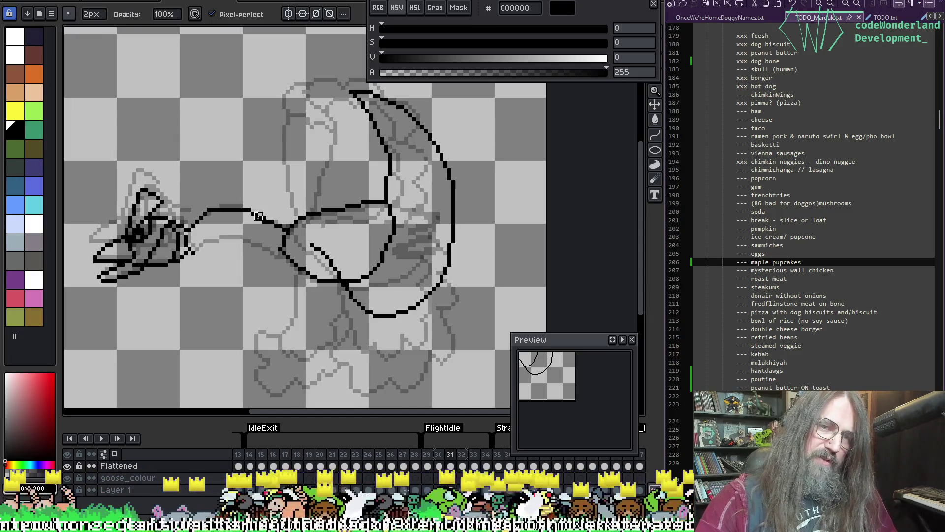
key(b)
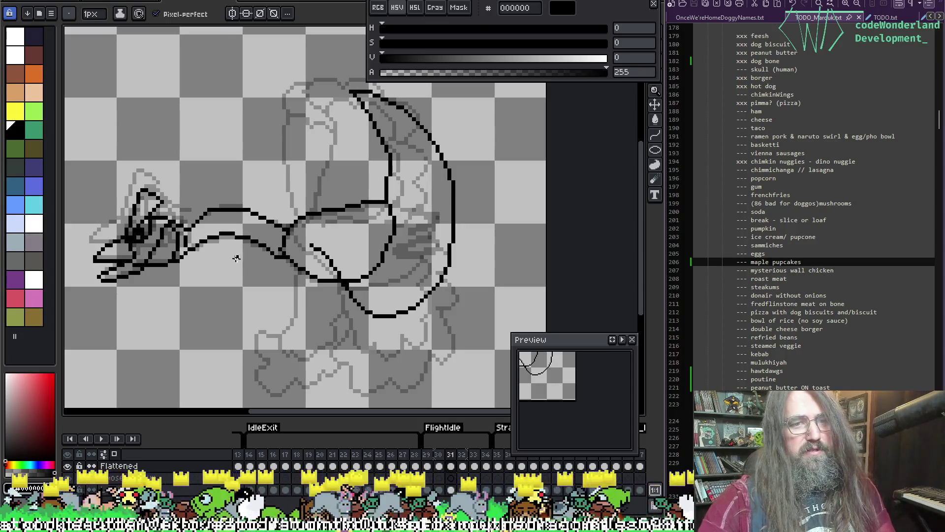
key(e)
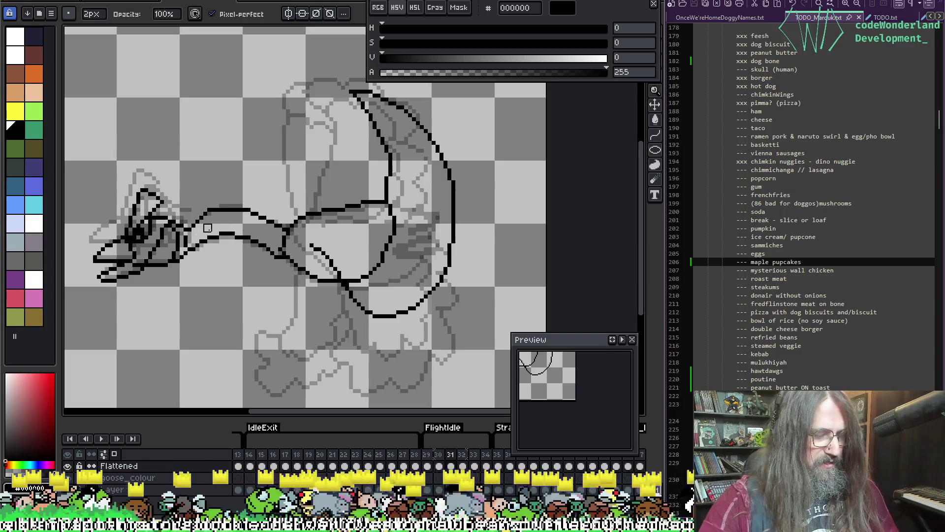
key(m)
drag(193, 225, 253, 258)
key(ctrl+t)
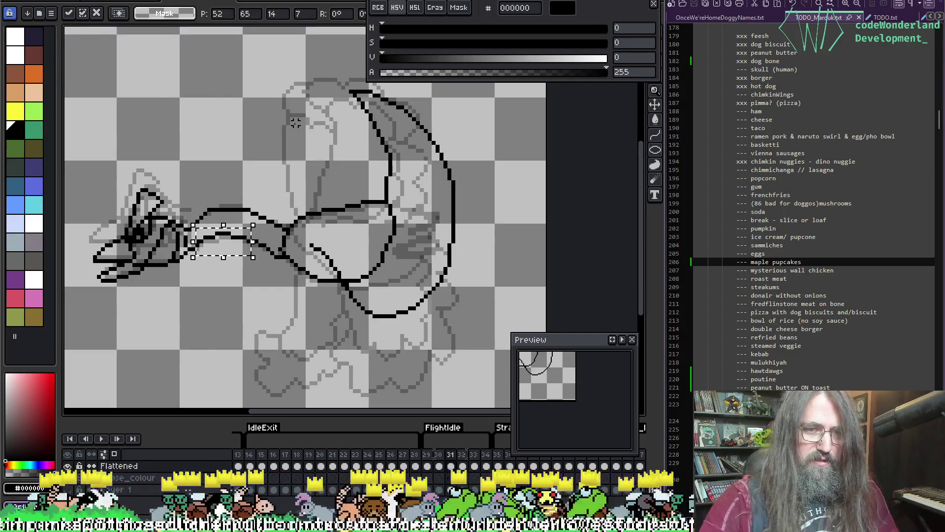
key(Right)
key(Down)
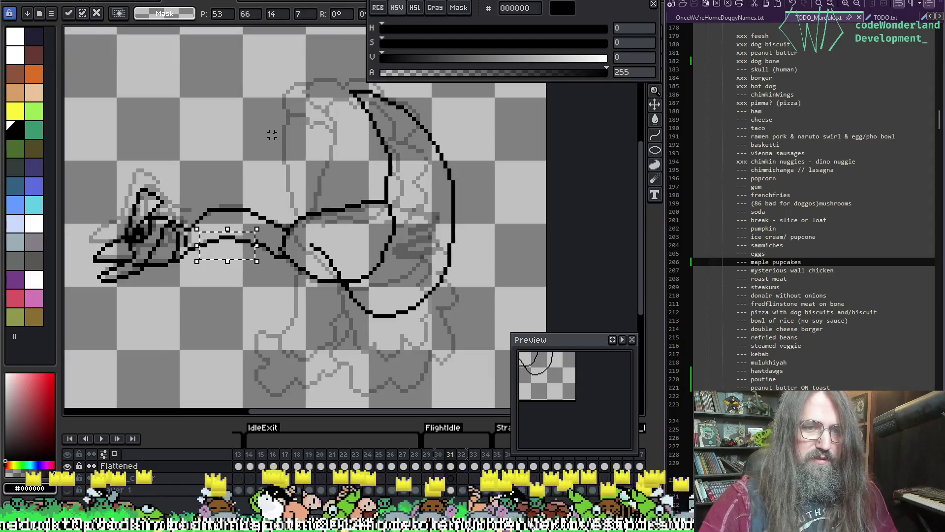
key(Return)
key(ctrl+d)
Refine the black neck strokes with pencil, eraser and sampled colour, checking neighbouring frames
key(b)
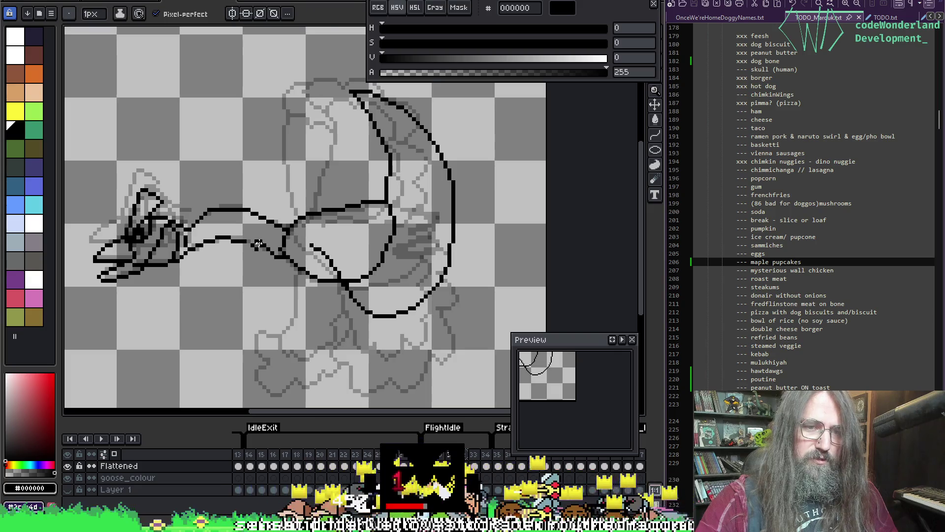
key(e)
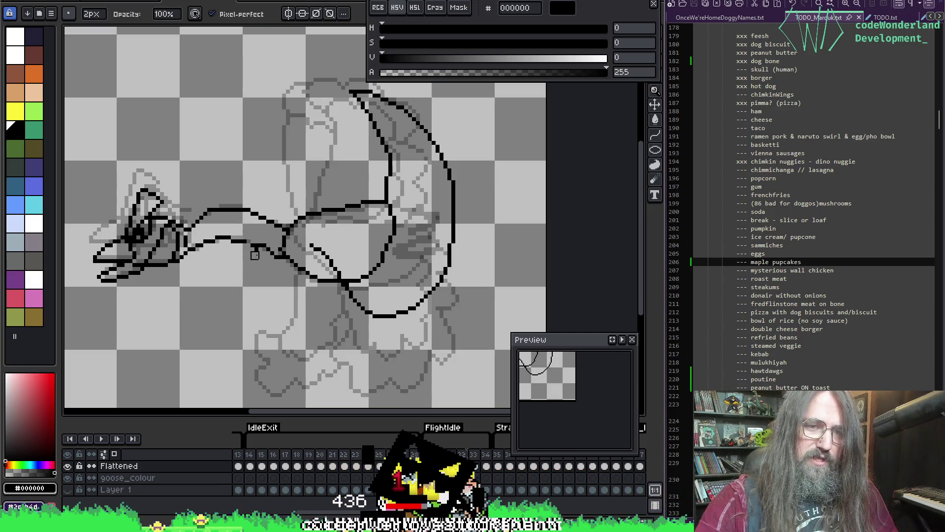
key(i)
key(b)
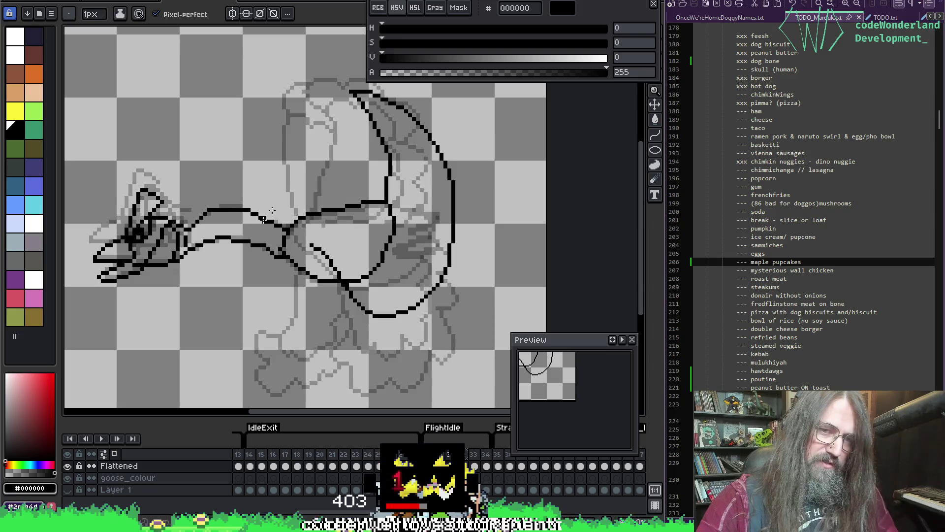
key(Return)
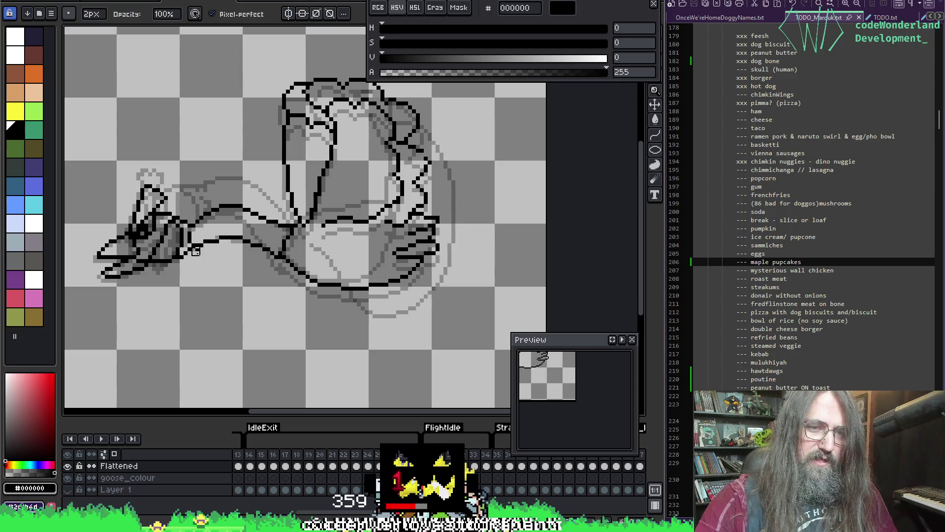
key(i)
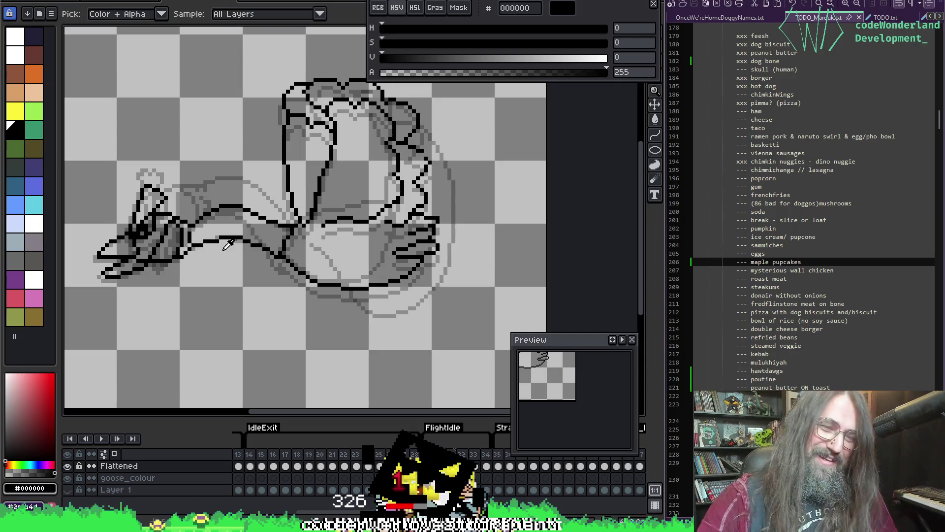
key(Right)
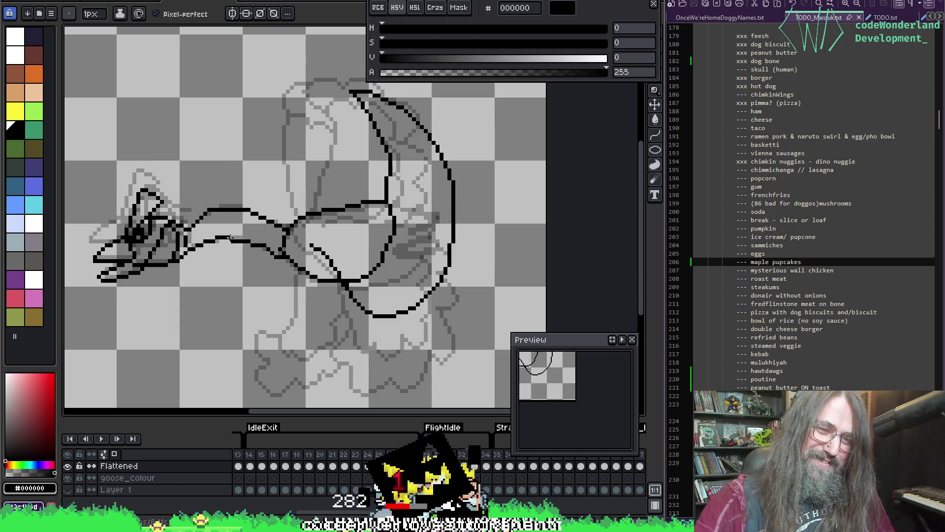
key(alt)
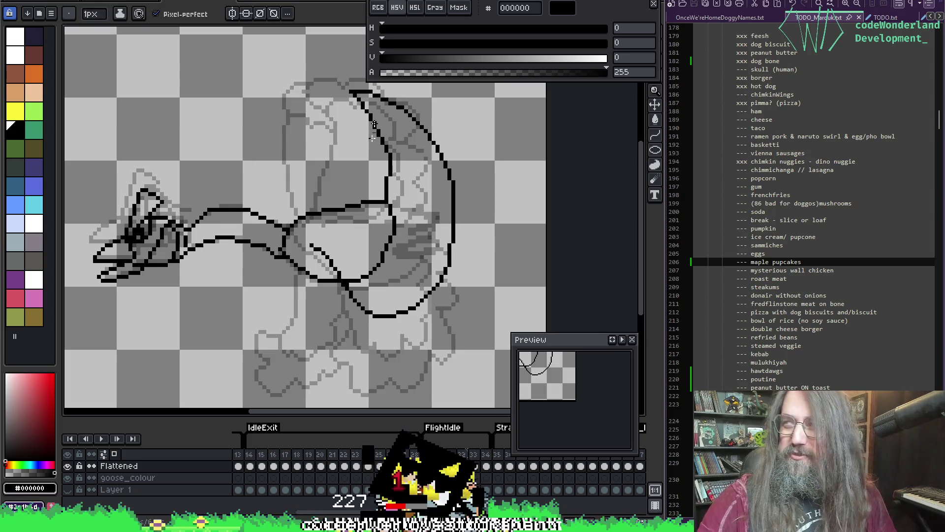
key(alt)
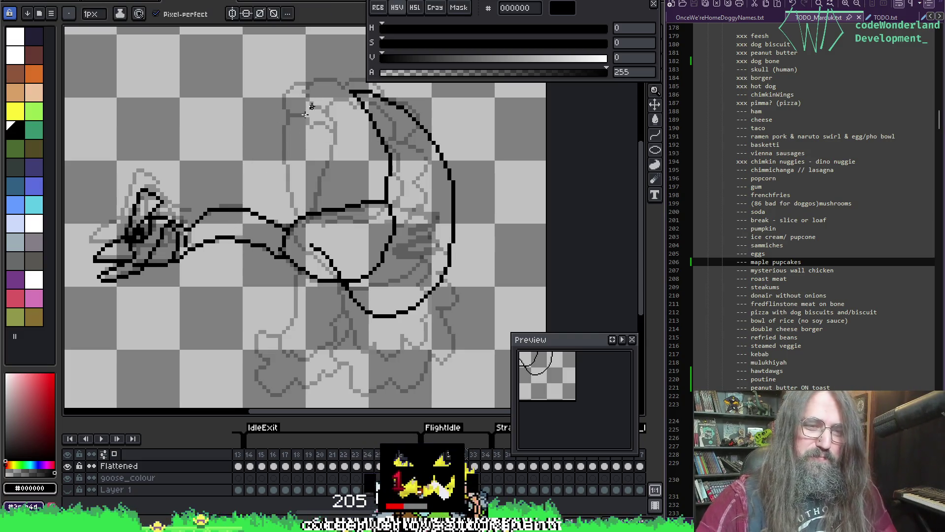
key(period)
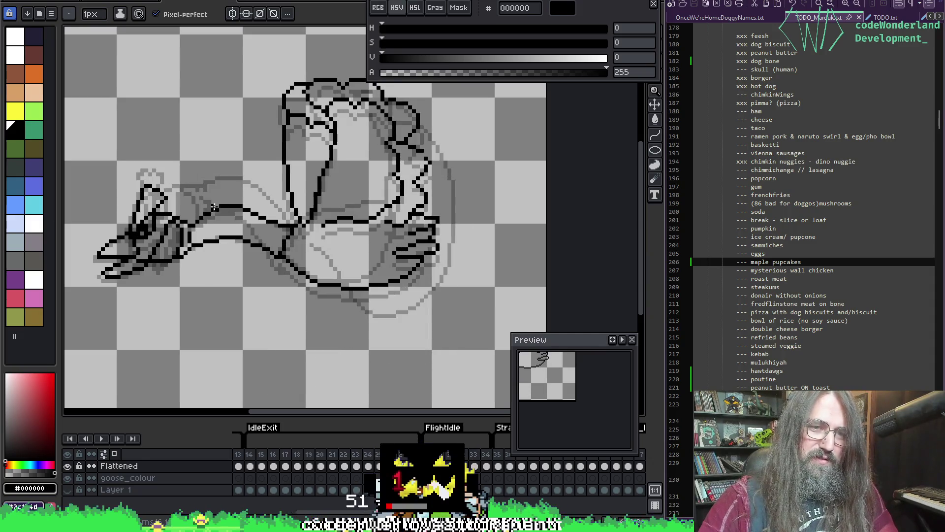
Paste the copied neck piece, nudge it up 1px, and erase stray upper-neck corner pixels
key(e)
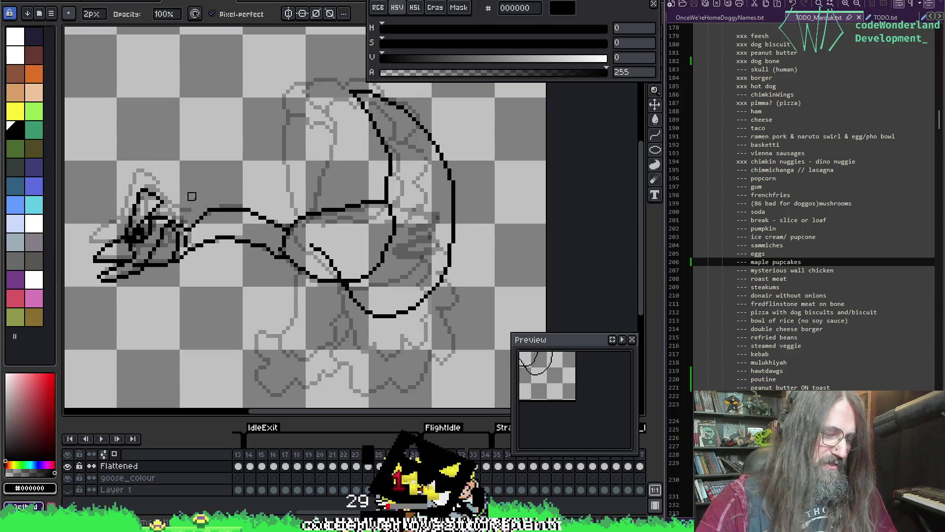
key(m)
key(ctrl+v)
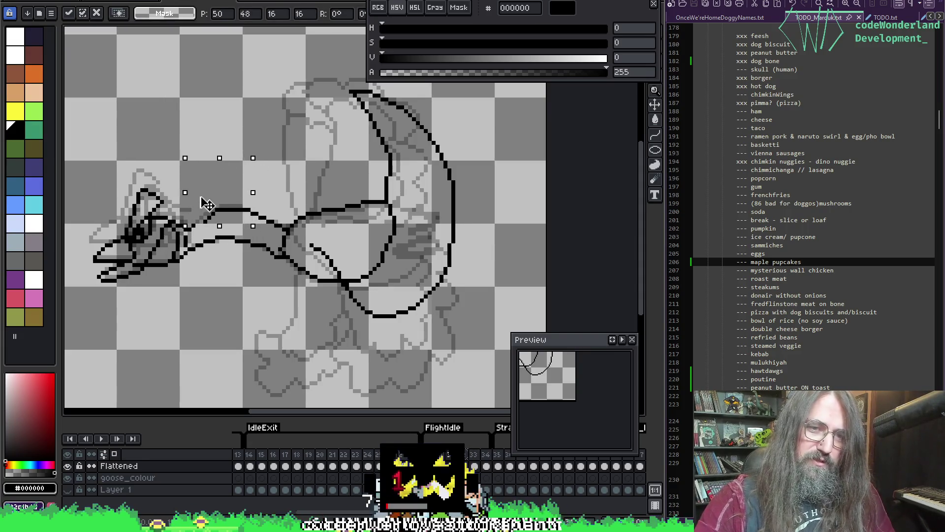
key(Up)
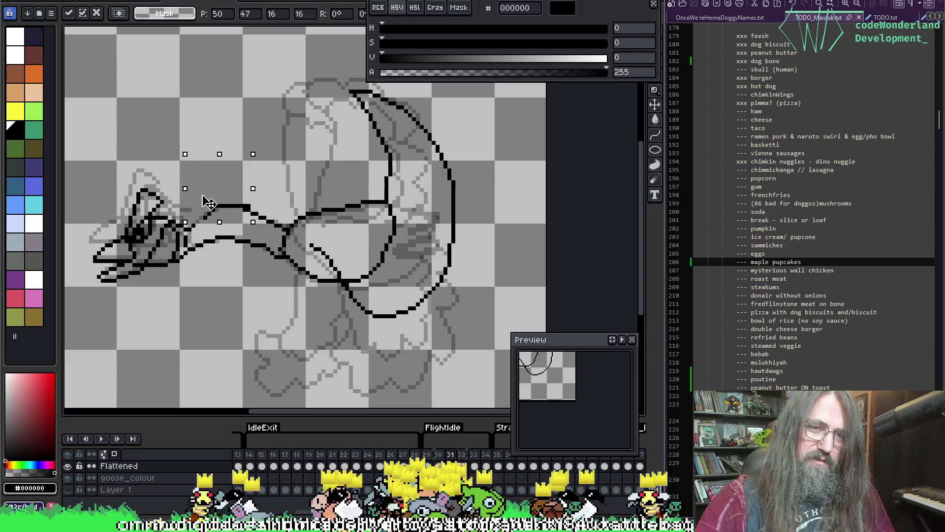
key(Return)
key(e)
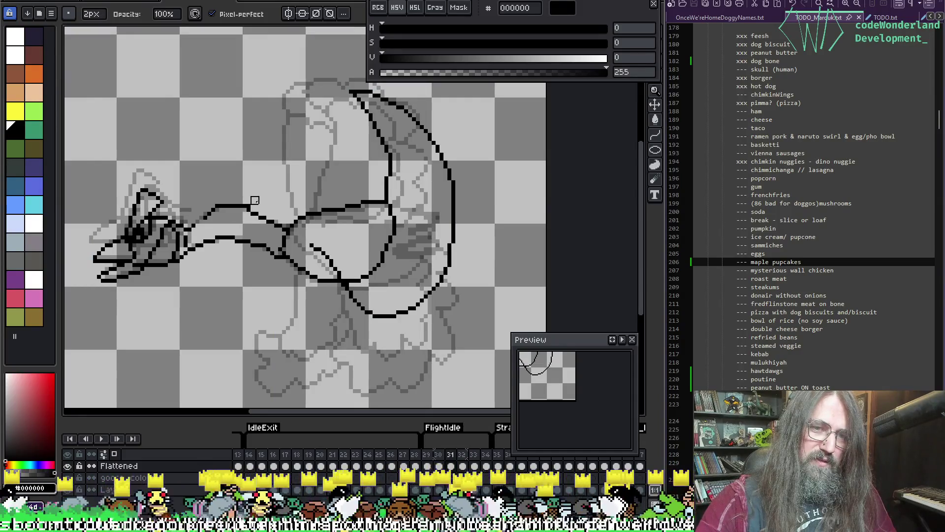
click(249, 205)
Pick a colour from the drawing and compare the neck against the neighbouring frame
key(b)
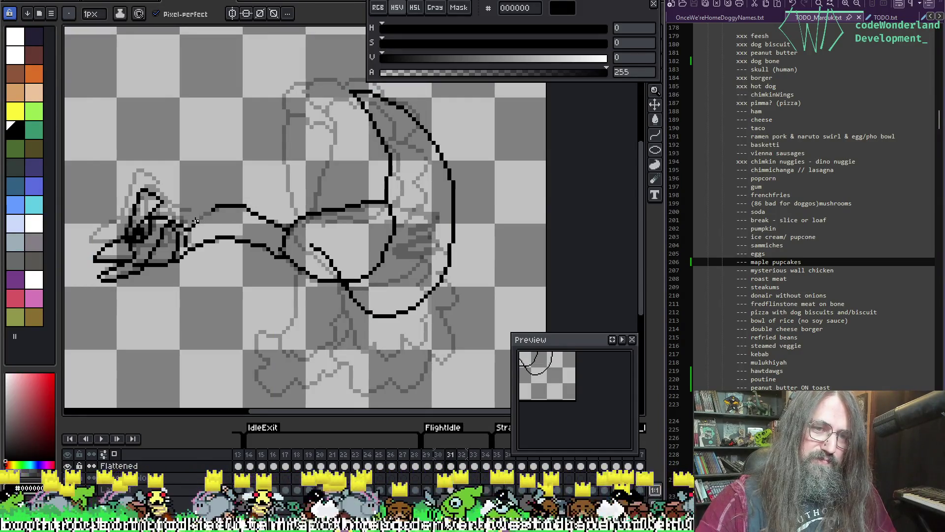
key(e)
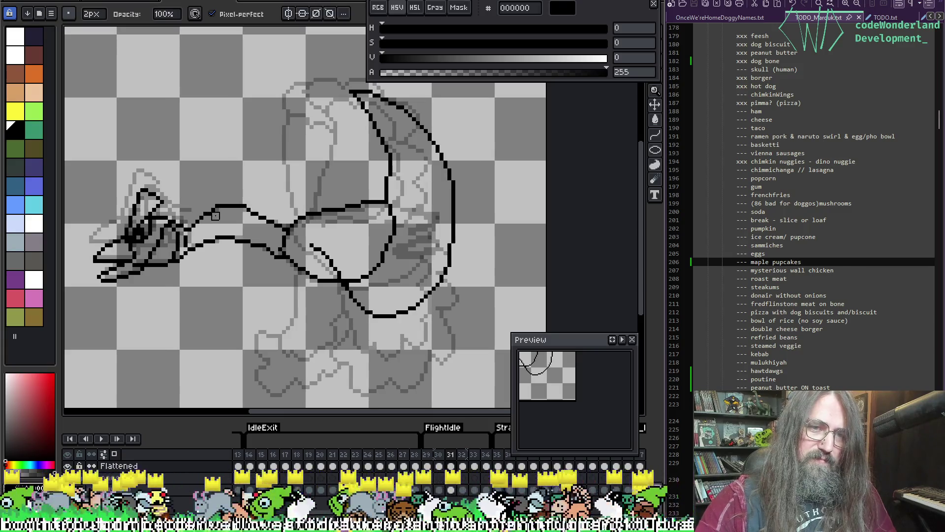
key(b)
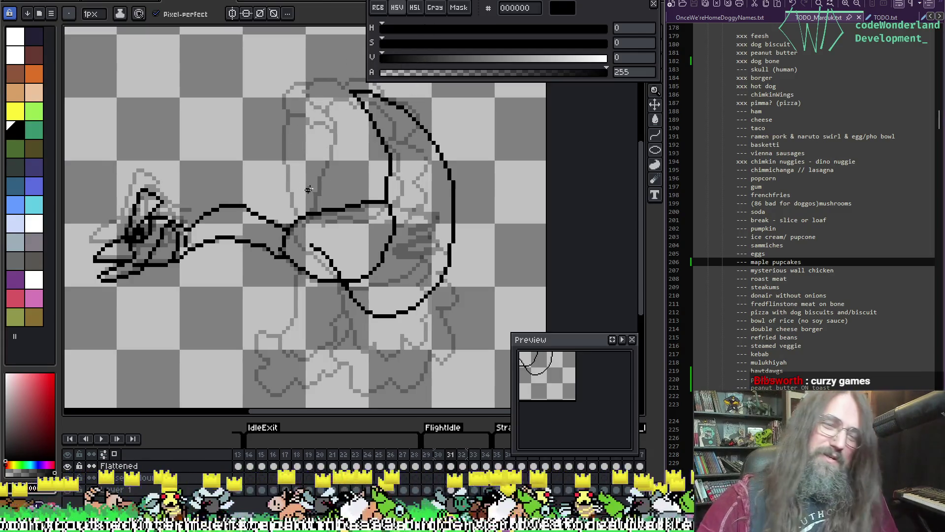
key(alt)
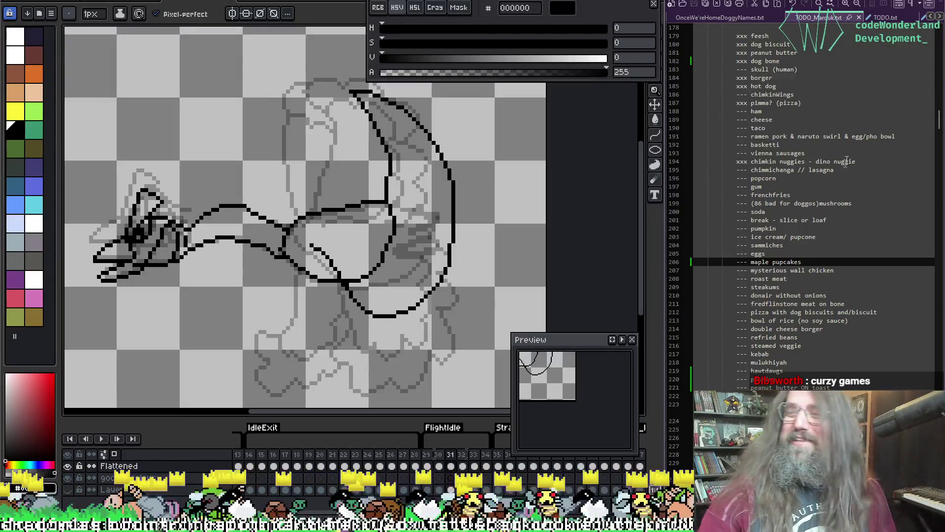
key(alt)
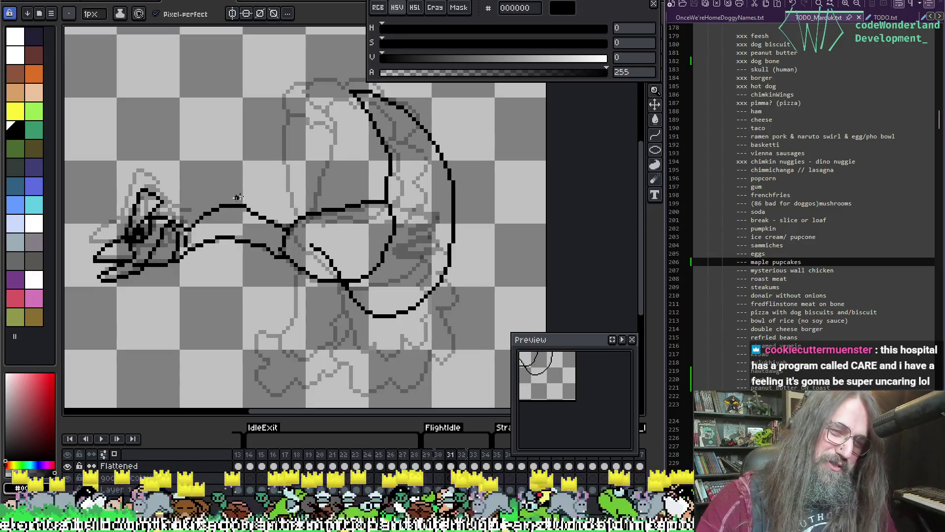
key(Left)
key(Right)
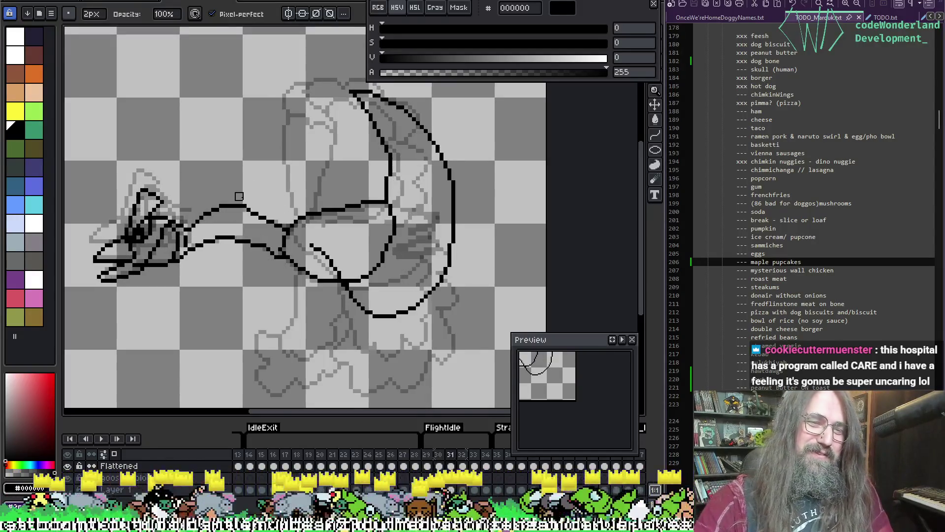
key(Left)
key(Right)
Select a rectangular area around the neck, then clear the selection and return to the pencil
key(m)
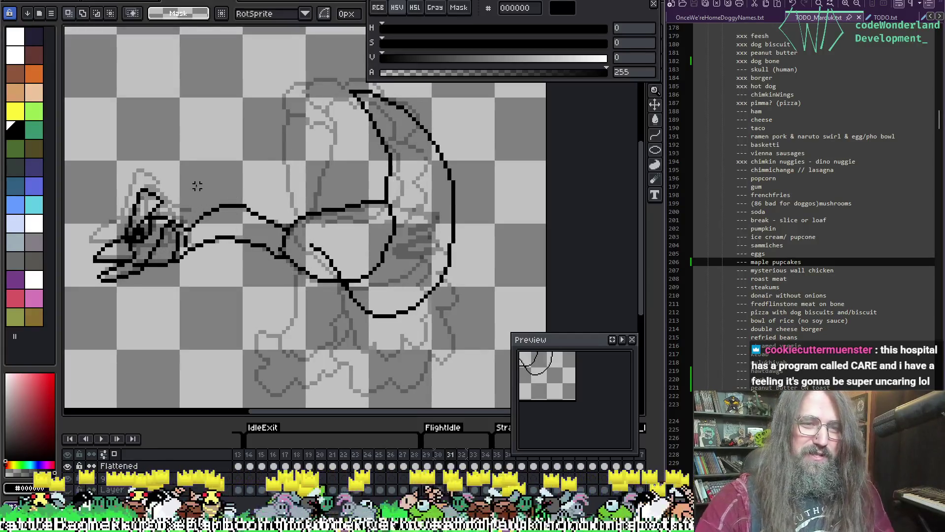
drag(193, 186, 276, 224)
click(287, 159)
key(b)
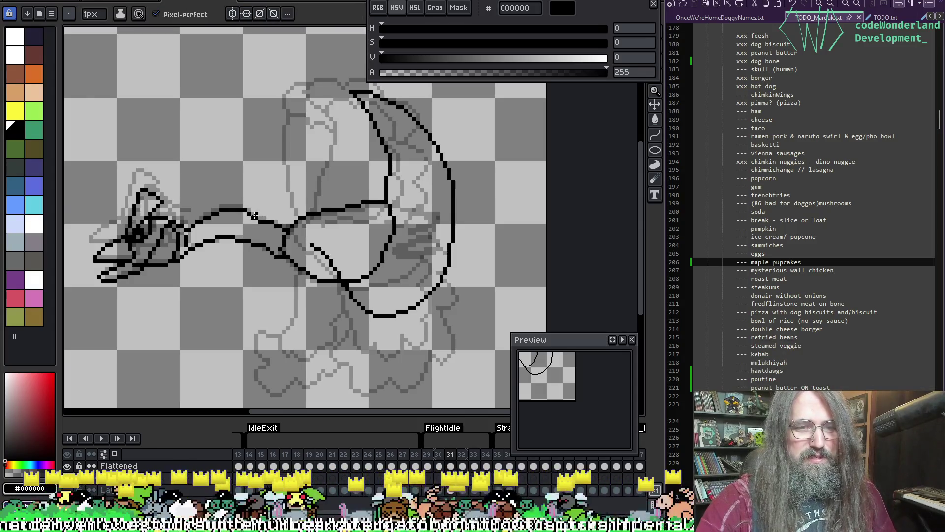
key(ctrl)
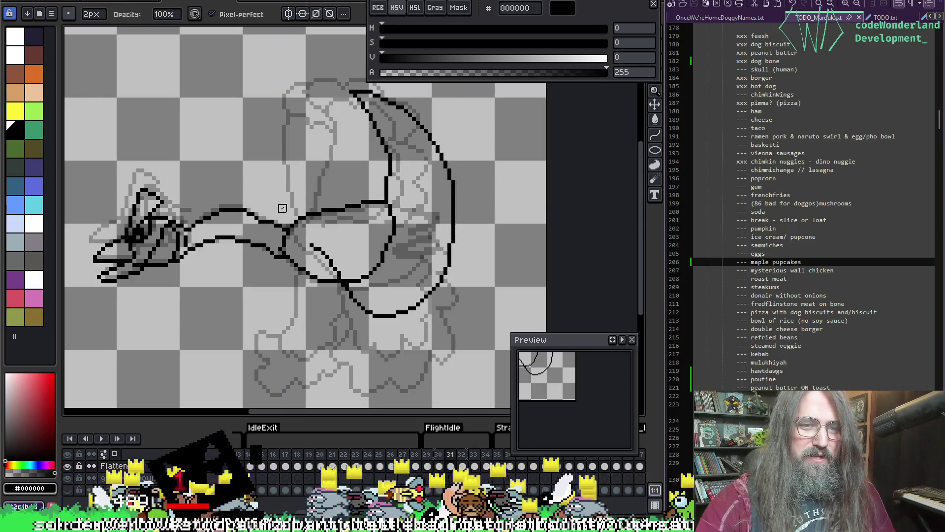
key(e)
key(ctrl)
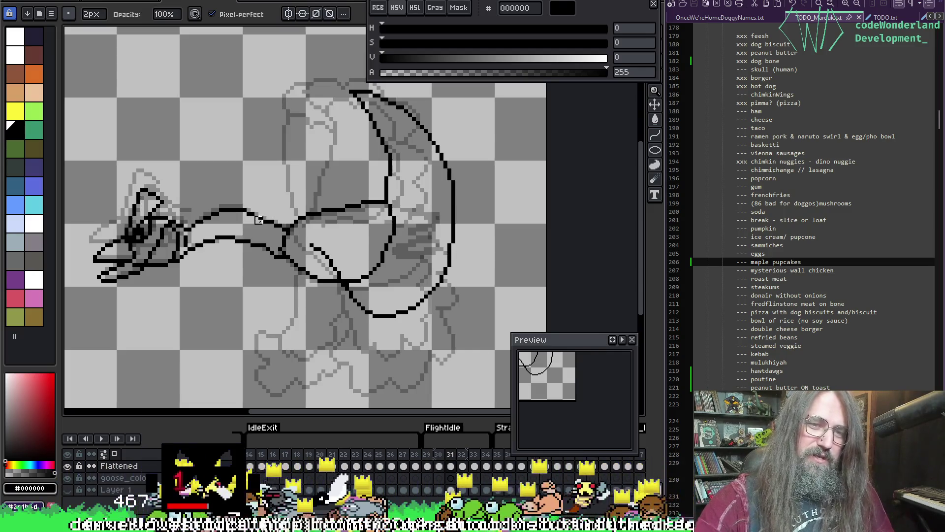
Play the animation to review it, then go to frame 32 with black as the drawing colour
key(b)
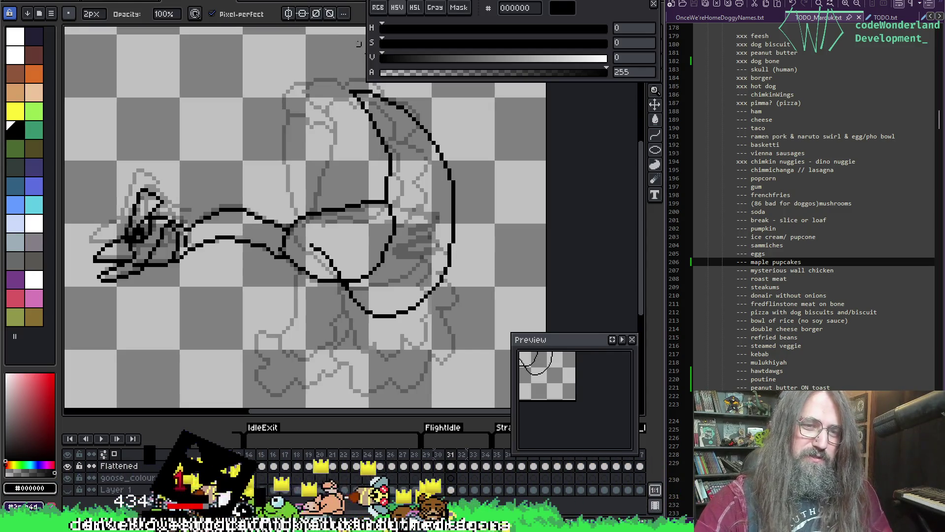
key(Return)
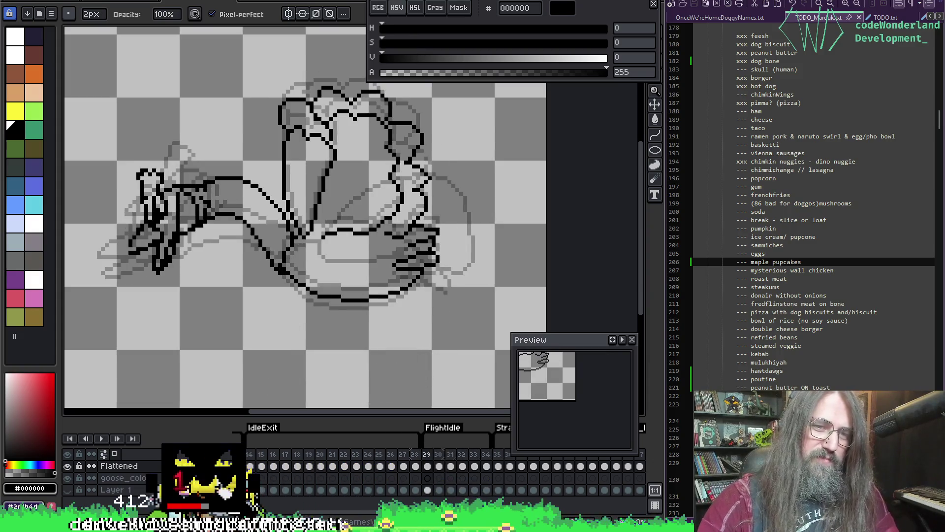
key(Return)
key(Right)
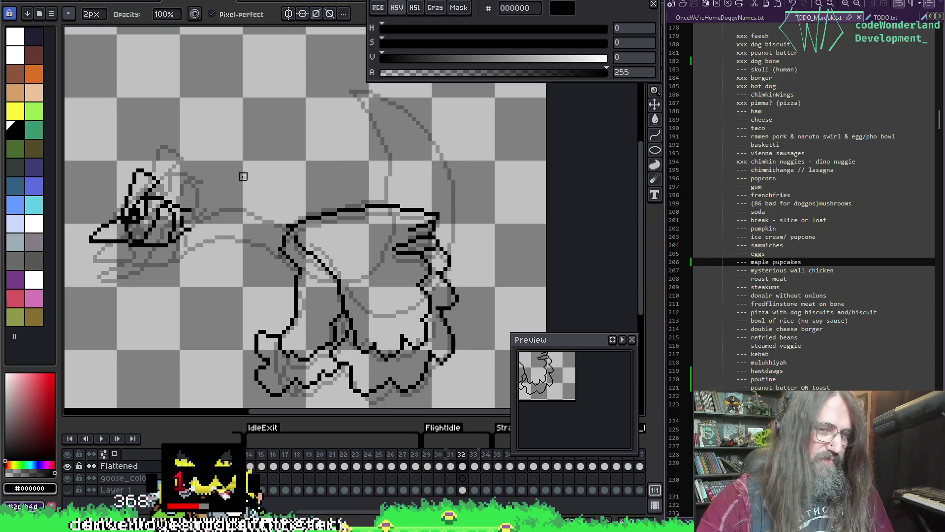
alt+click(197, 206)
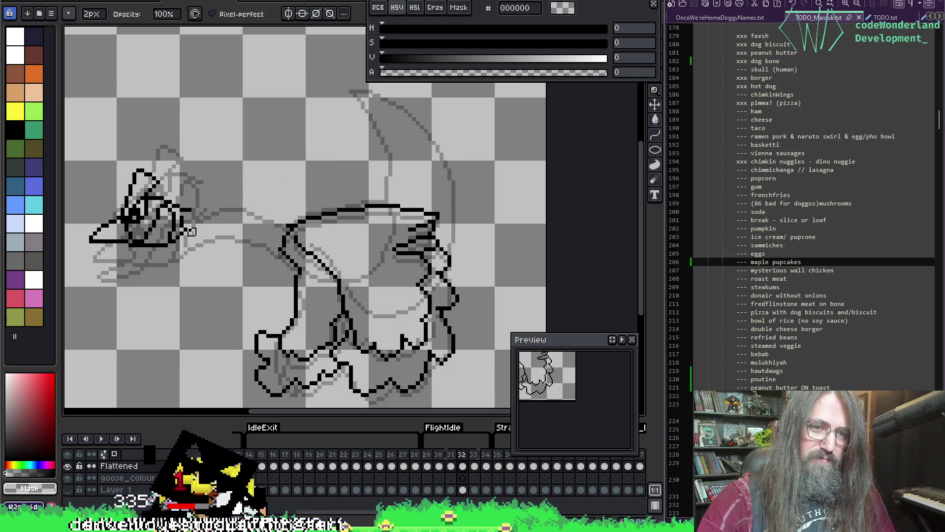
alt+click(191, 228)
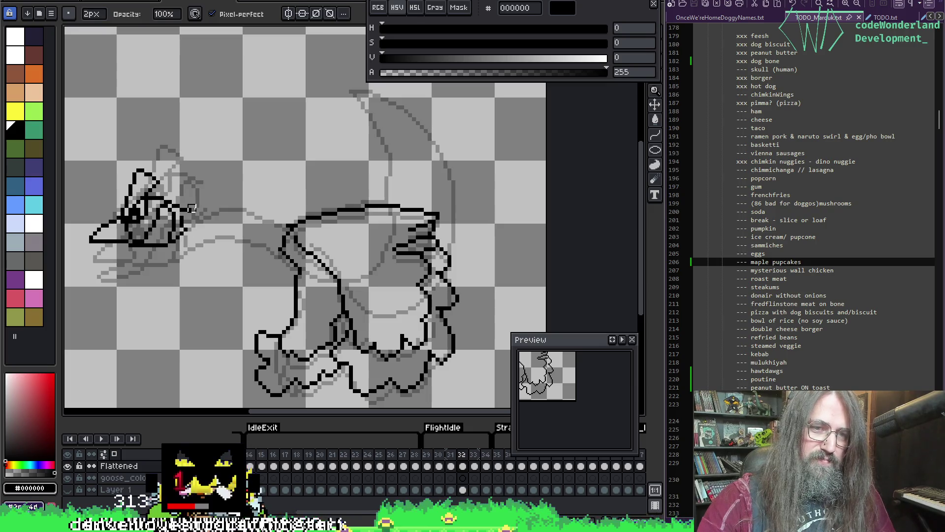
key(e)
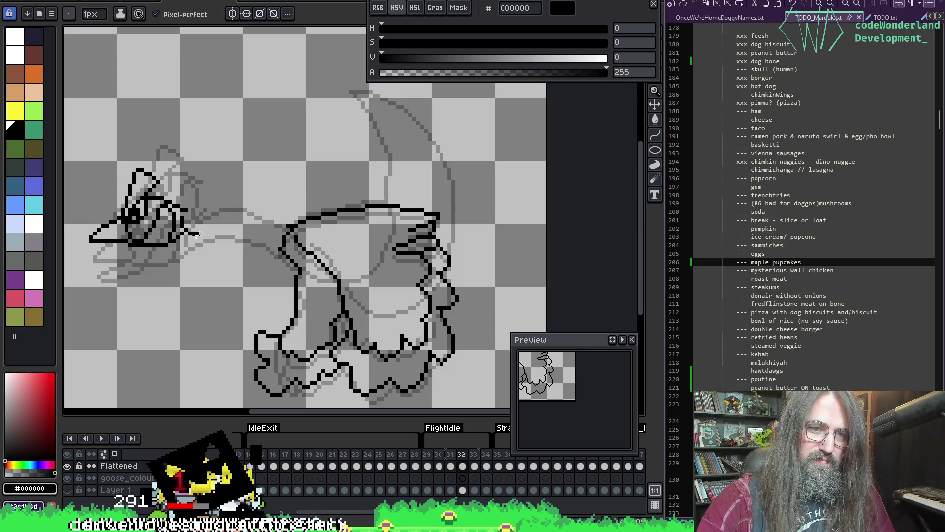
Try neck strokes from the head toward the body on frame 32, undoing them
drag(209, 244, 257, 259)
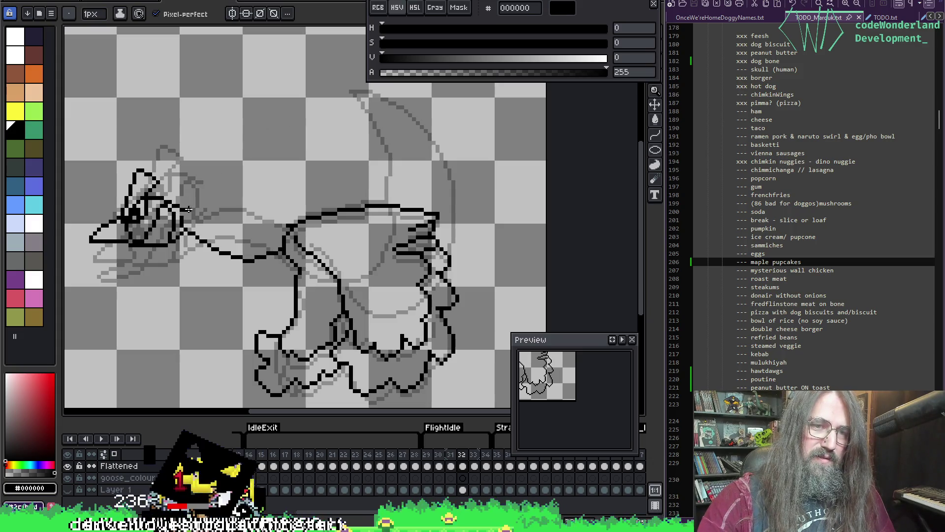
drag(210, 213, 274, 227)
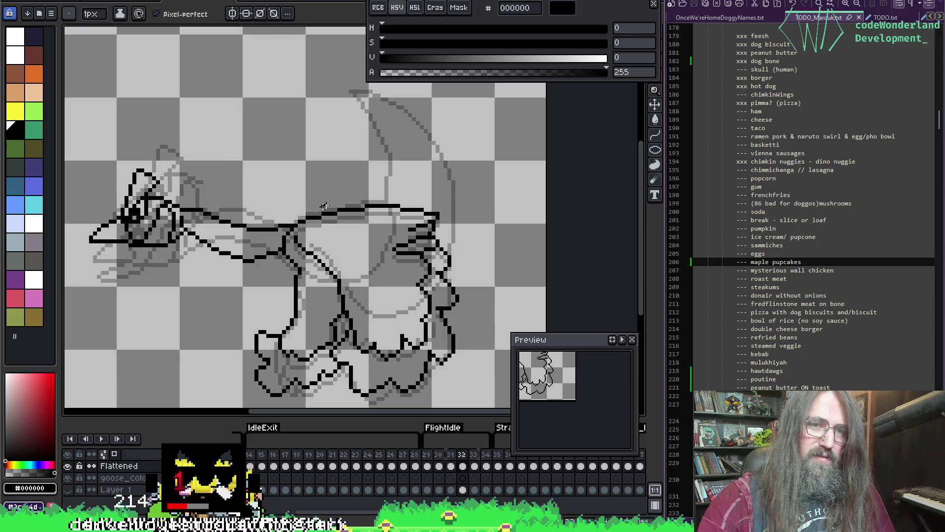
key(ctrl+z)
mouse_move(180, 210)
mouse_down()
mouse_move(252, 228)
mouse_move(297, 222)
mouse_up()
key(ctrl+z)
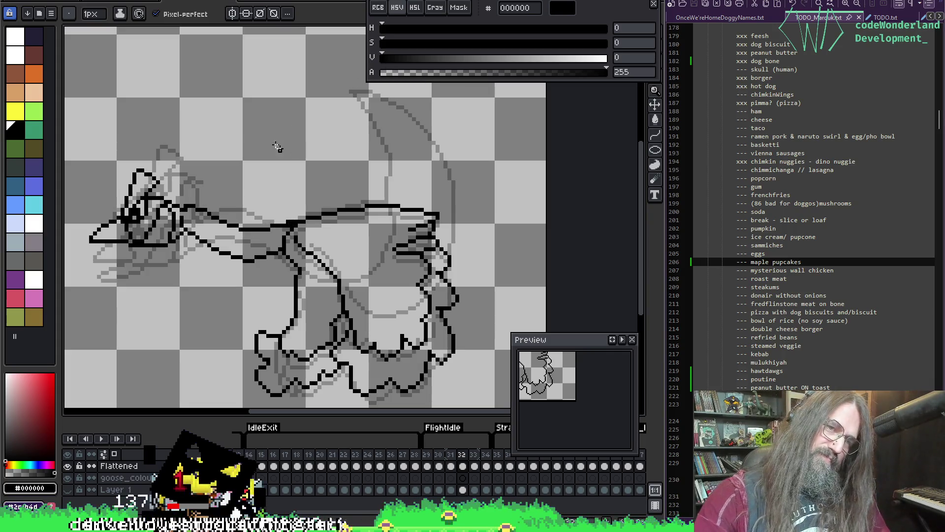
On frame 33, draw a curved upper neck line from head to body
key(period)
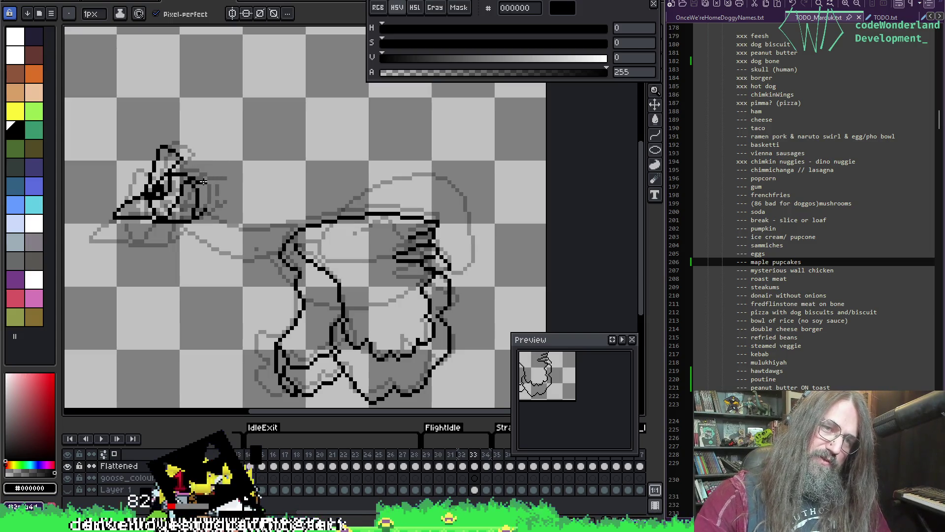
mouse_move(214, 178)
mouse_down()
mouse_move(268, 181)
mouse_move(298, 227)
mouse_up()
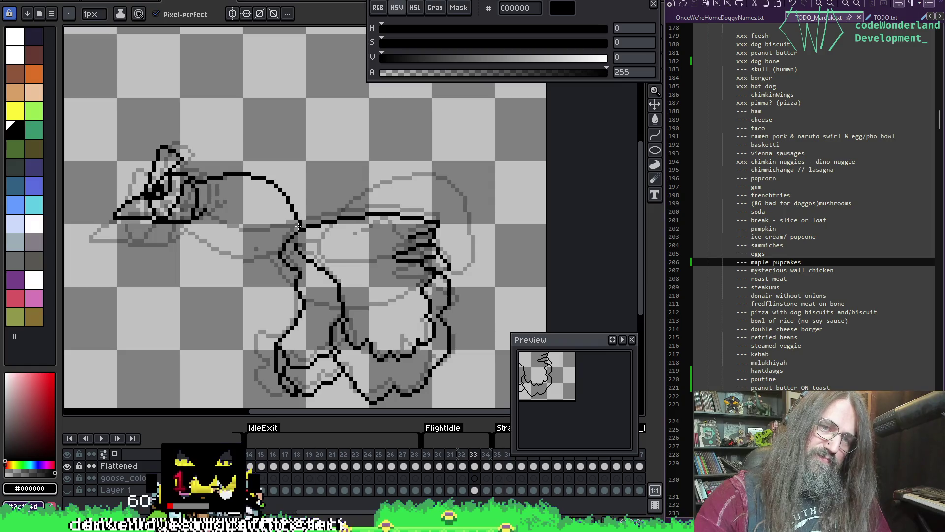
mouse_move(204, 212)
mouse_down()
mouse_move(241, 207)
mouse_move(281, 222)
mouse_up()
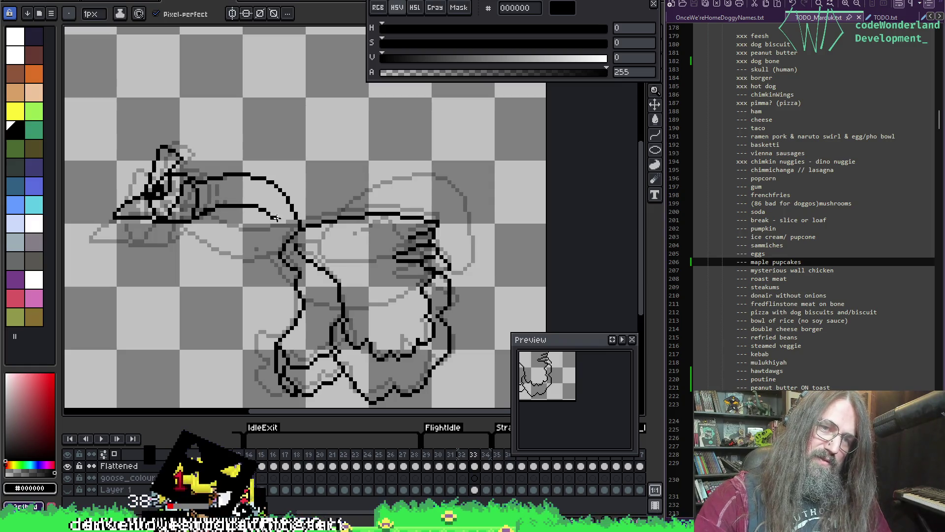
key(ctrl+z)
drag(215, 212, 263, 223)
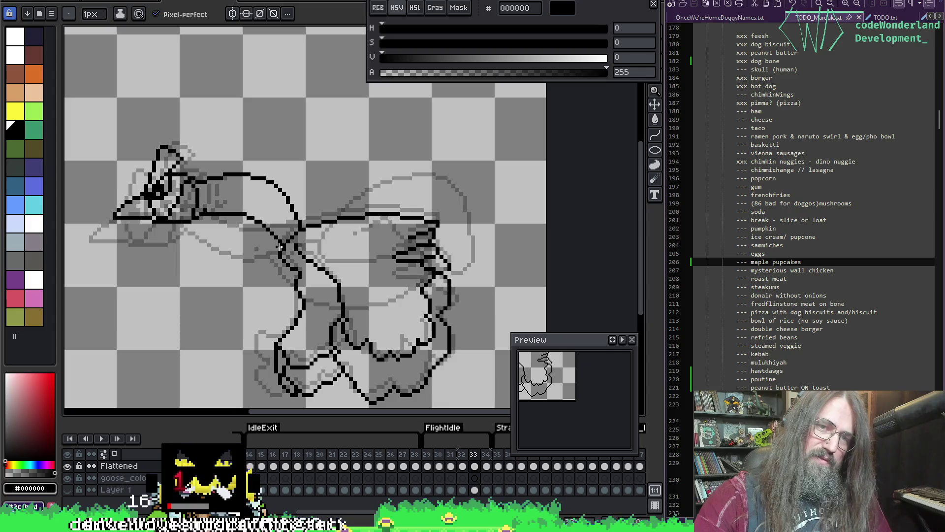
key(ctrl+z)
Redraw the neck curve from the head and bring its tail down into the body
mouse_move(207, 212)
mouse_down()
mouse_move(246, 213)
mouse_move(272, 232)
mouse_move(295, 217)
mouse_move(288, 200)
mouse_move(298, 226)
mouse_up()
key(e)
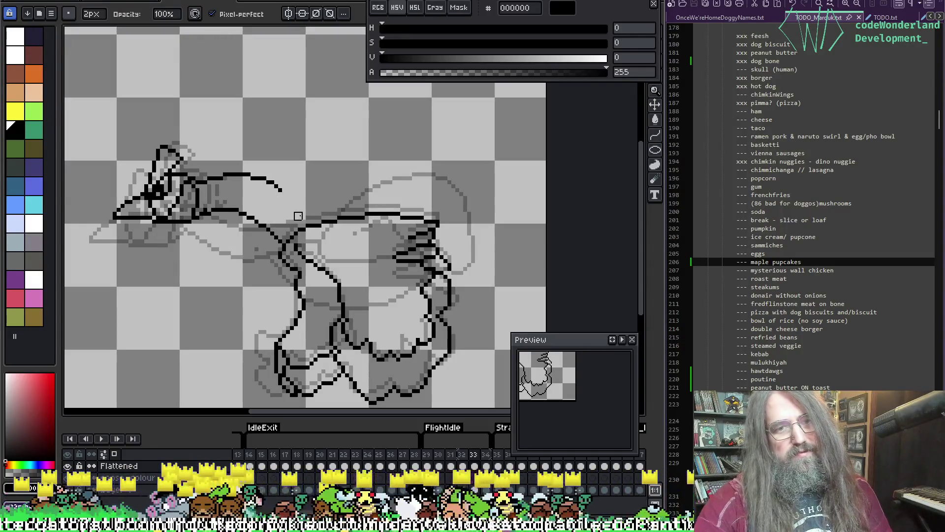
key(b)
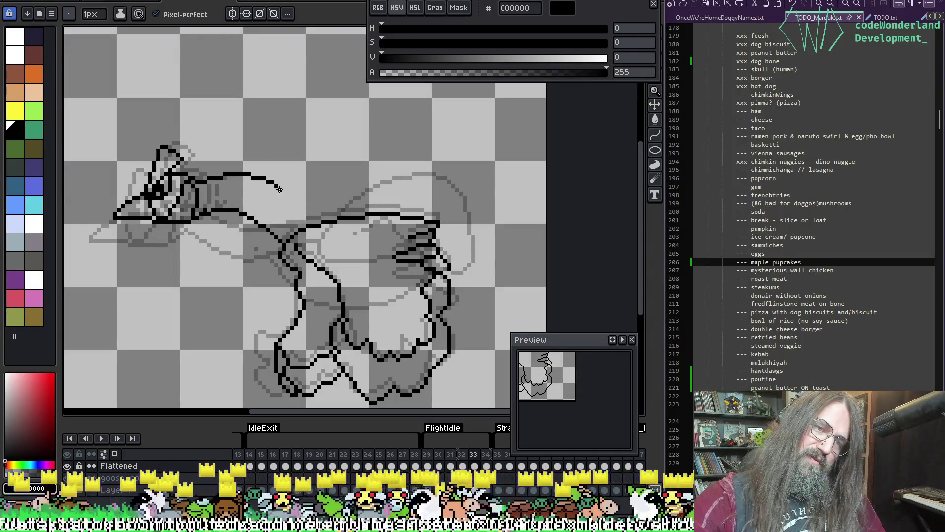
key(ctrl+z)
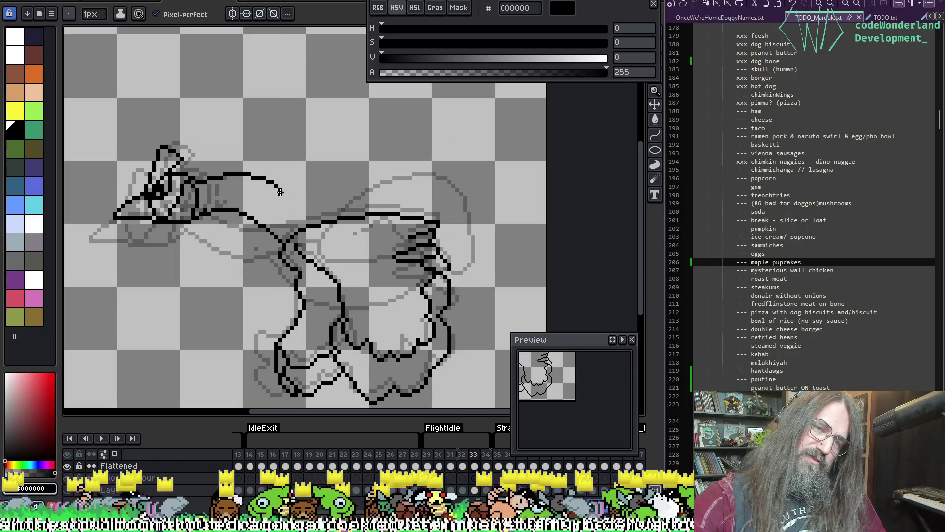
key(ctrl+z)
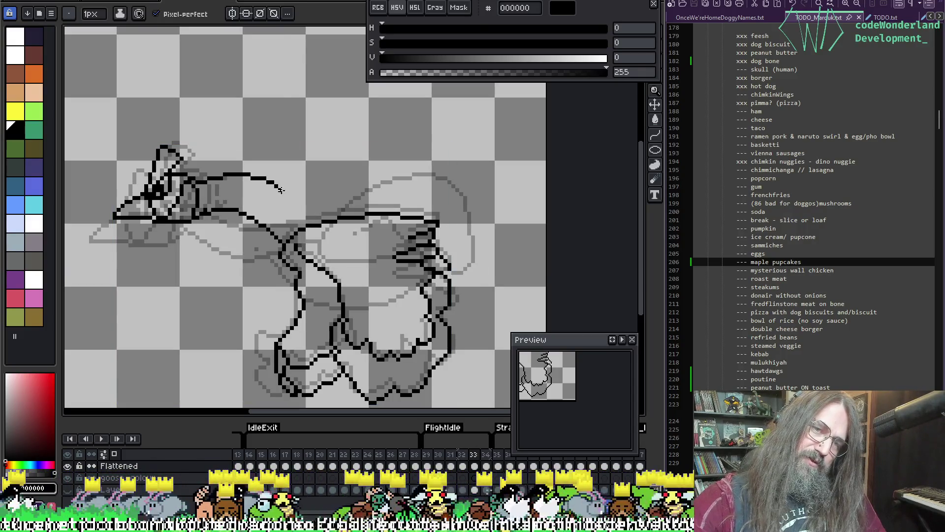
drag(280, 188, 299, 209)
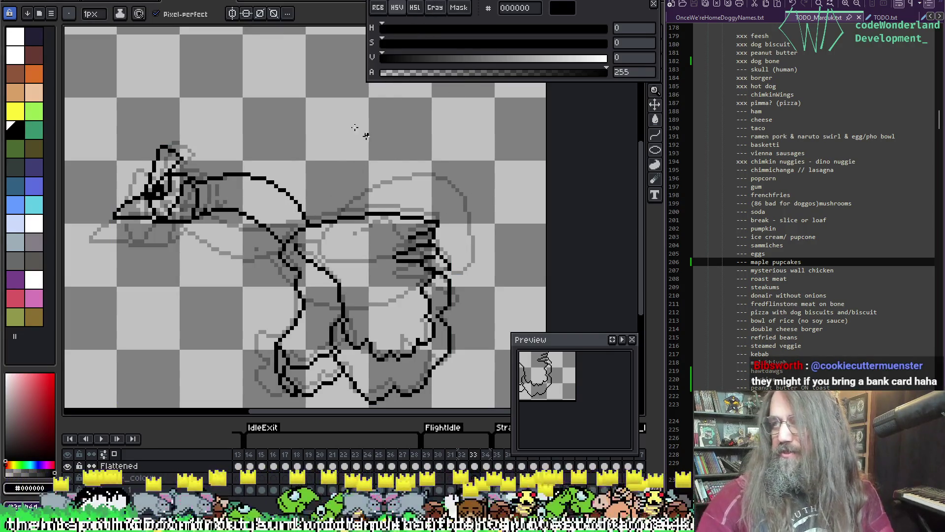
Move to frame 34, pick black as the drawing colour, and compare neighbouring frames
key(period)
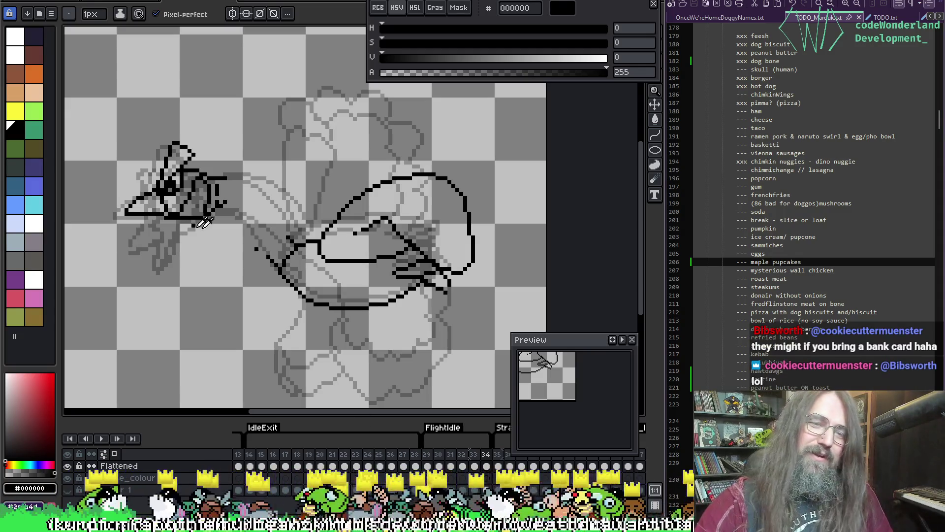
key(b)
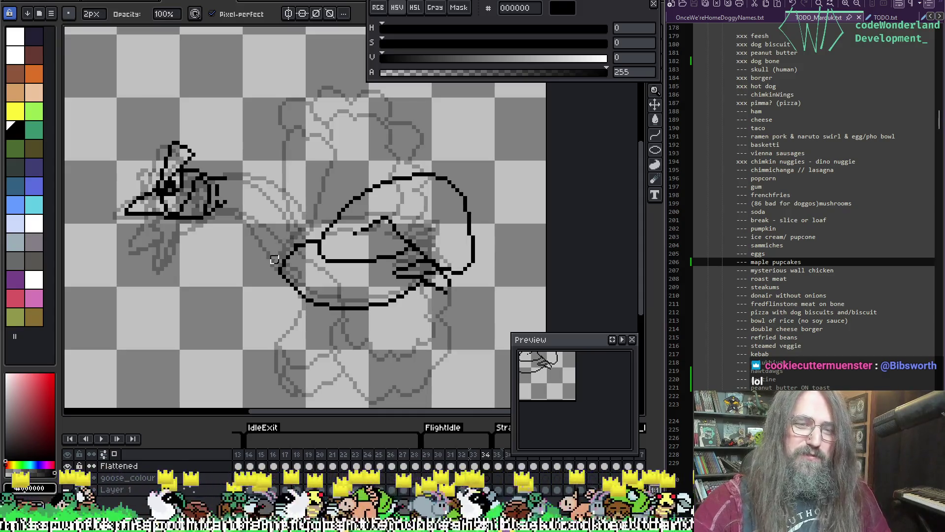
key(alt)
key(alt)
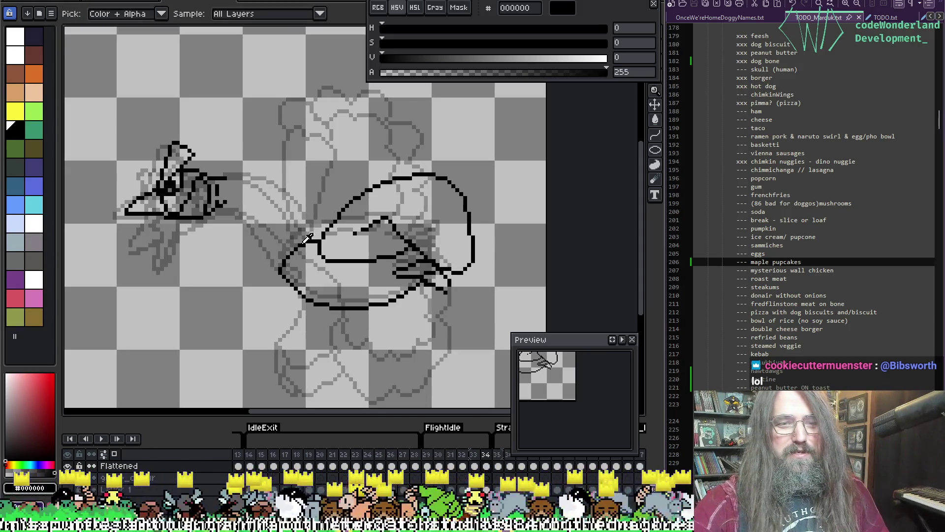
click(306, 238)
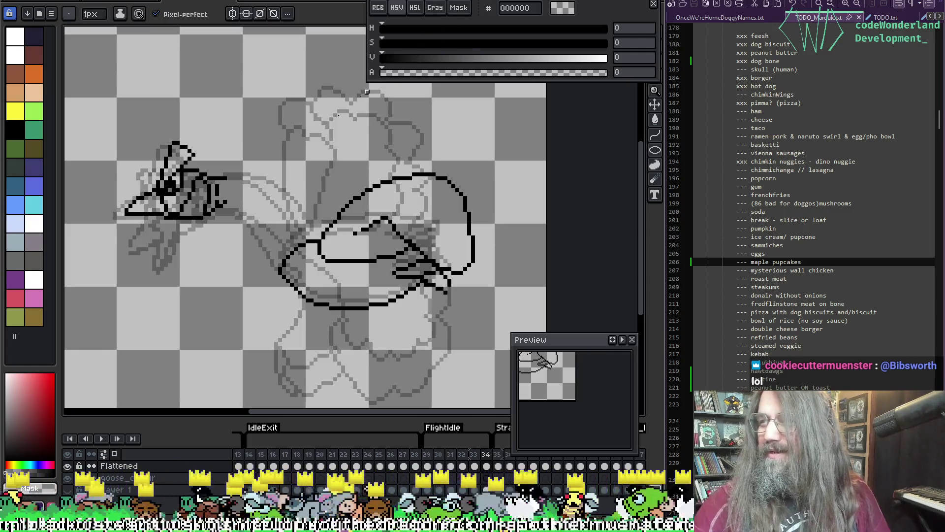
key(alt)
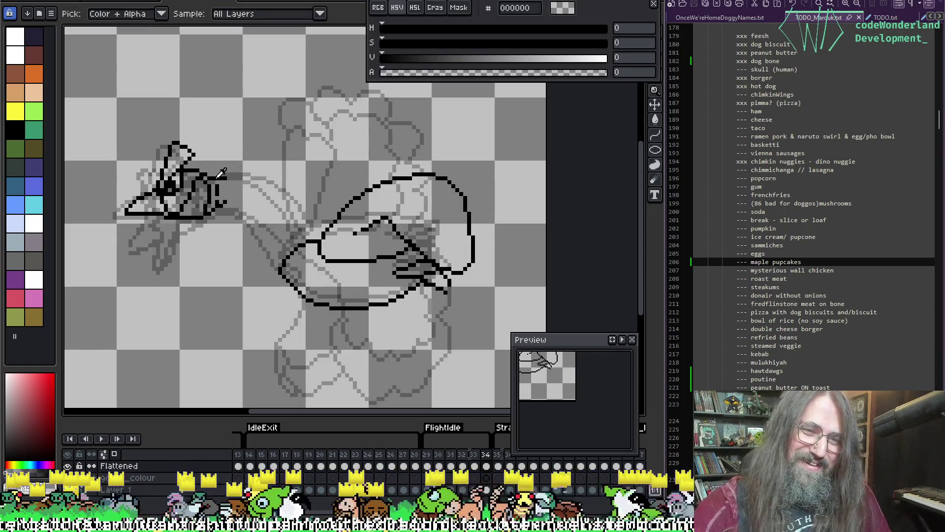
alt+click(222, 176)
key(Return)
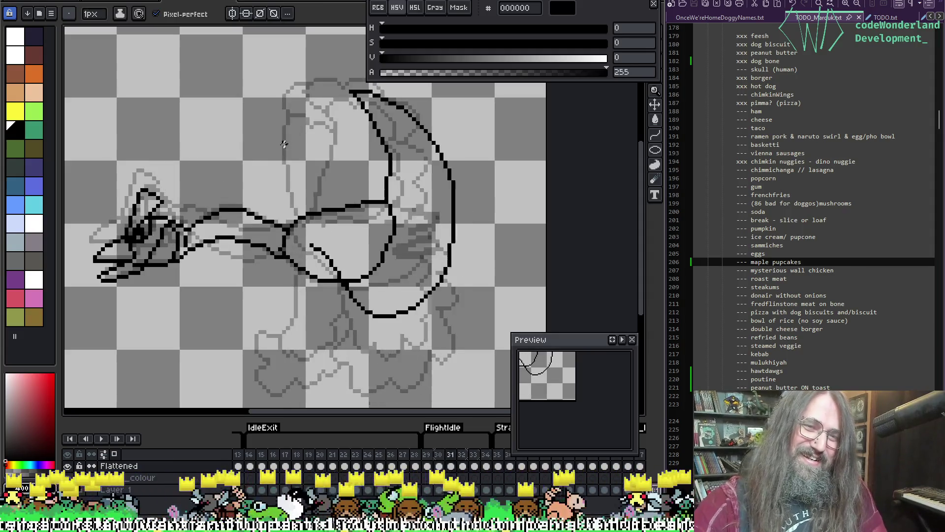
key(Return)
key(Right)
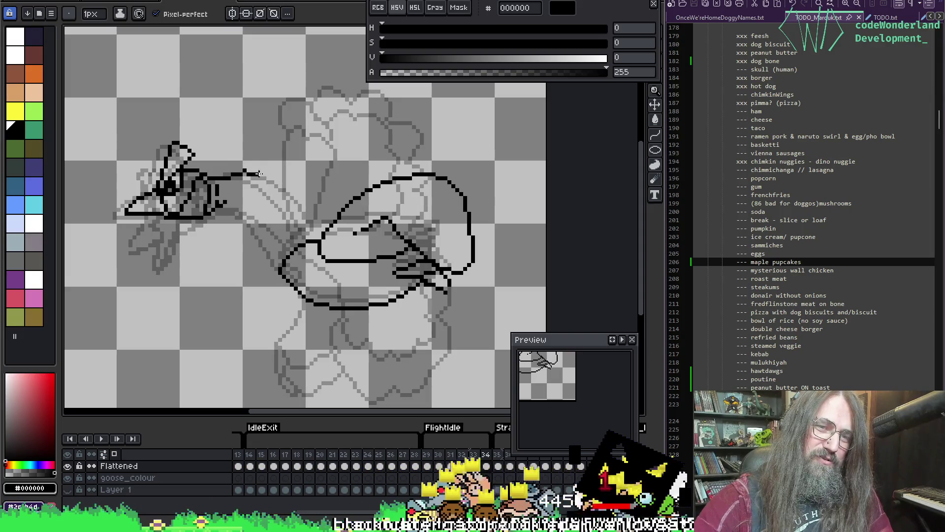
Draw frame 34's upper neck line from head toward body, undoing failed lower strokes
drag(259, 173, 284, 185)
key(ctrl+z)
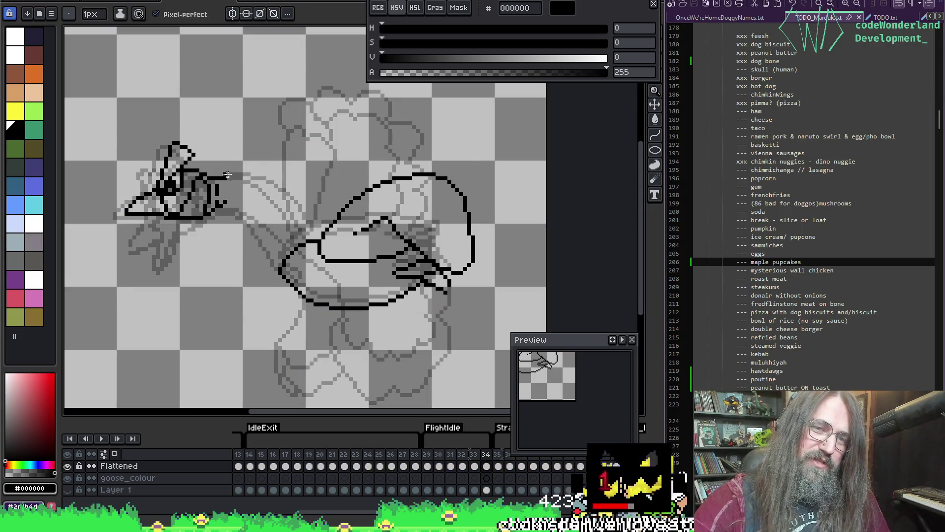
mouse_move(228, 175)
mouse_down()
mouse_move(272, 177)
mouse_move(291, 193)
mouse_up()
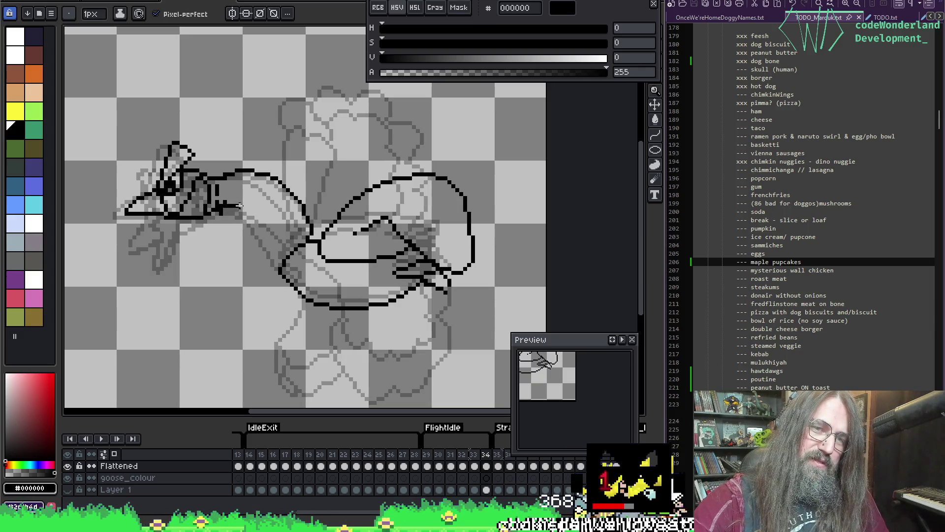
drag(264, 217, 292, 251)
key(ctrl+z)
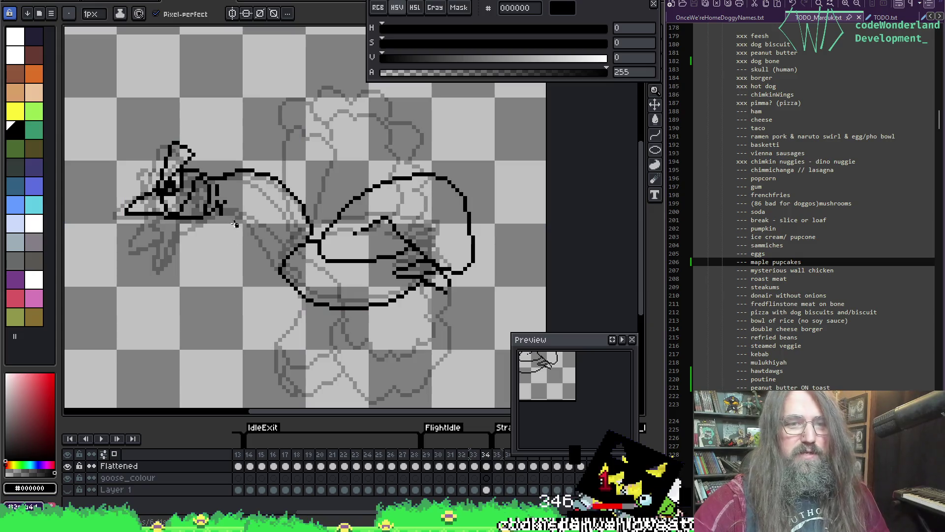
mouse_move(221, 203)
mouse_down()
mouse_move(246, 214)
mouse_move(281, 261)
mouse_up()
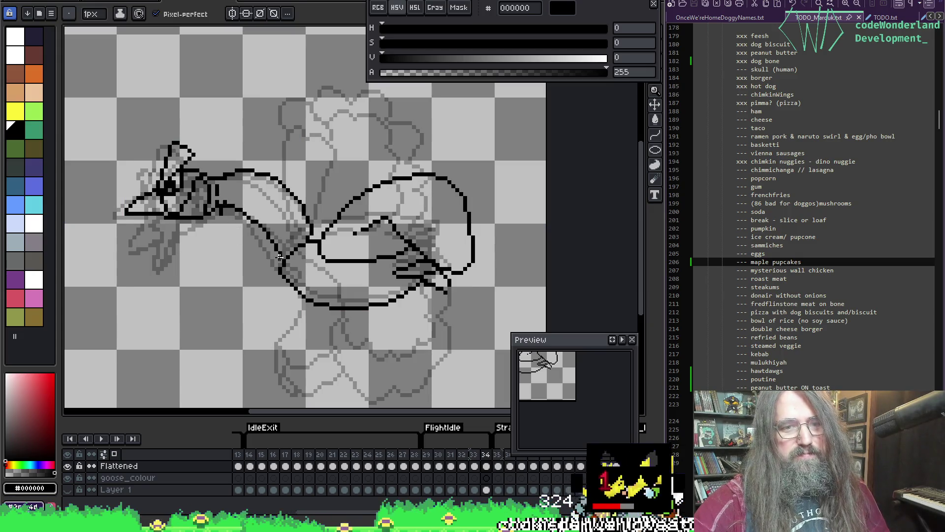
key(ctrl+z)
Fix frame 33's neck with a short diagonal line, add frame 34's lower neck line, then play
key(comma)
mouse_move(277, 227)
mouse_down()
mouse_move(274, 238)
mouse_move(244, 217)
mouse_move(272, 248)
mouse_up()
key(ctrl+z)
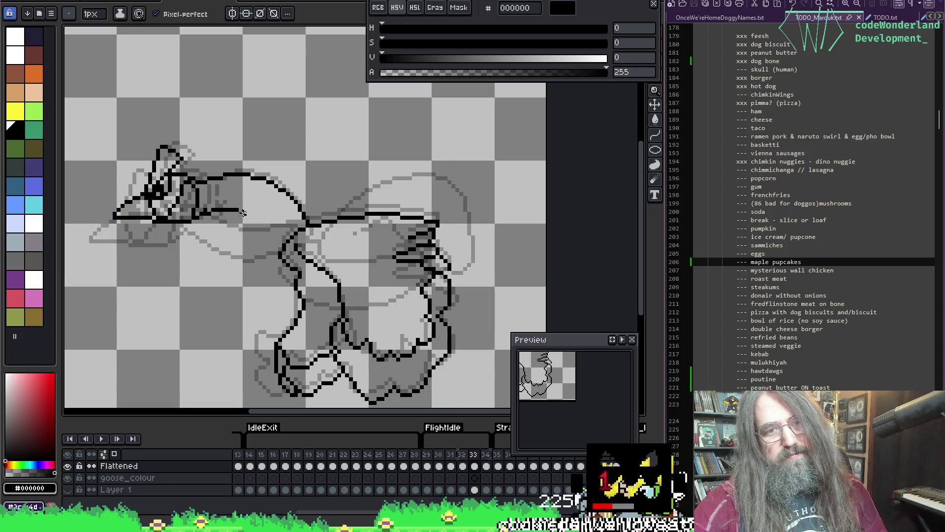
drag(260, 218, 272, 235)
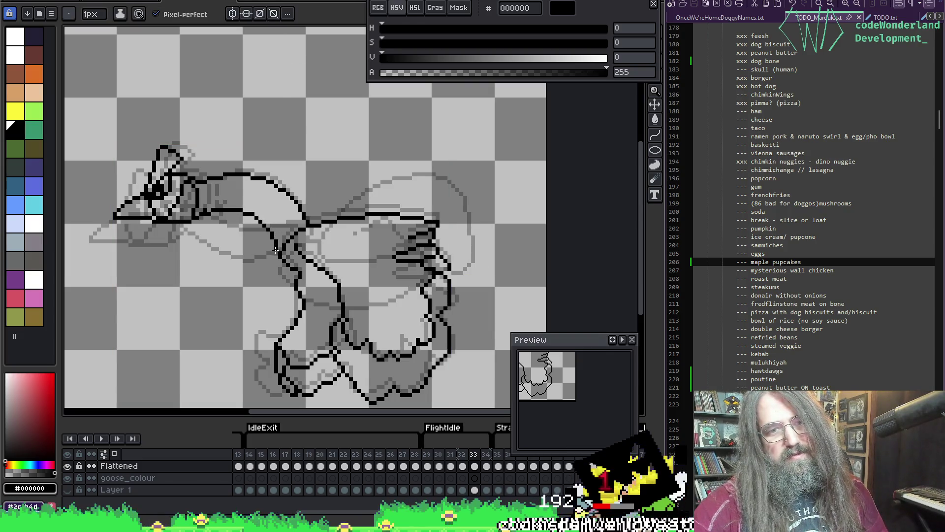
key(period)
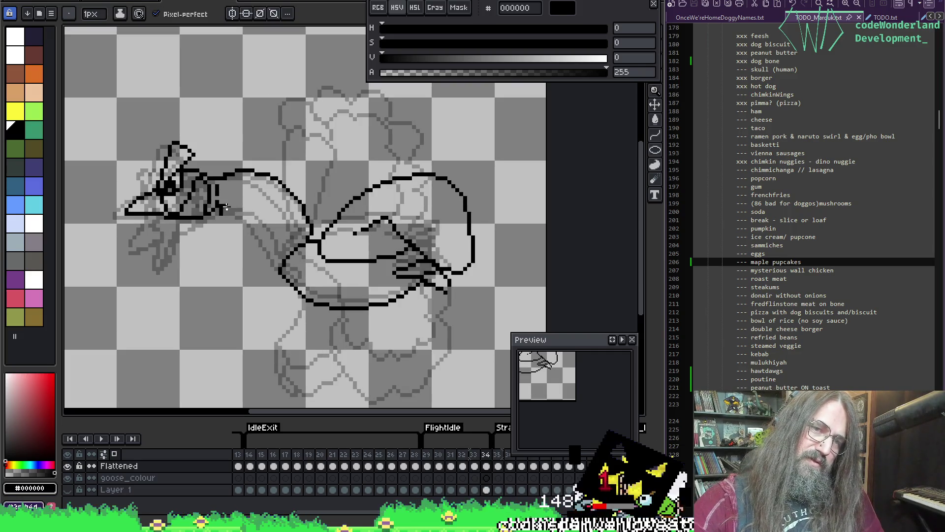
mouse_move(226, 206)
mouse_down()
mouse_move(255, 213)
mouse_move(280, 253)
mouse_up()
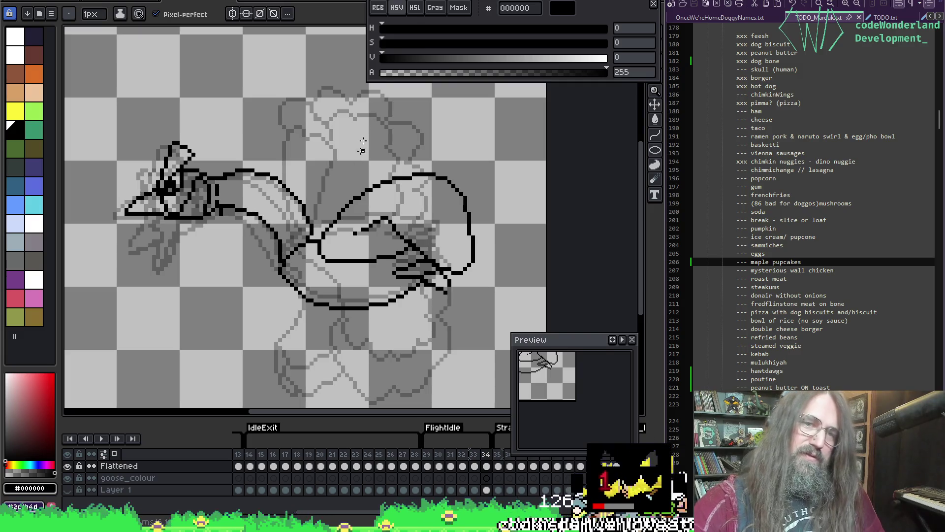
key(Return)
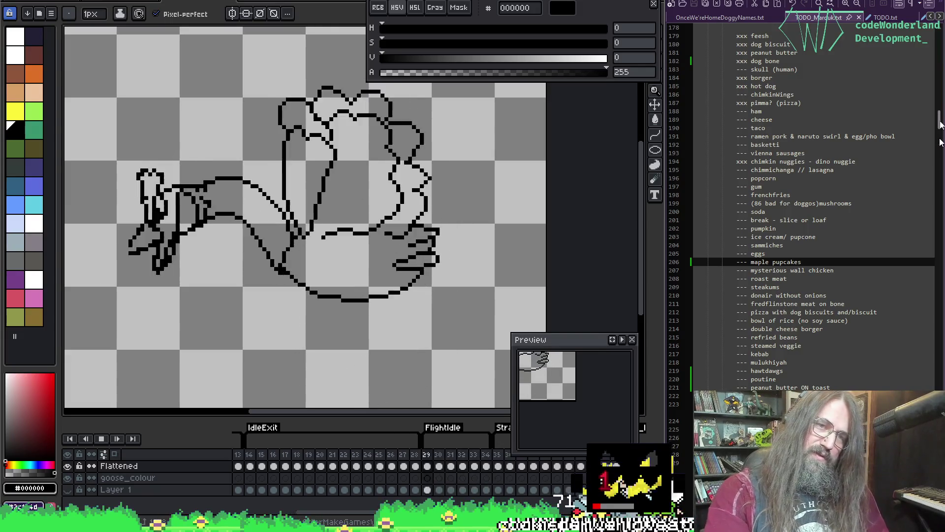
Review the flight cycle by stepping through frames and replaying the animation
scroll(425, 105, down, 1)
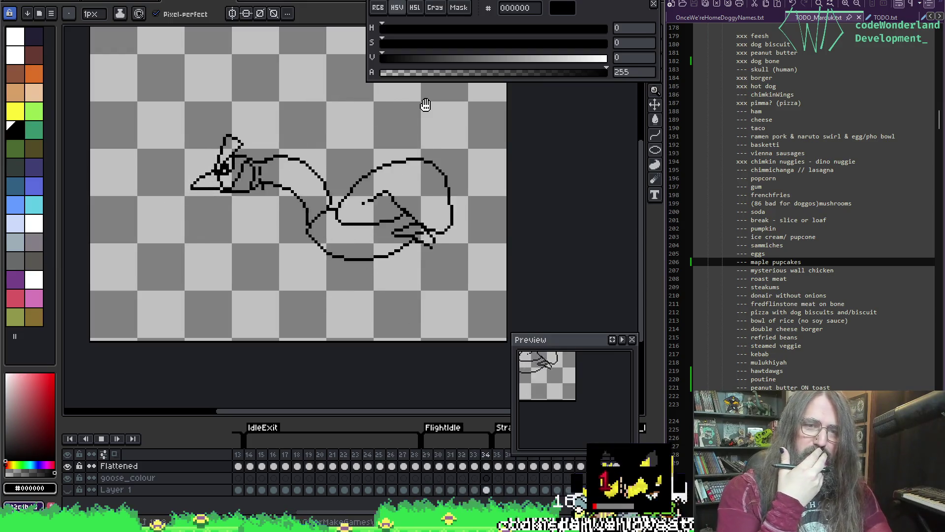
key(Return)
key(Right)
key(Right)
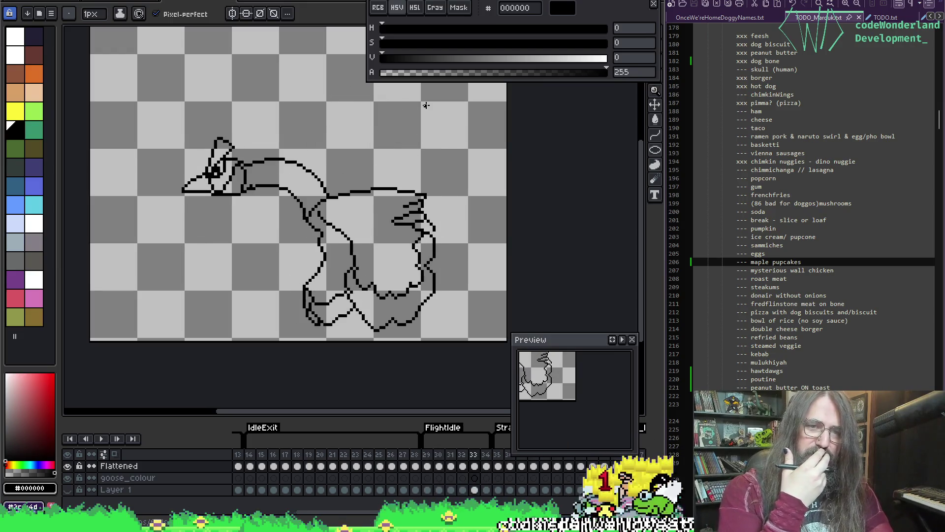
key(Right)
key(Right)
key(Left)
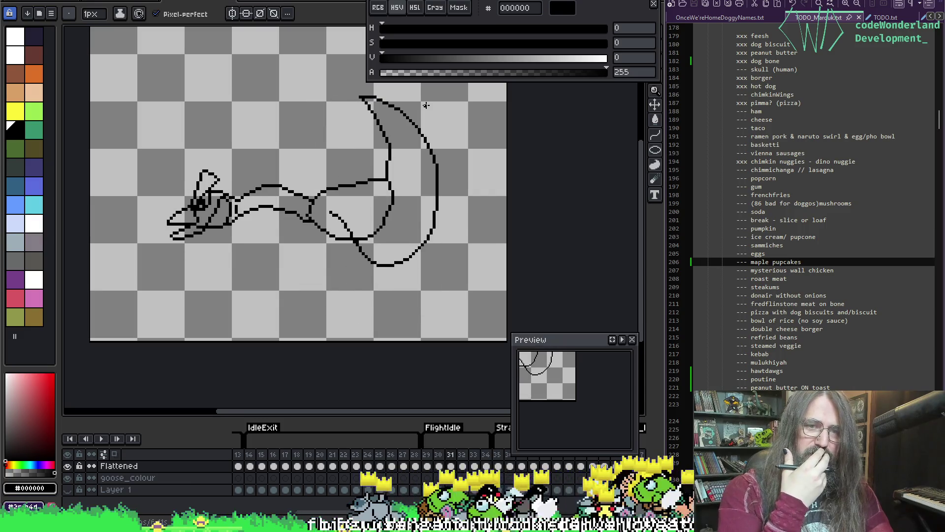
key(Left)
key(Left)
key(Return)
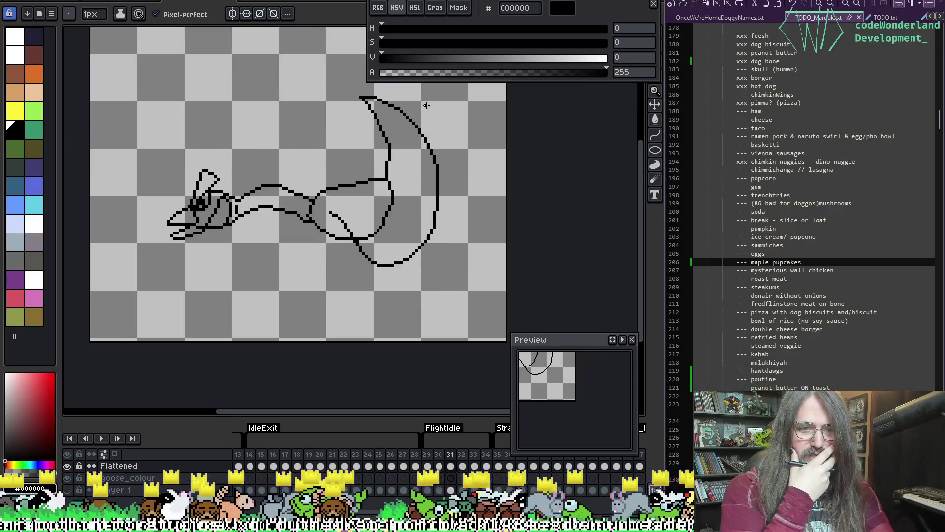
key(Return)
Erase frame 33's upper neck outline and the short line near the beak tip
key(Right)
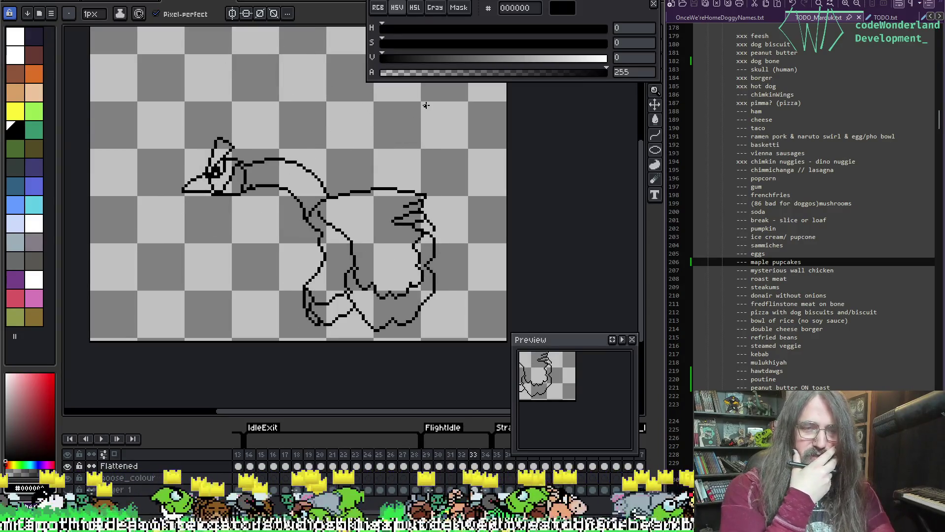
key(e)
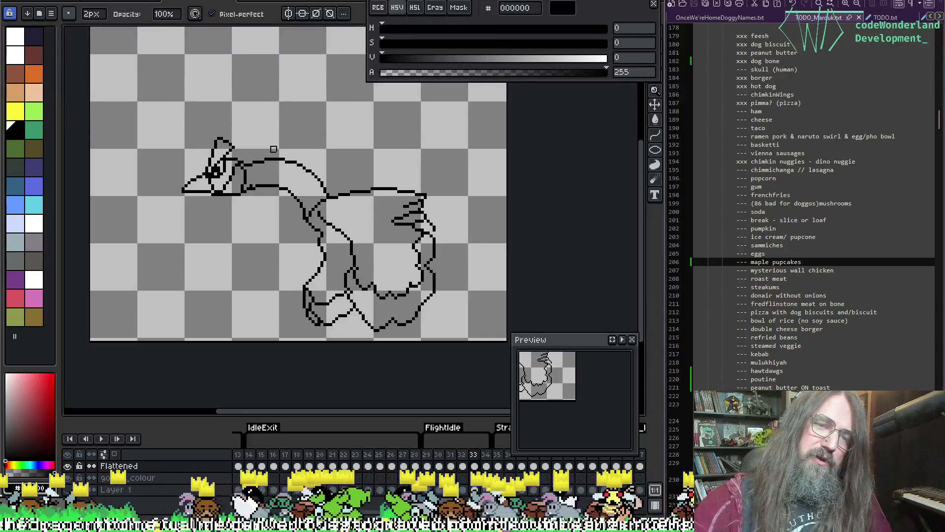
mouse_move(261, 160)
mouse_down()
mouse_move(295, 162)
mouse_move(326, 188)
mouse_move(300, 211)
mouse_move(253, 197)
mouse_up()
drag(264, 152, 256, 169)
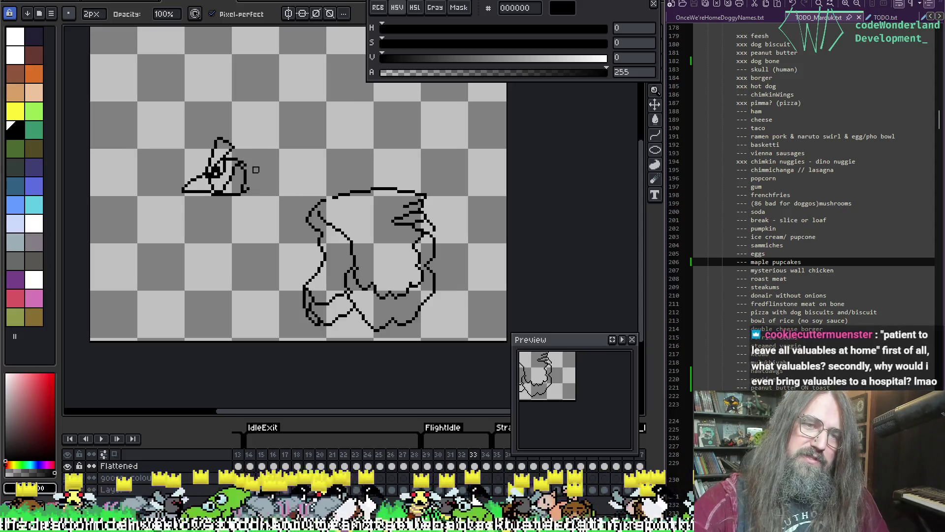
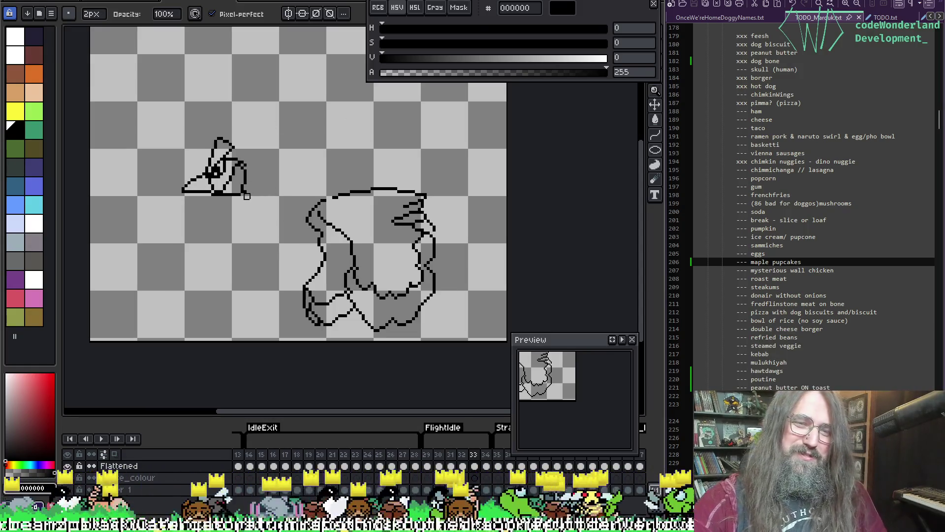
Alternate between the eyedropper and the 1px pencil, ending with the pencil active
key(i)
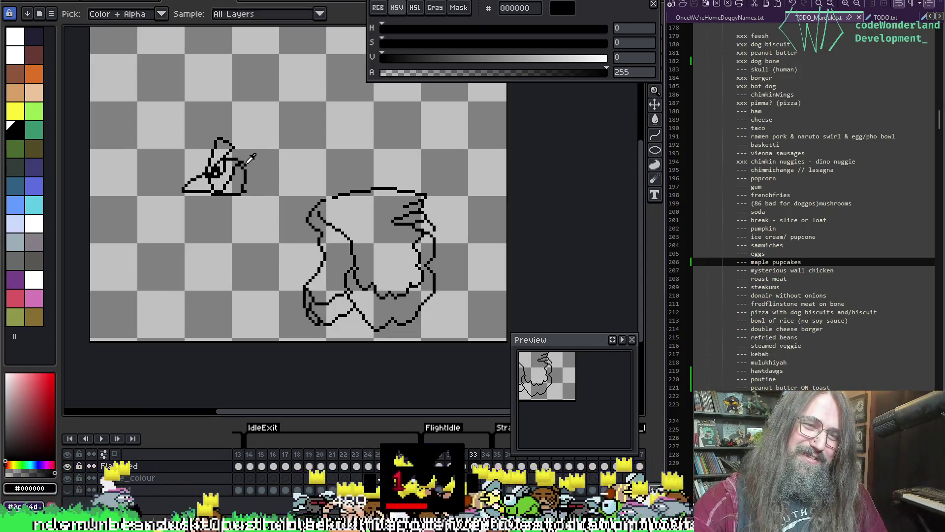
key(b)
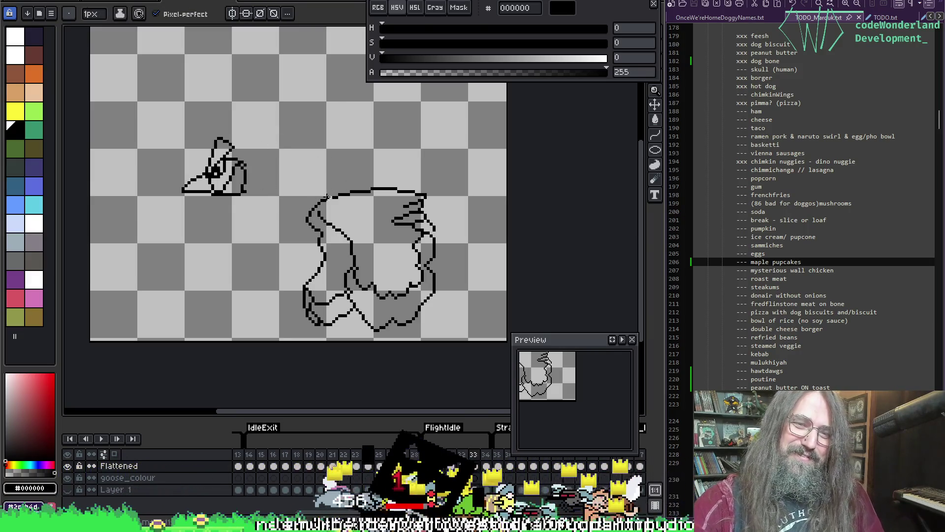
key(i)
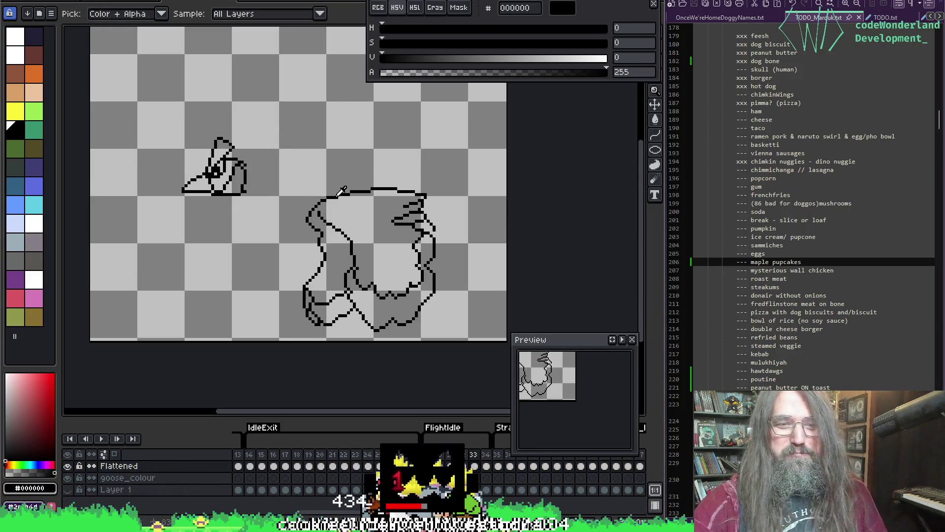
key(b)
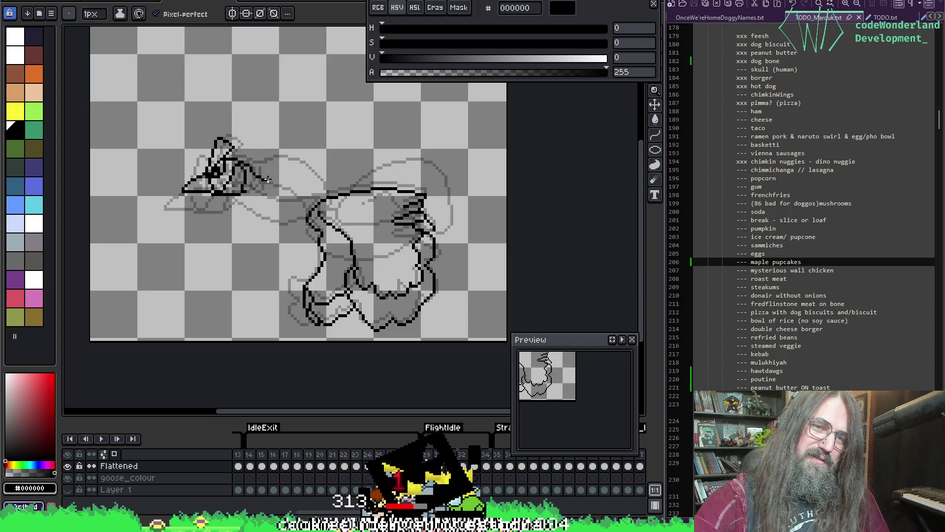
Draw the upper and lower neck lines linking the goose's head and beak to its body
drag(266, 179, 294, 181)
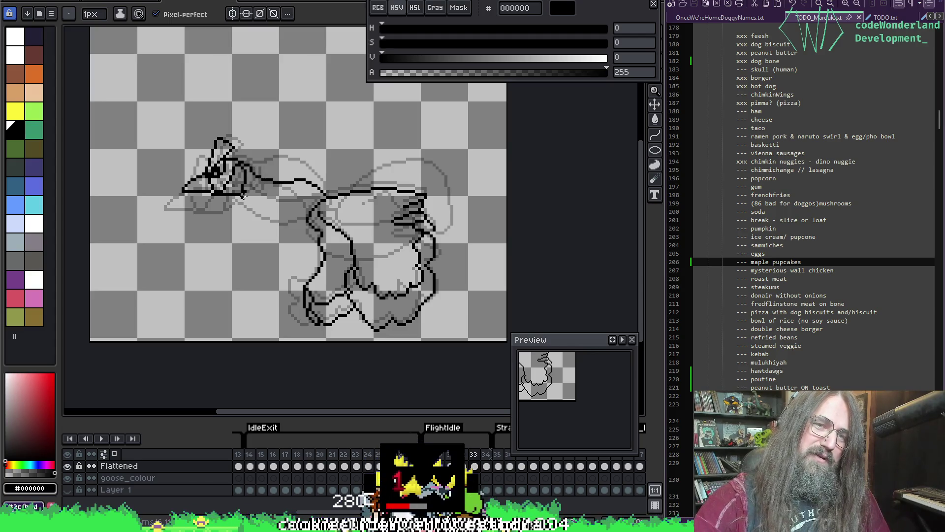
key(e)
key(b)
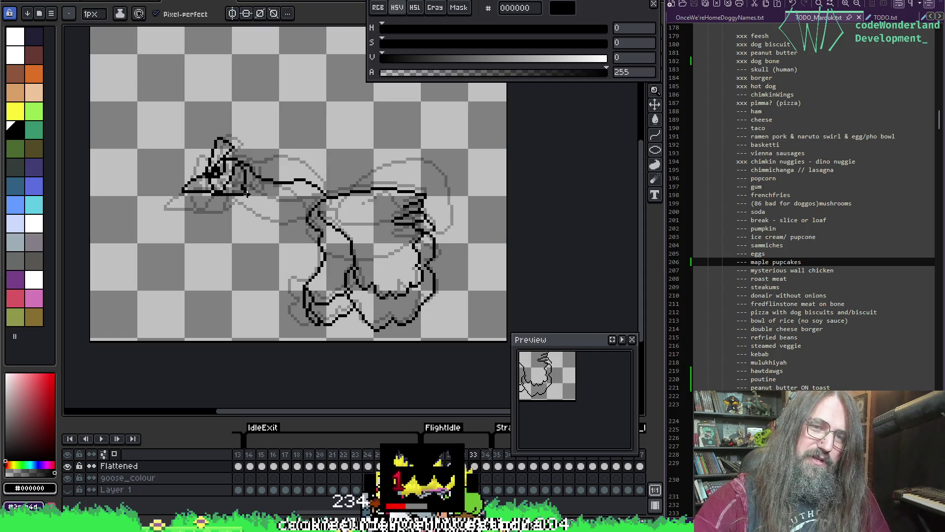
mouse_move(247, 194)
mouse_down()
mouse_move(264, 214)
mouse_move(303, 211)
mouse_up()
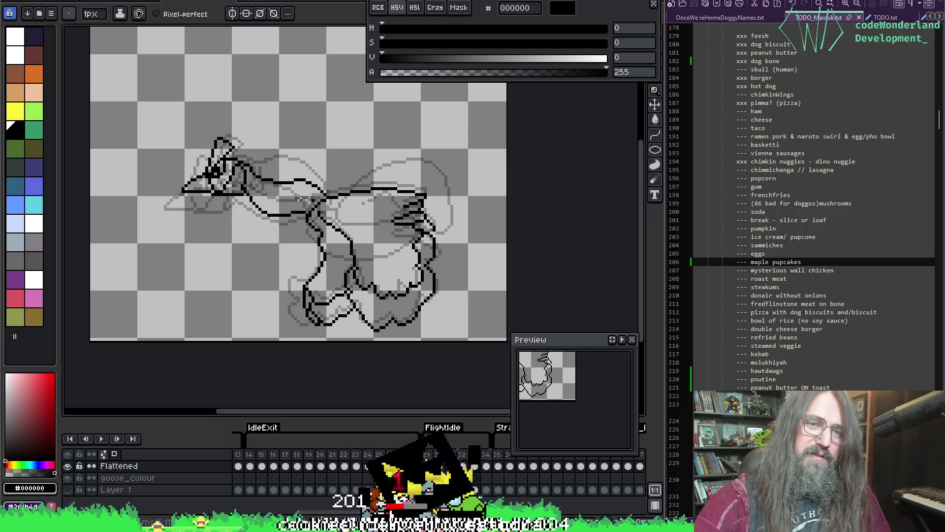
Erase the stray pixels below the beak and the misplaced diagonal stroke, then save the sprite
key(e)
click(247, 196)
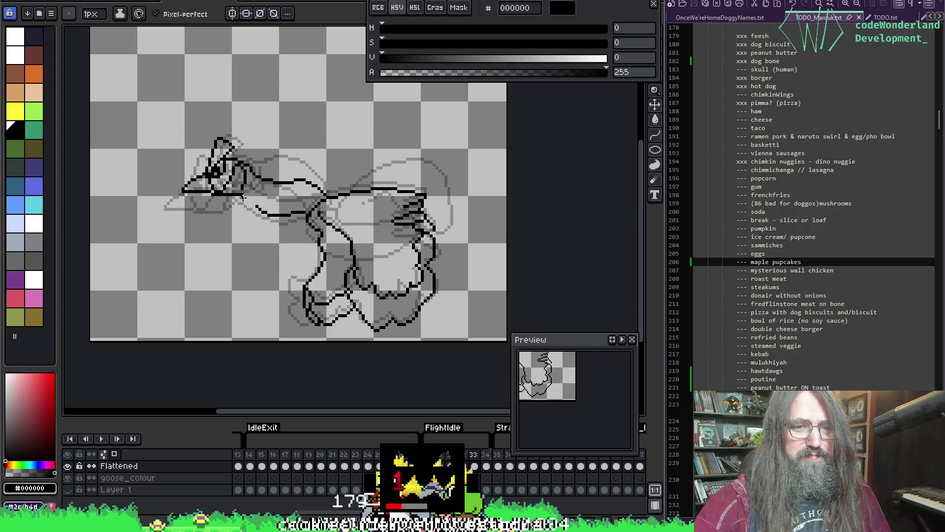
key(b)
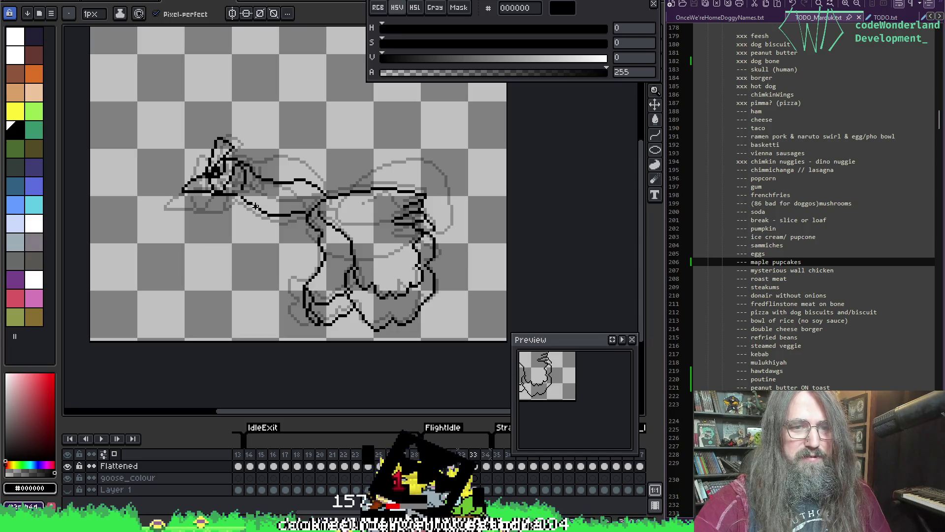
key(e)
mouse_move(270, 214)
mouse_down()
mouse_move(243, 197)
mouse_move(275, 215)
mouse_up()
key(b)
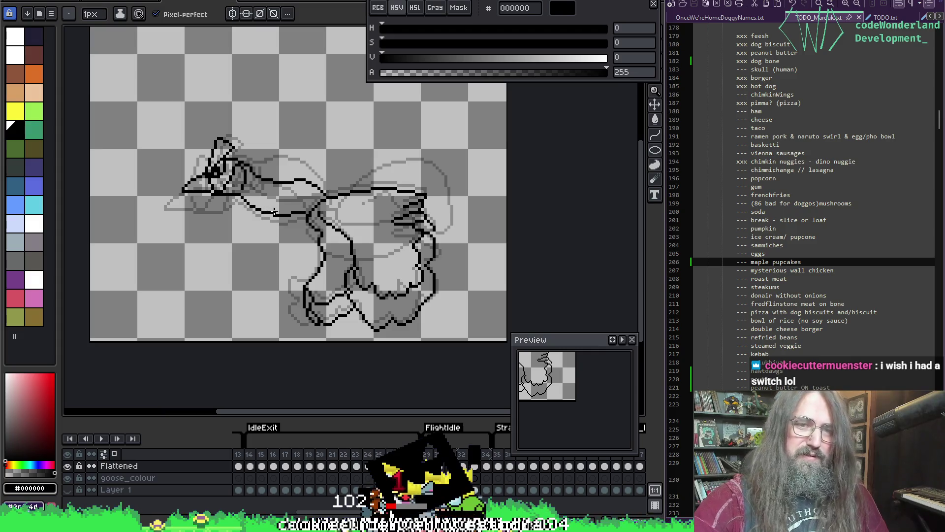
key(e)
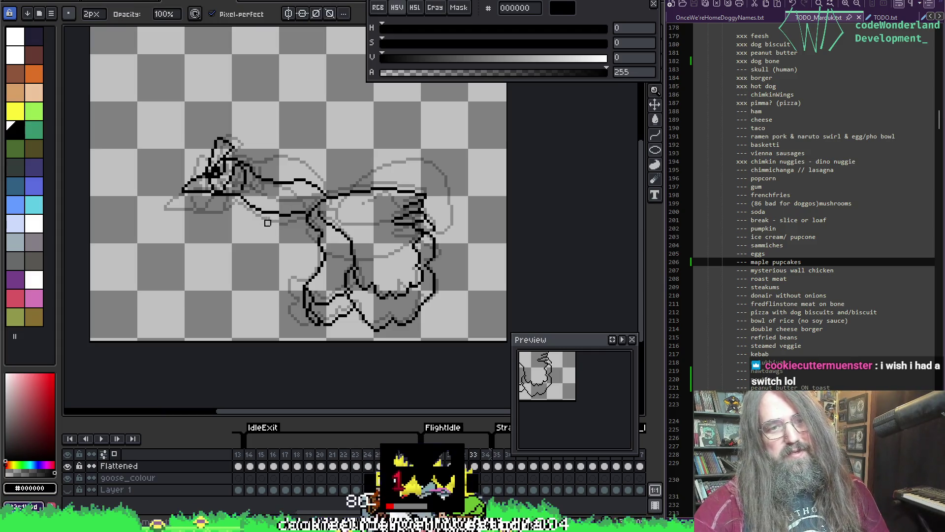
key(ctrl+s)
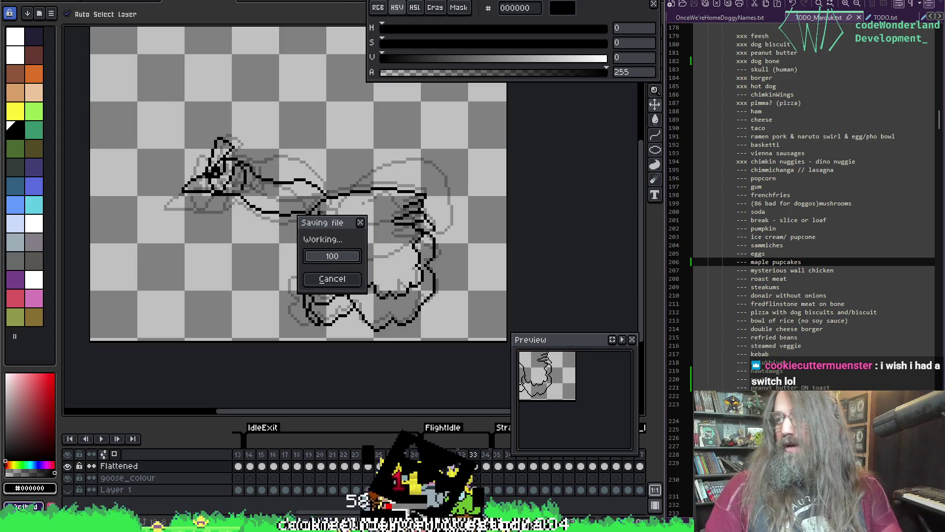
Zoom out and play the goose flight animation, stop it, then replay it
key(Return)
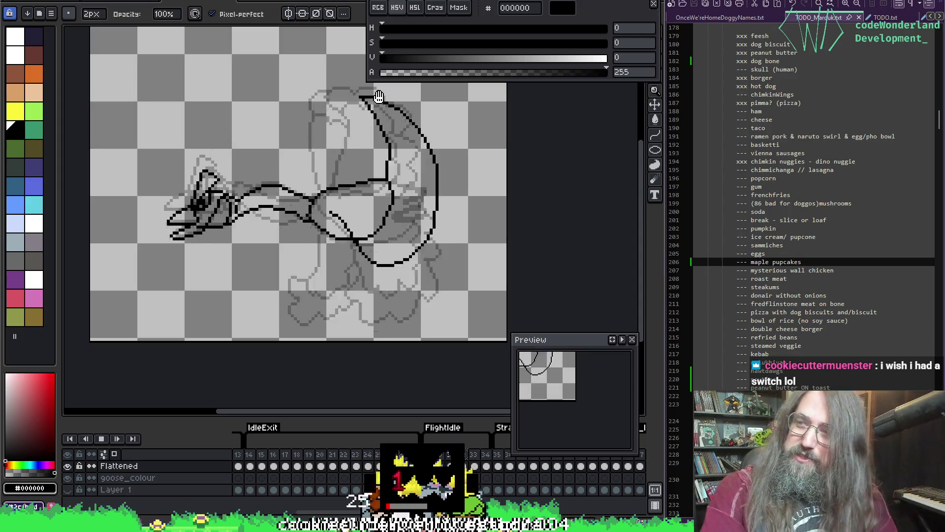
scroll(357, 190, down, 1)
key(Return)
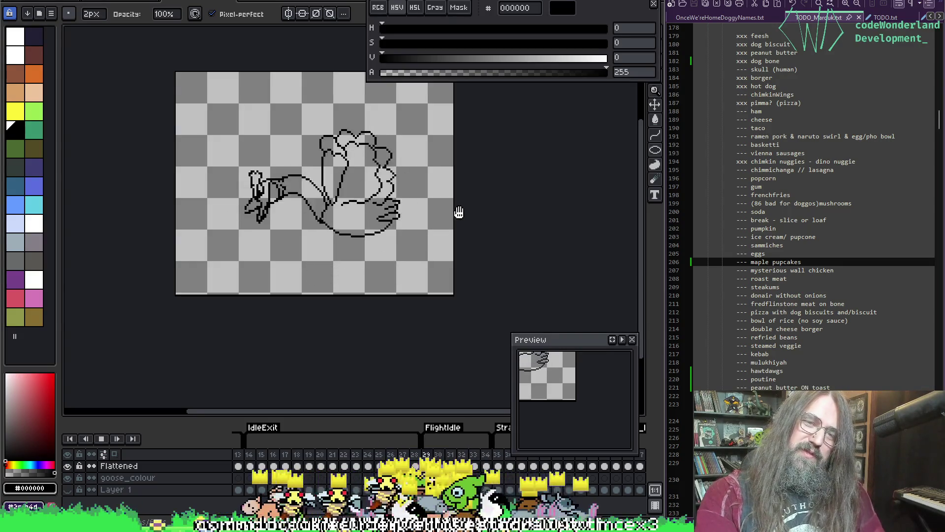
key(Return)
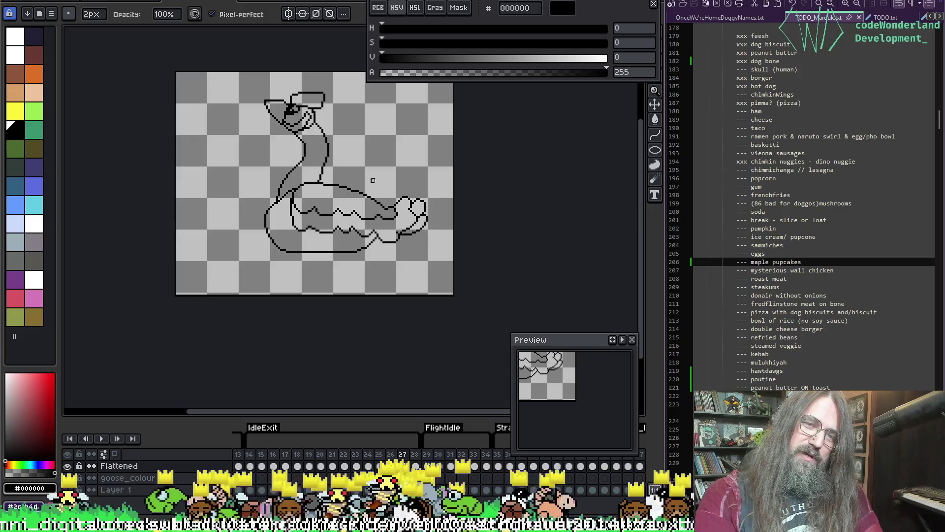
key(Return)
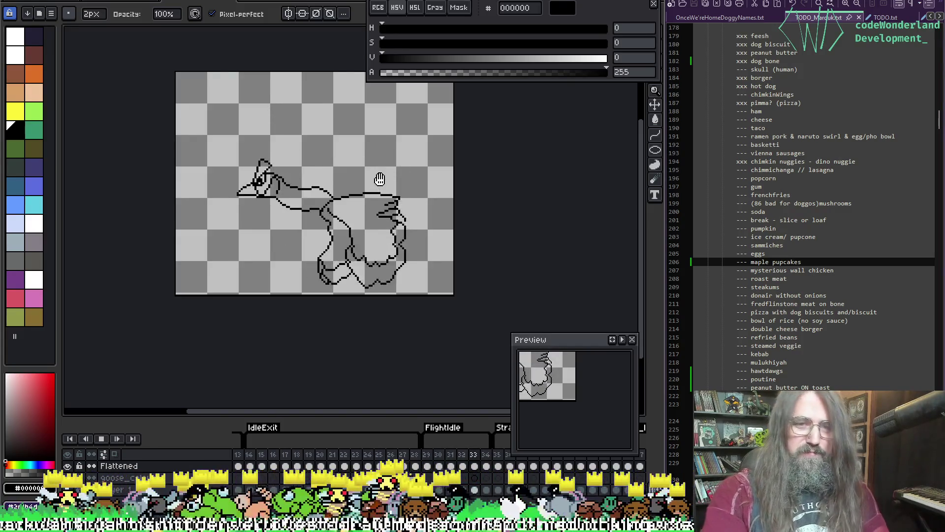